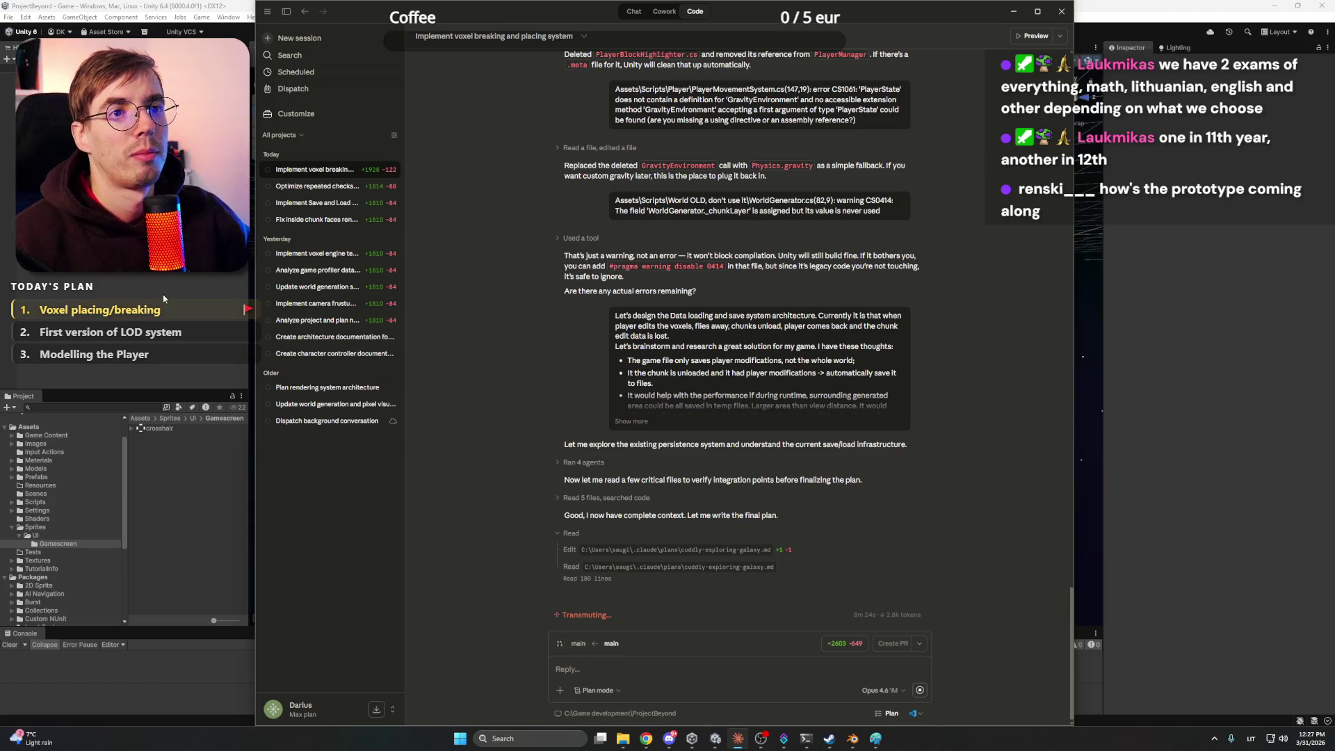
# Orbit Blender's stone-textured test cube, ending on a higher viewing angle
pyautogui.click(852, 739)
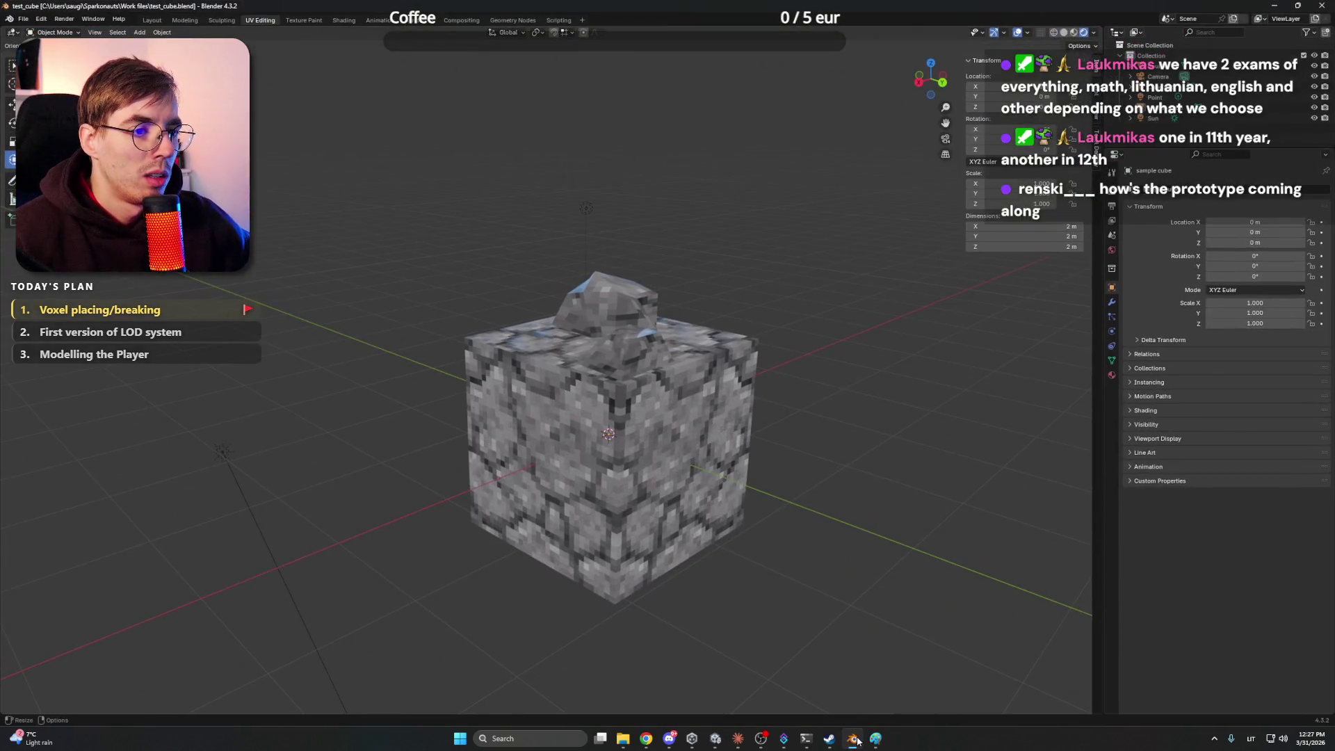
pyautogui.moveTo(661, 330)
pyautogui.mouseDown()
pyautogui.moveTo(695, 469)
pyautogui.moveTo(641, 467)
pyautogui.mouseUp()
pyautogui.scroll(5, 655, 433)
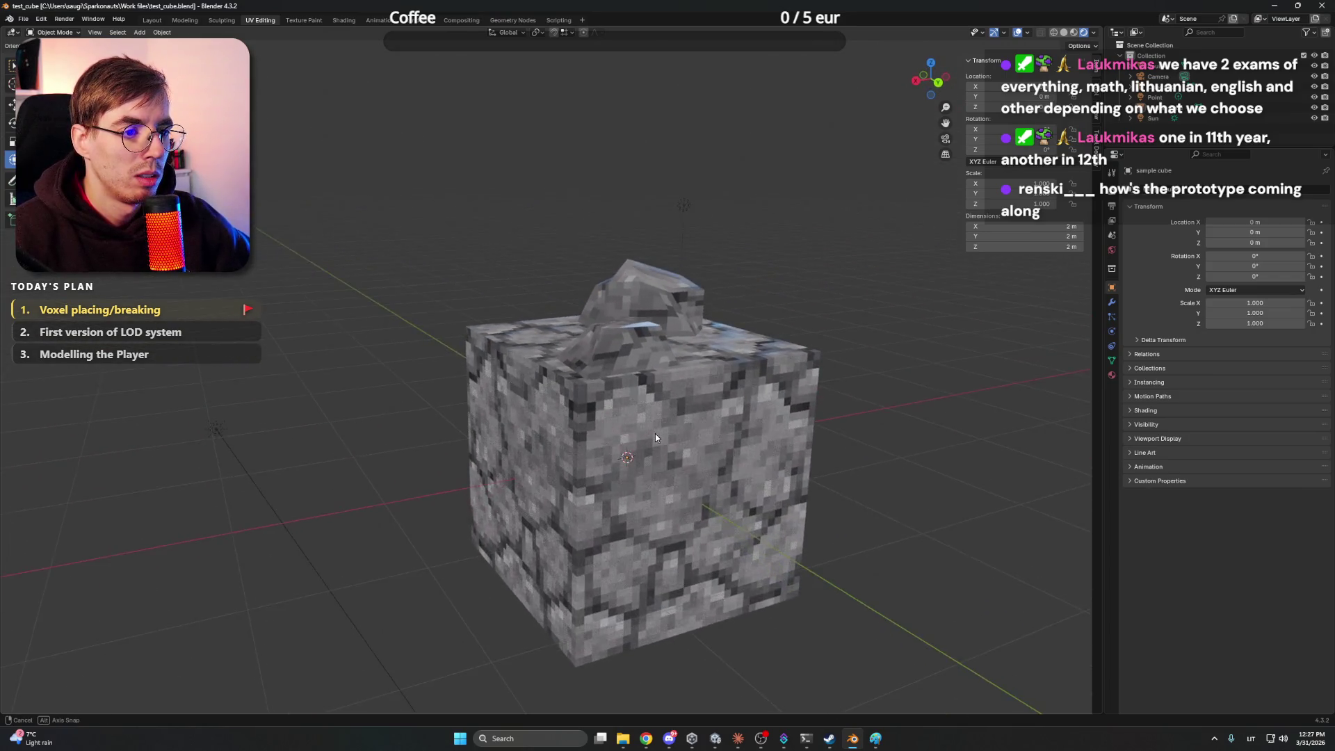
pyautogui.click(646, 738)
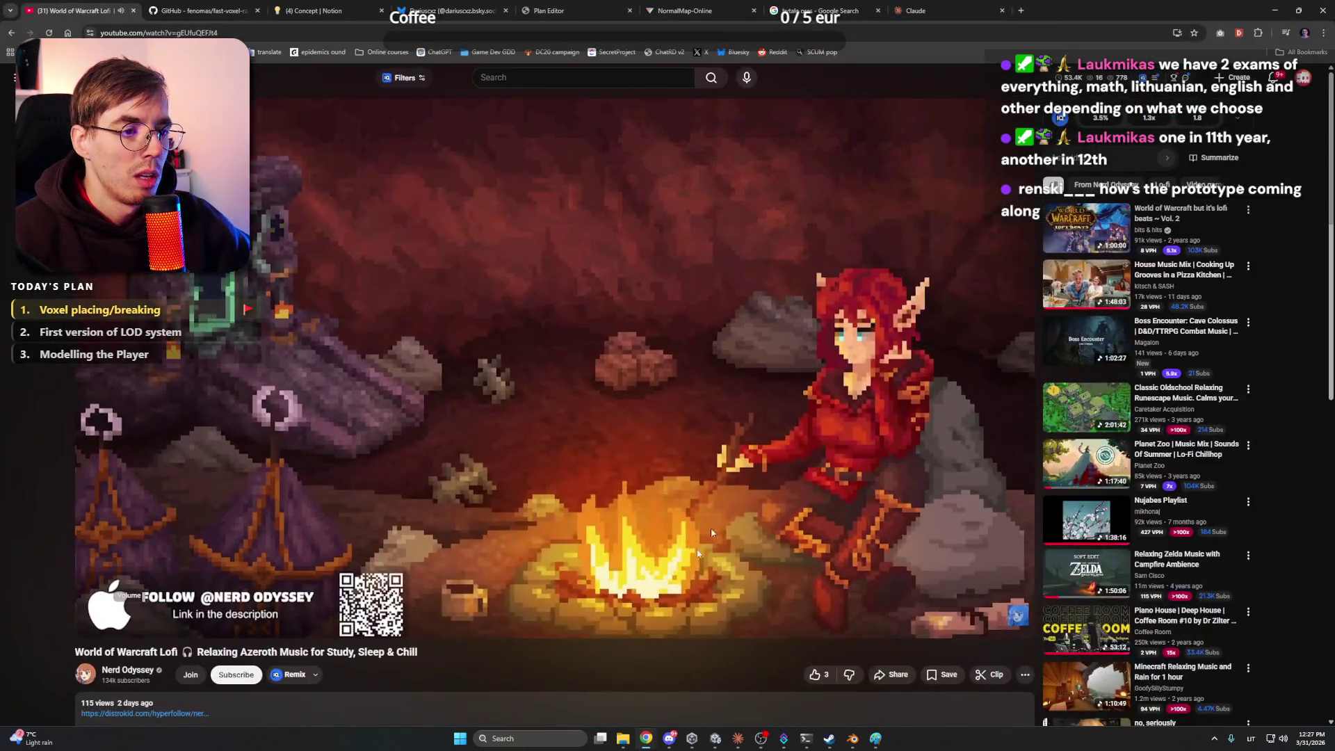
pyautogui.click(1276, 13)
pyautogui.moveTo(767, 419)
pyautogui.mouseDown()
pyautogui.moveTo(665, 461)
pyautogui.moveTo(695, 445)
pyautogui.moveTo(678, 445)
pyautogui.mouseUp()
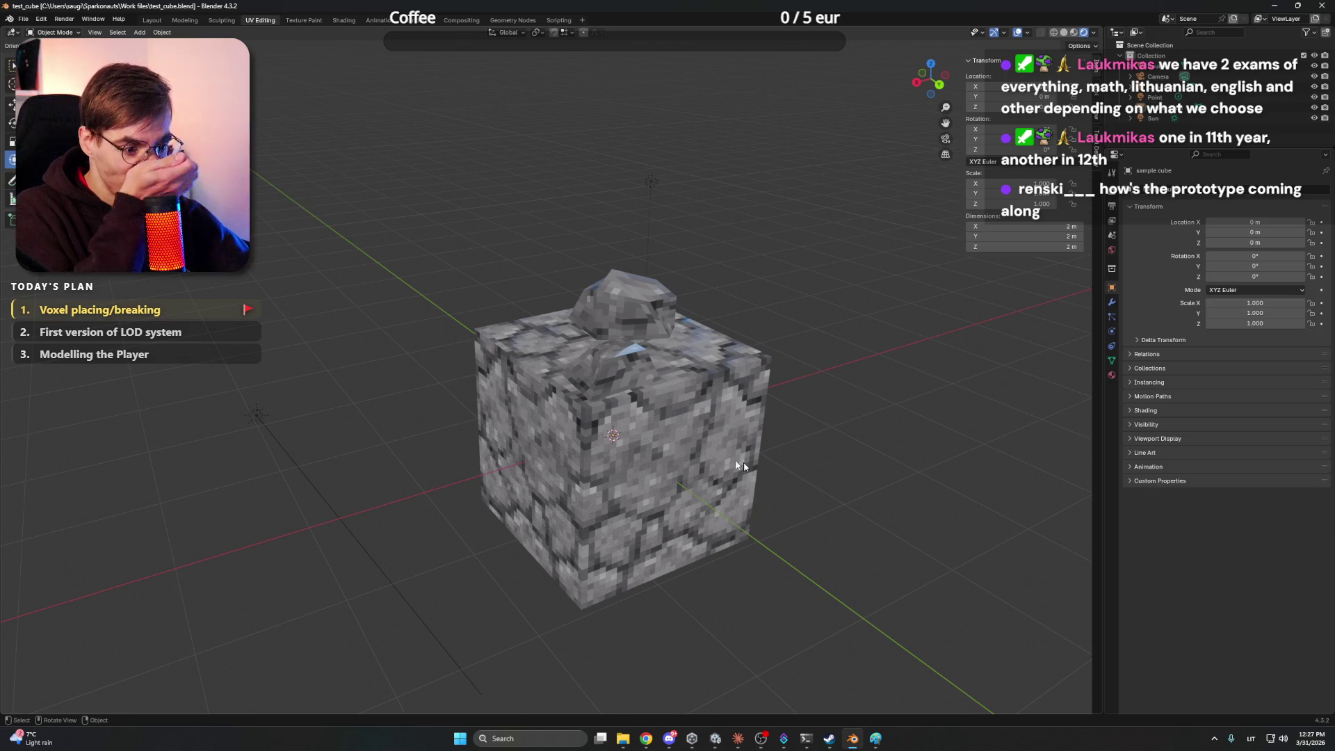
# Glance at the drawing in Paint, then return to Blender and the browser
pyautogui.click(875, 739)
pyautogui.scroll(-5, 829, 347)
pyautogui.scroll(5, 829, 346)
pyautogui.scroll(-1, 800, 348)
pyautogui.hotkey('alt', 'Tab')
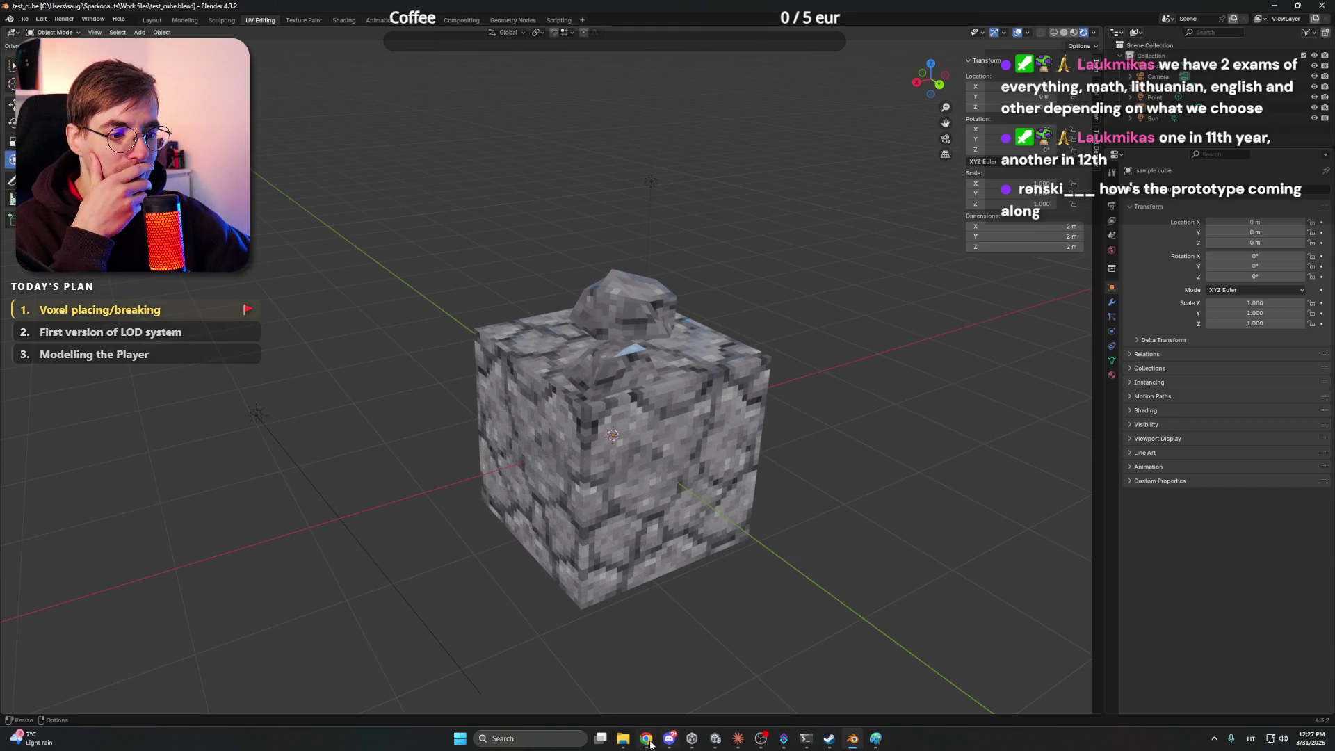
pyautogui.click(646, 738)
# Search Google for 'magnetite' and show the image results
pyautogui.click(837, 8)
pyautogui.click(562, 32)
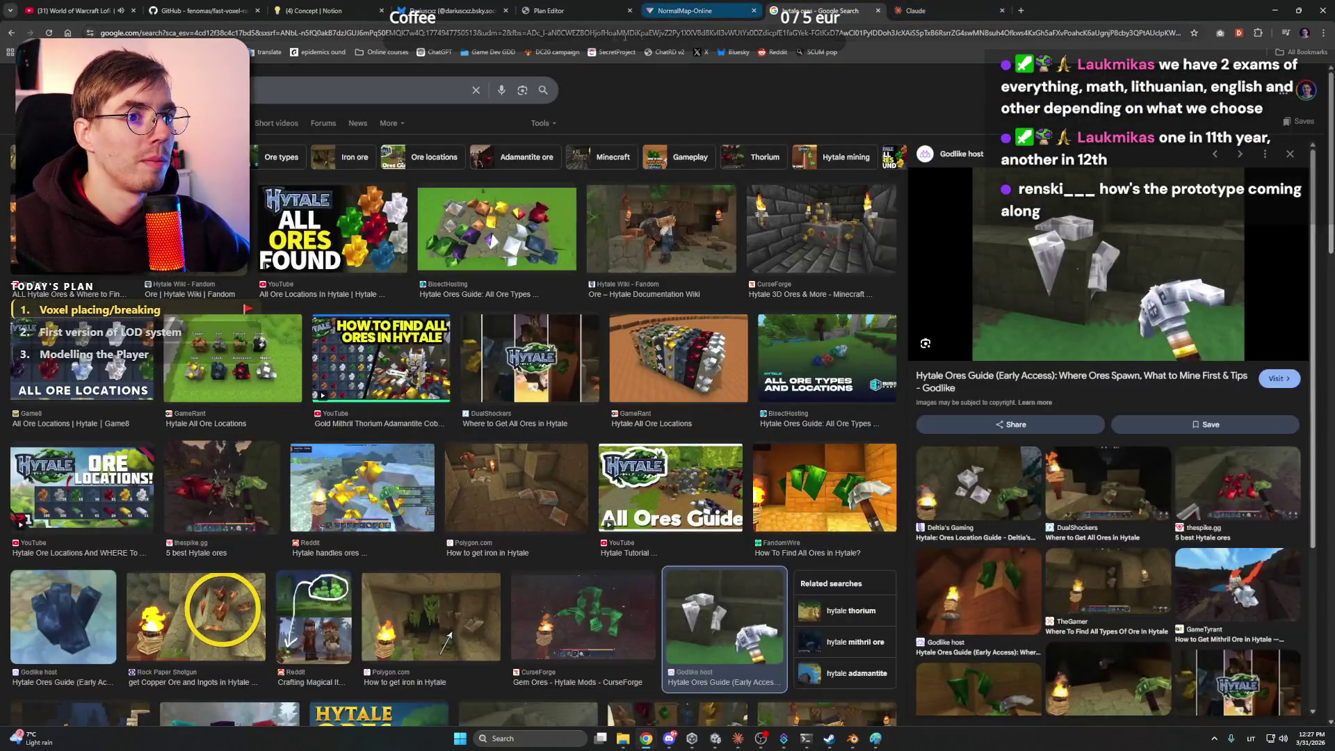
pyautogui.write('magnetite')
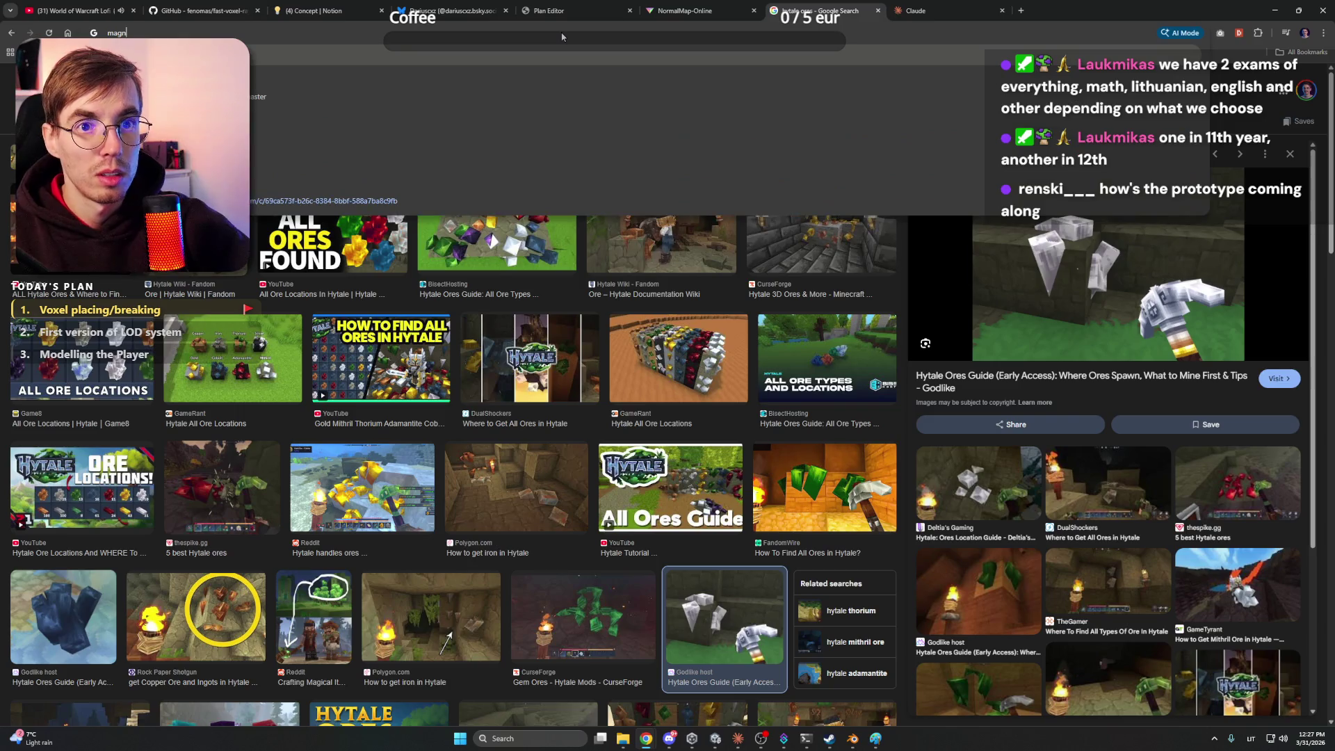
pyautogui.press('Return')
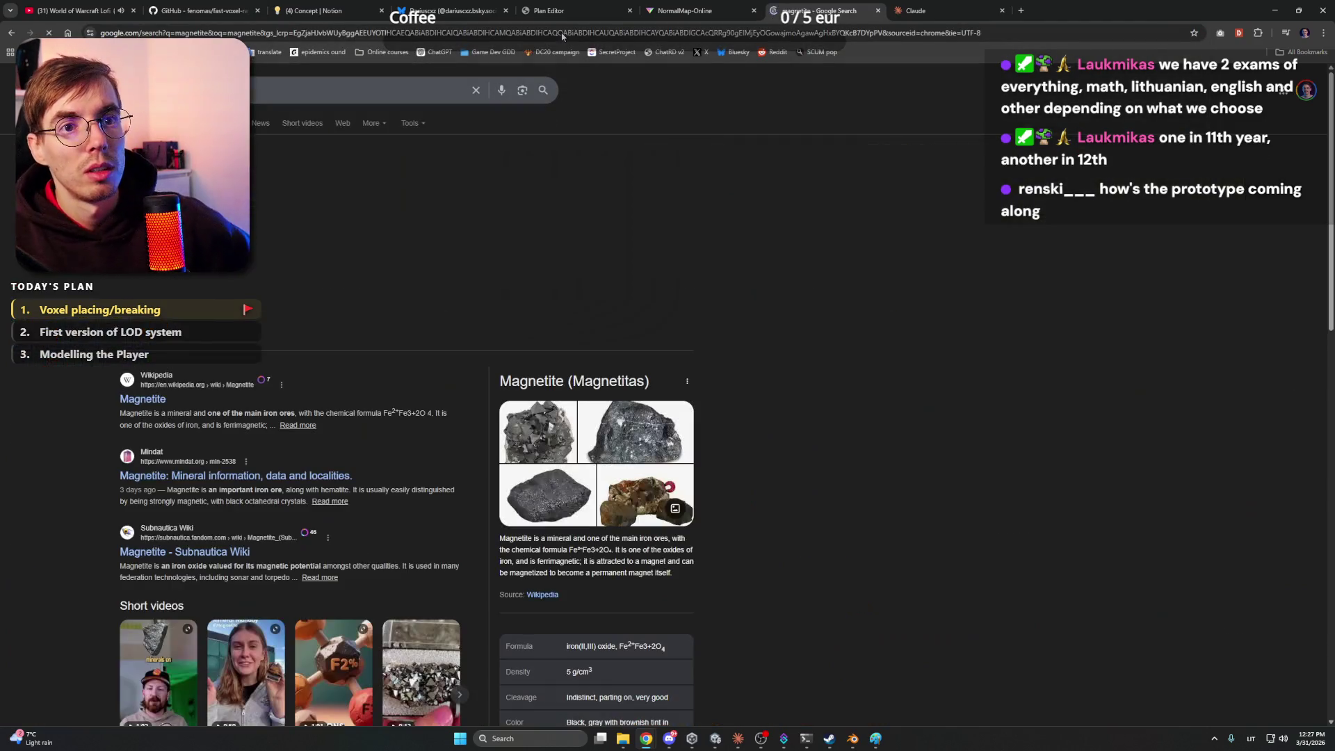
pyautogui.click(597, 463)
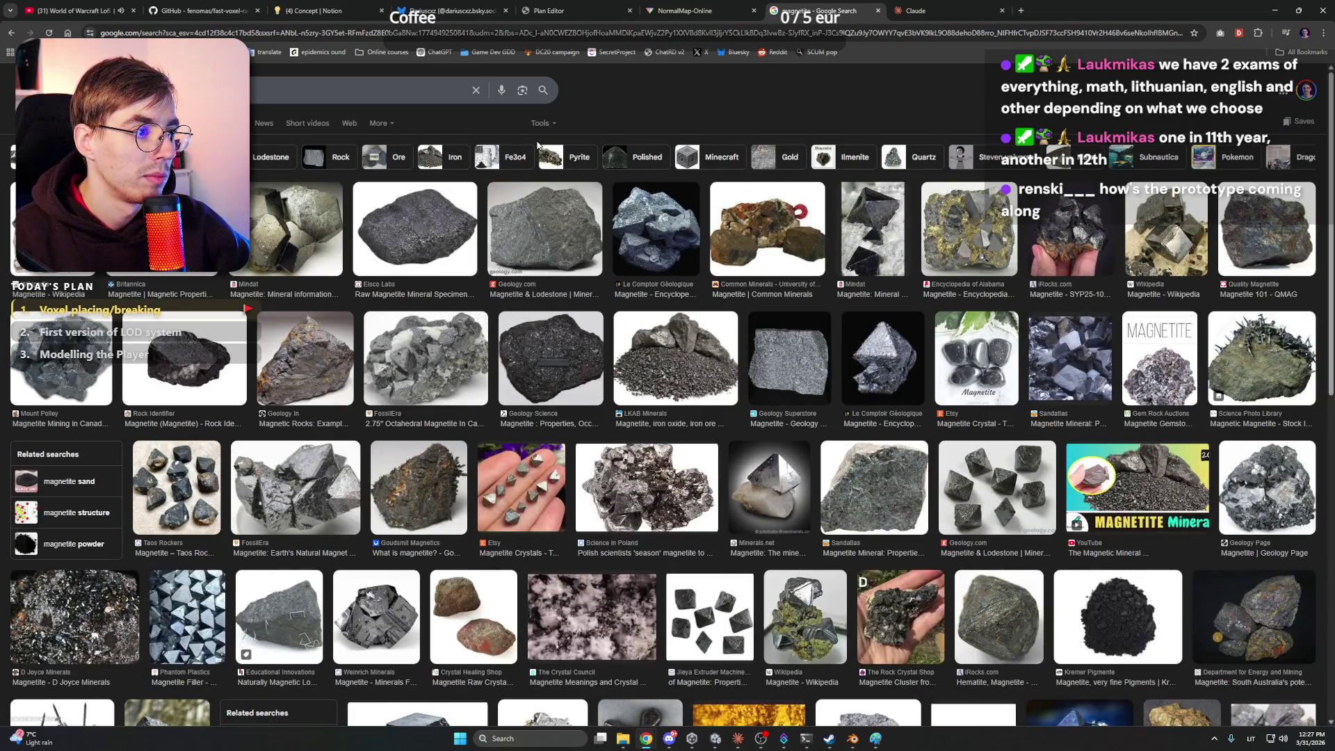
# Open the Sandatlas magnetite crystal photo full size in a new tab and copy it
pyautogui.click(1058, 368)
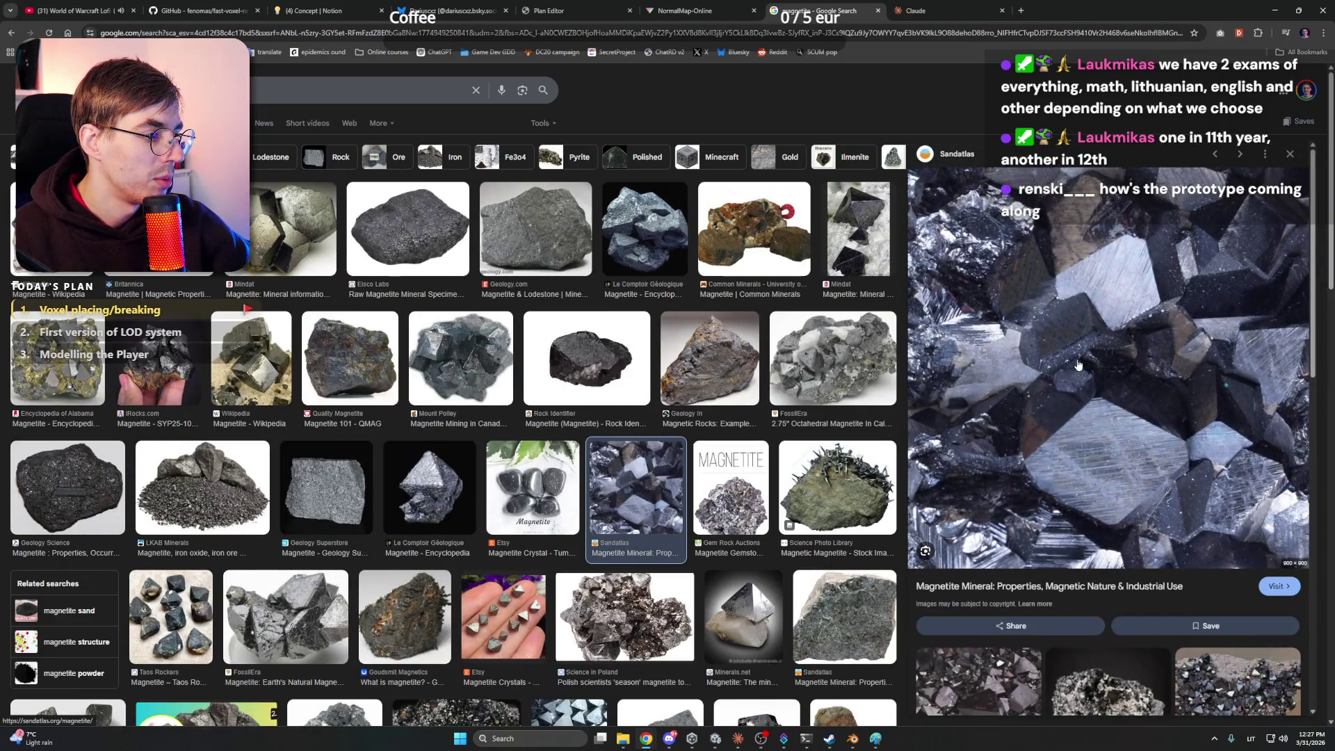
pyautogui.rightClick(1077, 364)
pyautogui.click(1126, 503)
pyautogui.scroll(-3, 1119, 480)
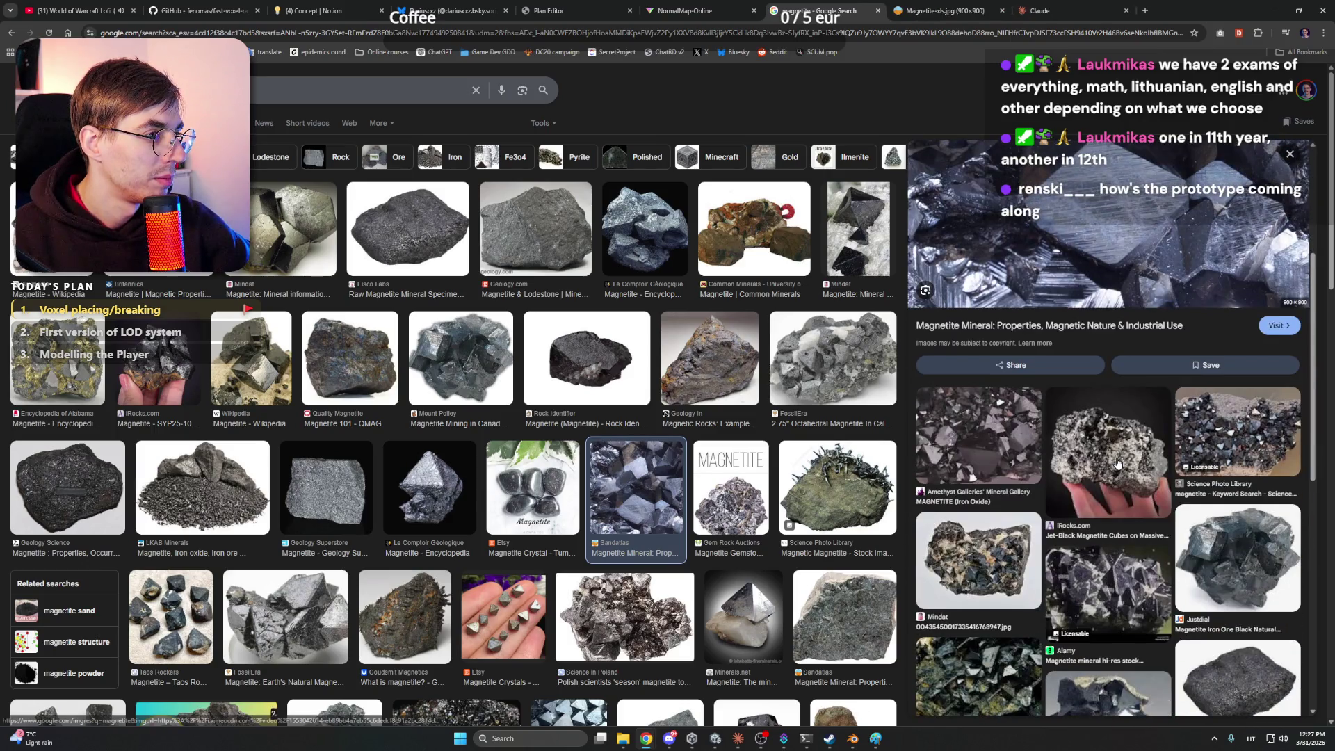
pyautogui.scroll(5, 1118, 457)
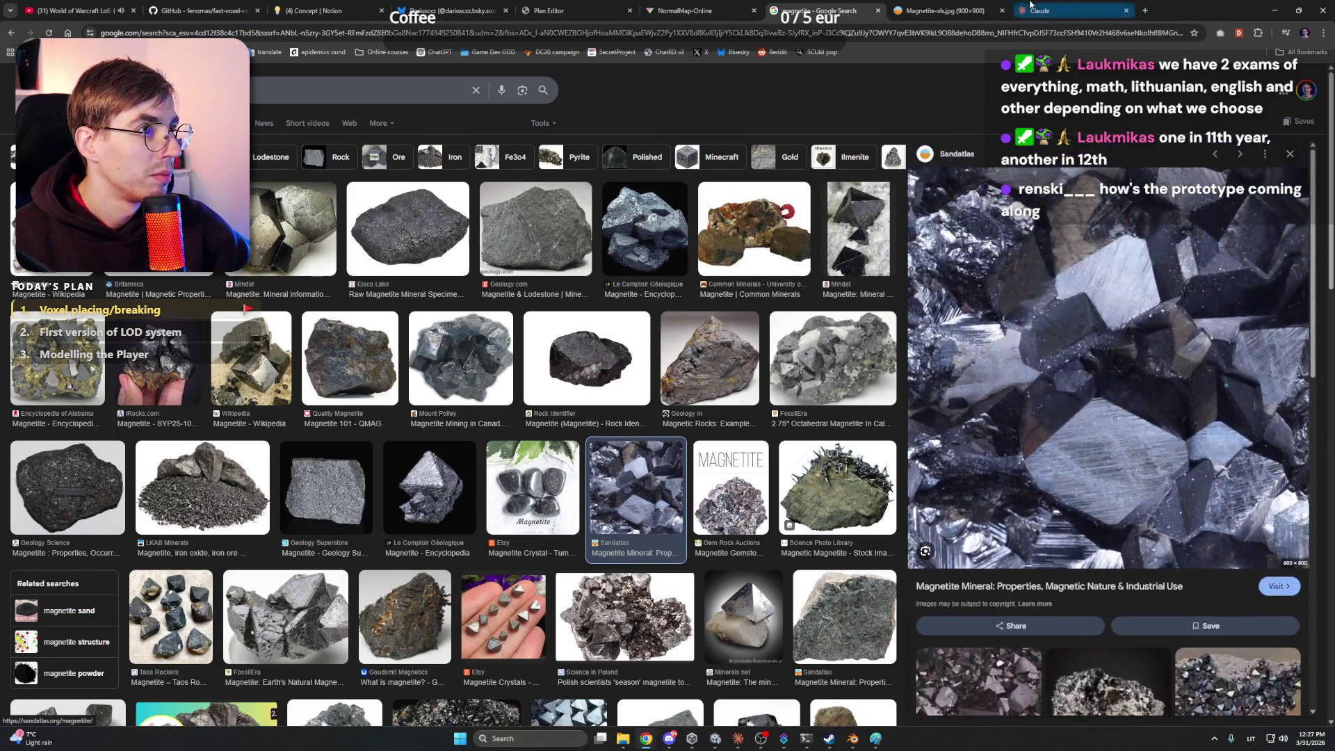
pyautogui.click(945, 11)
pyautogui.rightClick(765, 249)
pyautogui.click(803, 295)
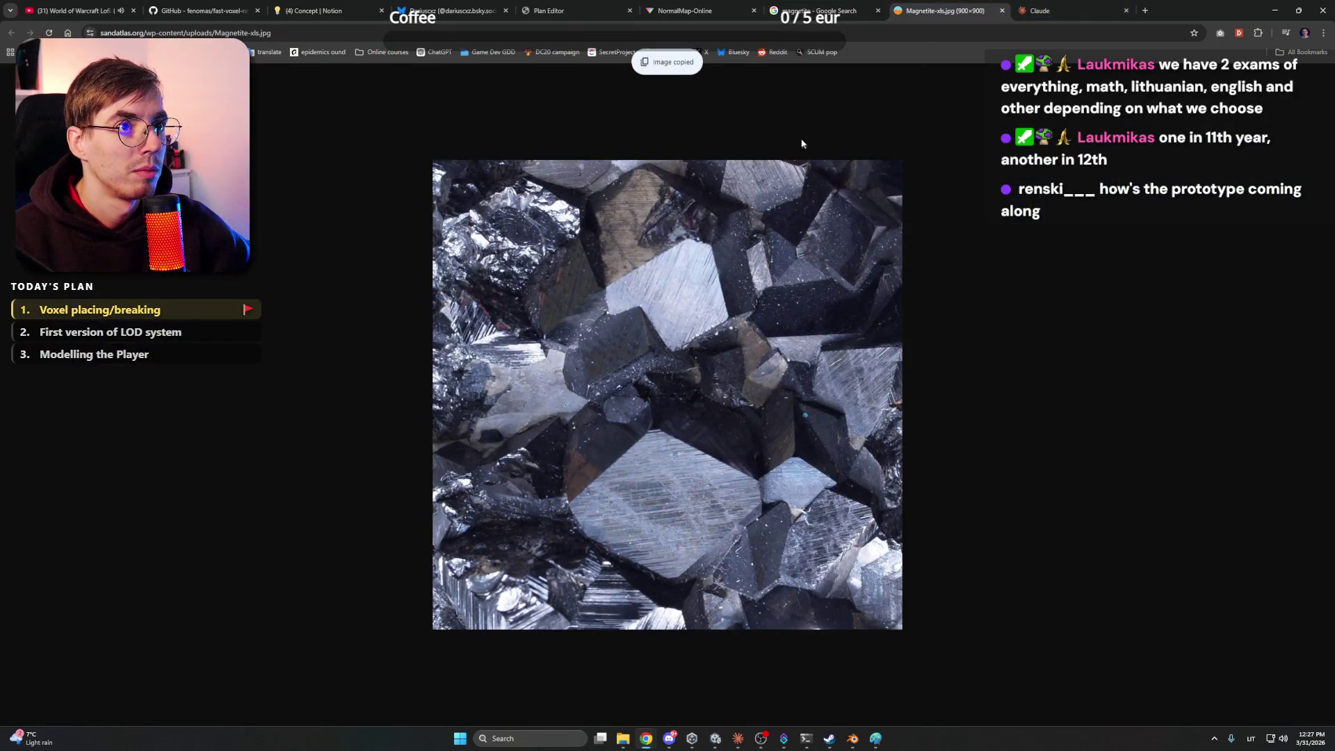
pyautogui.hotkey('ctrl', 't')
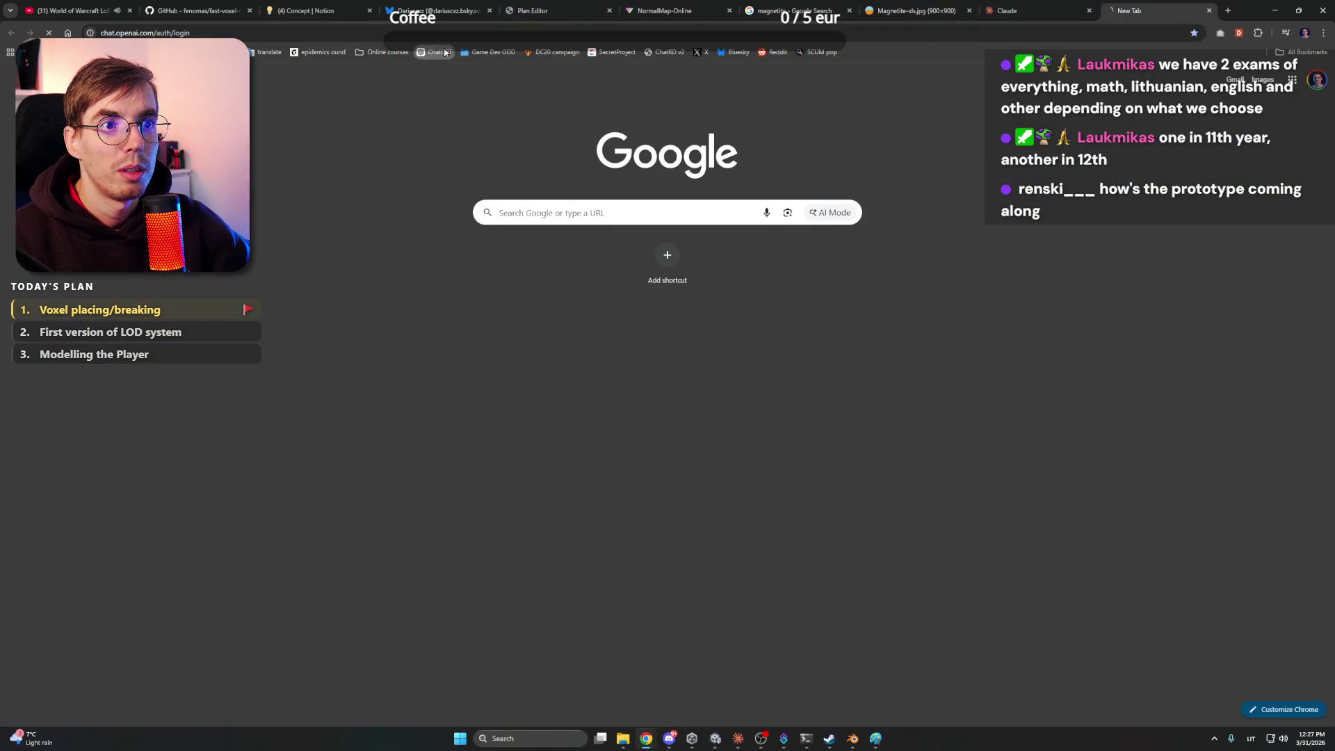
# Load ChatGPT, switch the prompt to Create image and paste the magnetite photo
pyautogui.click(443, 51)
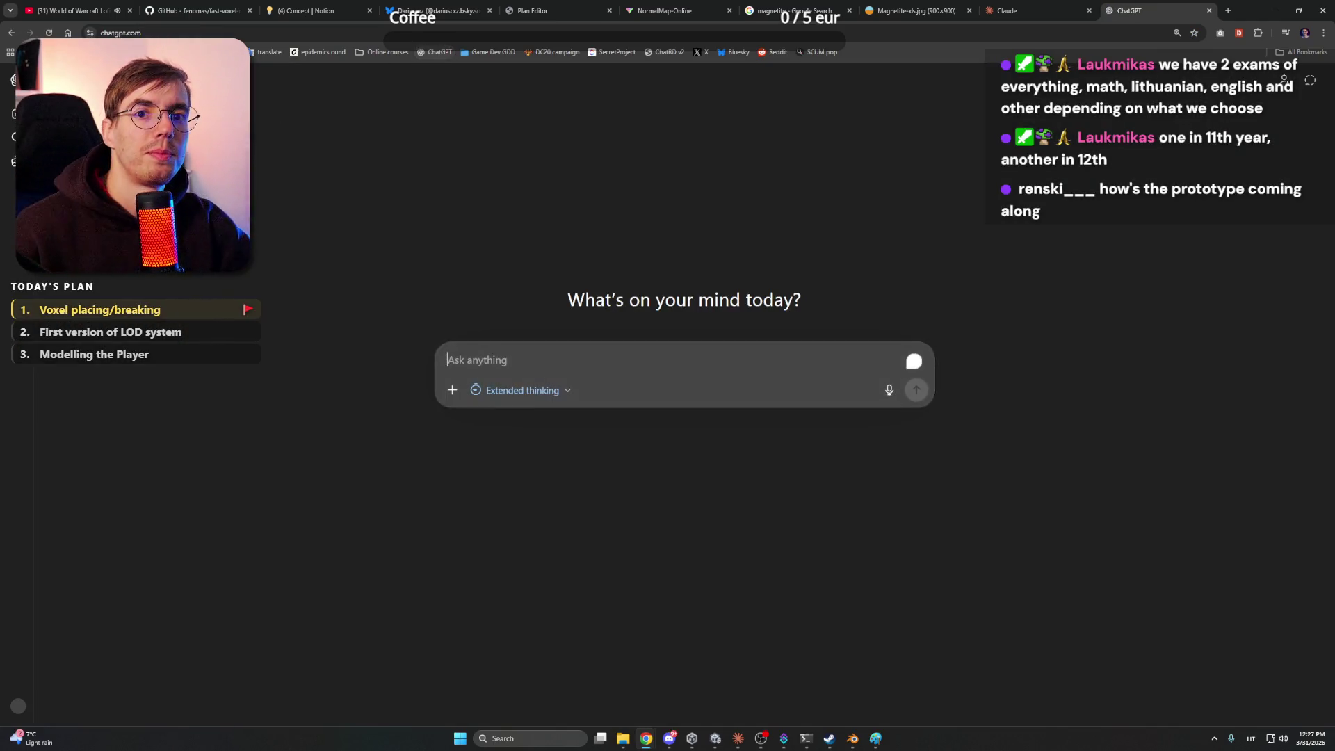
pyautogui.click(451, 390)
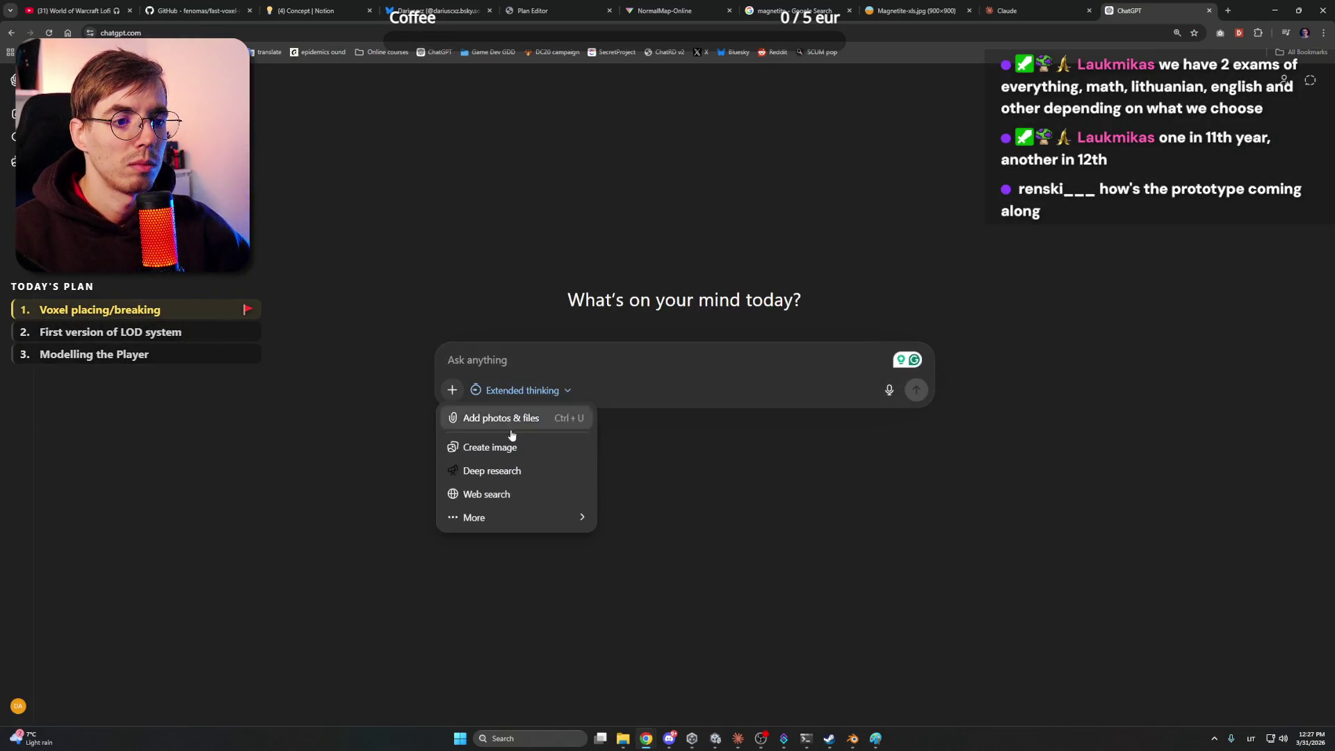
pyautogui.click(521, 476)
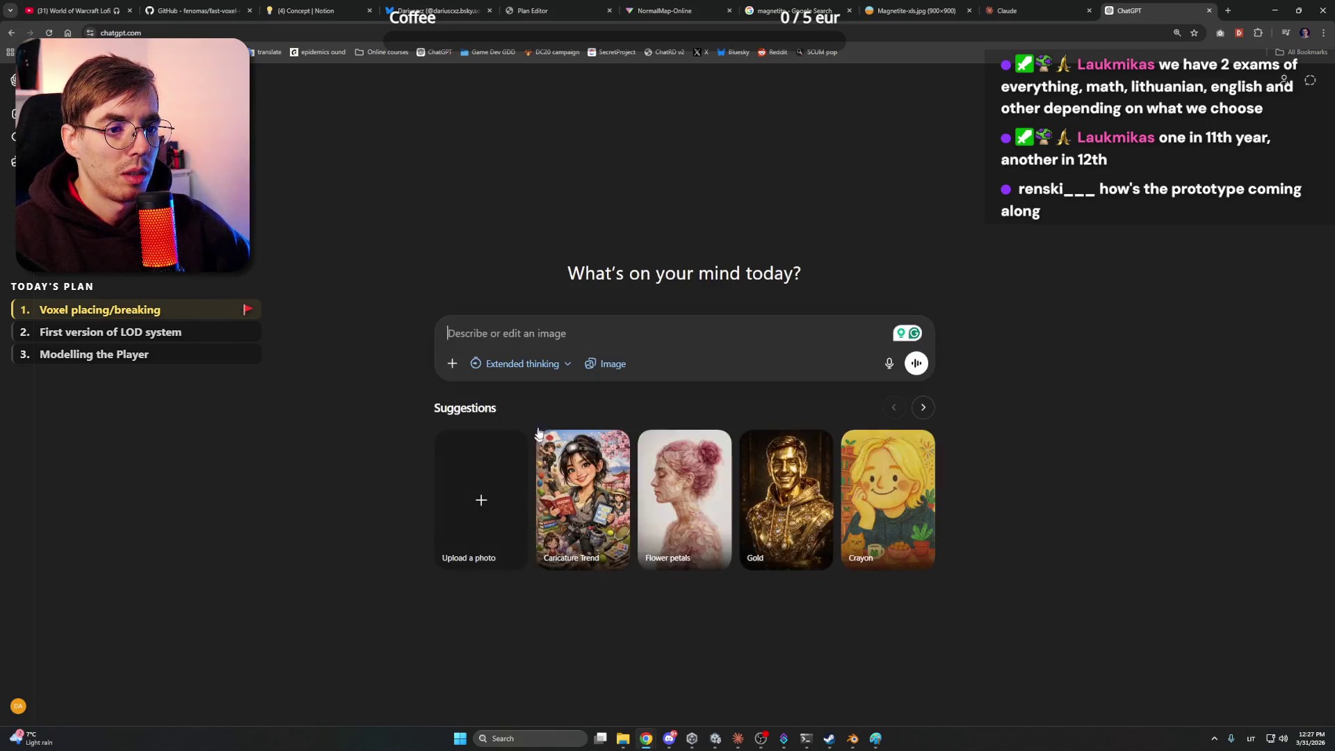
pyautogui.hotkey('ctrl', 'v')
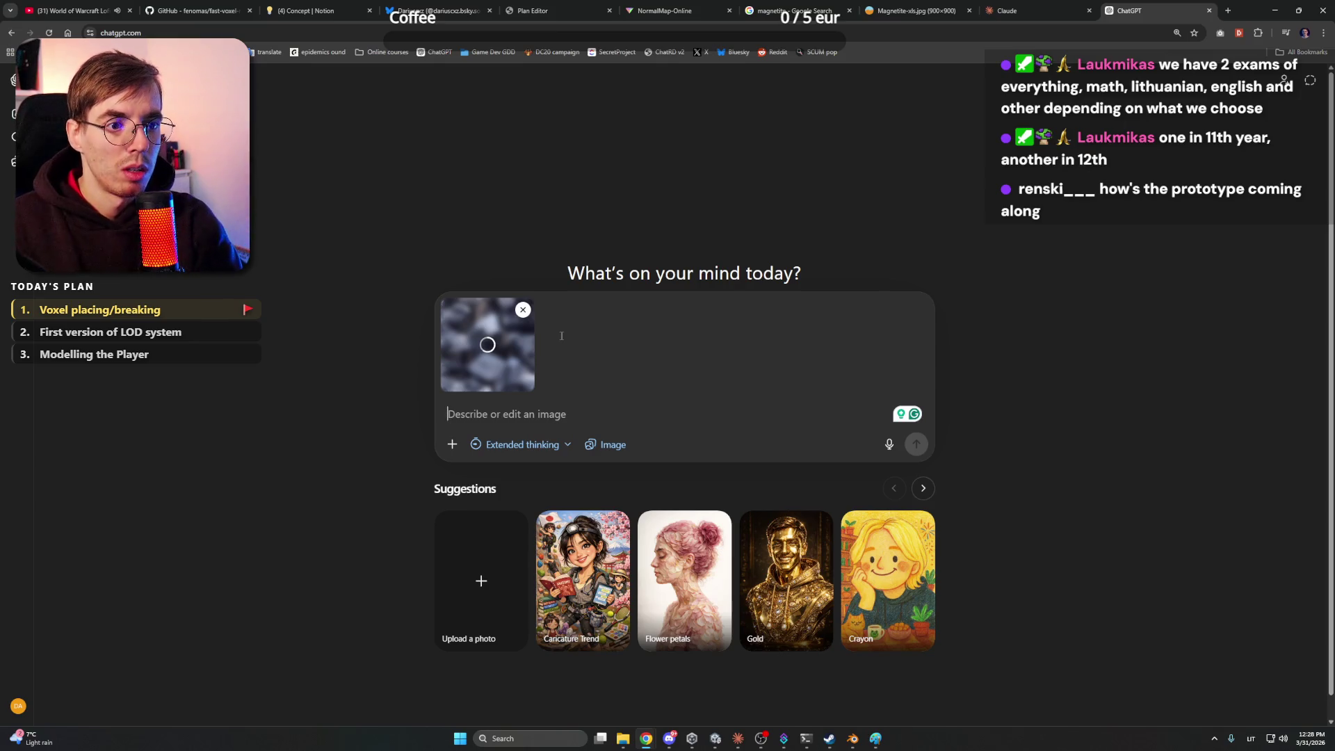
# Request a cartoonish, stylized 2D game texture of the magnetite ore, using the photo as inspiration
pyautogui.write('create a game like 2D texture of t')
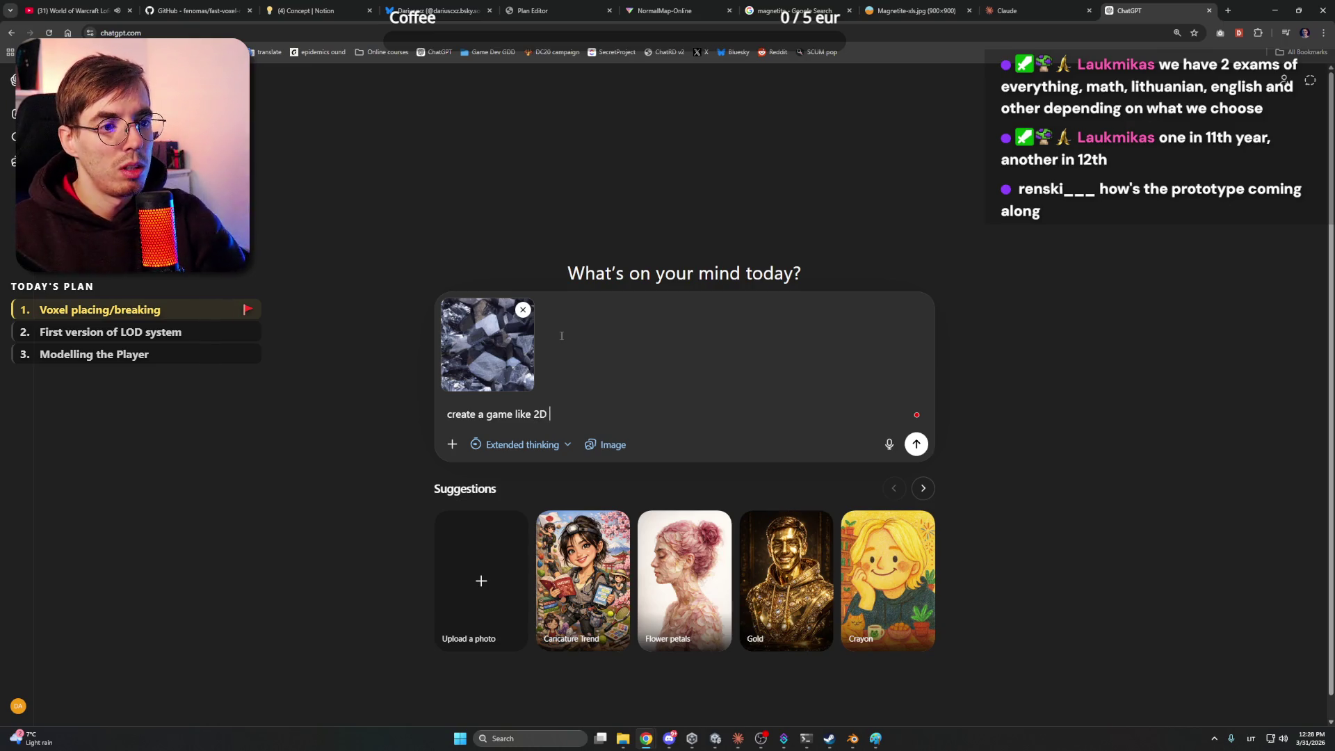
pyautogui.write('his ')
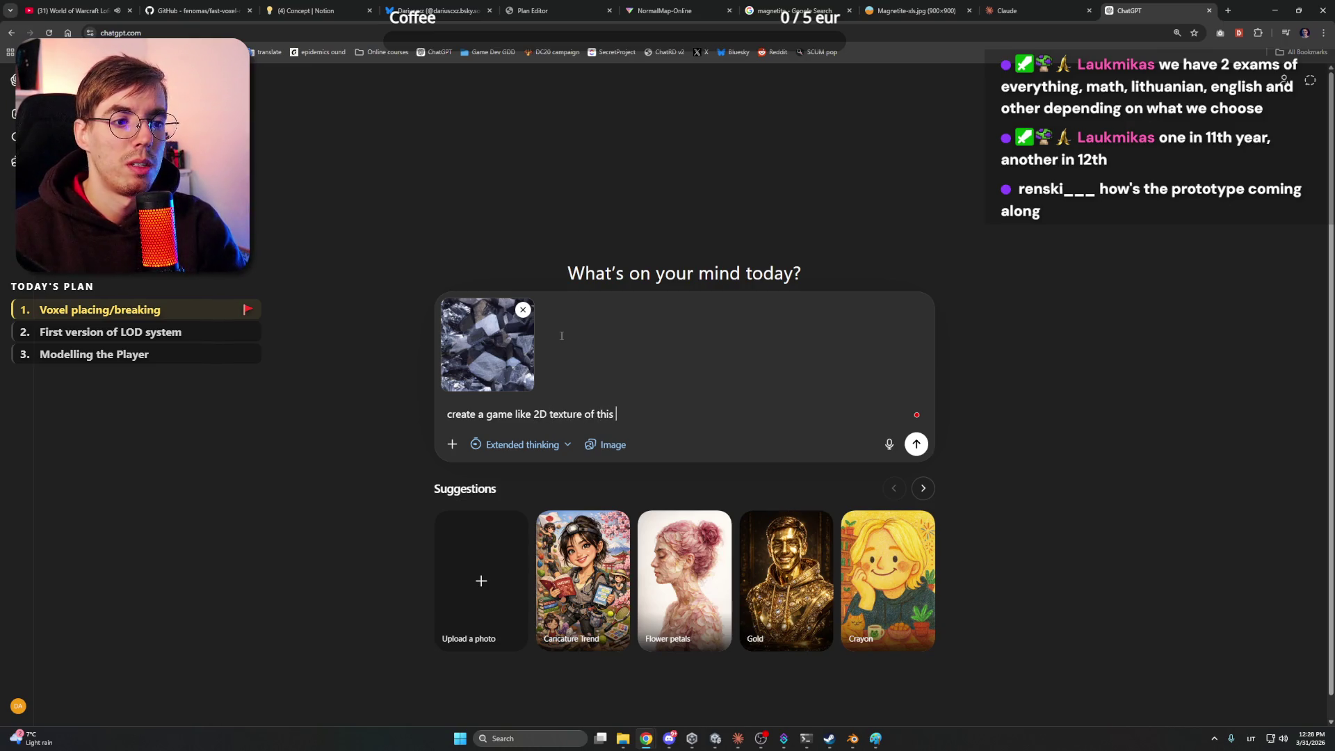
pyautogui.write('Magnetite ore. ')
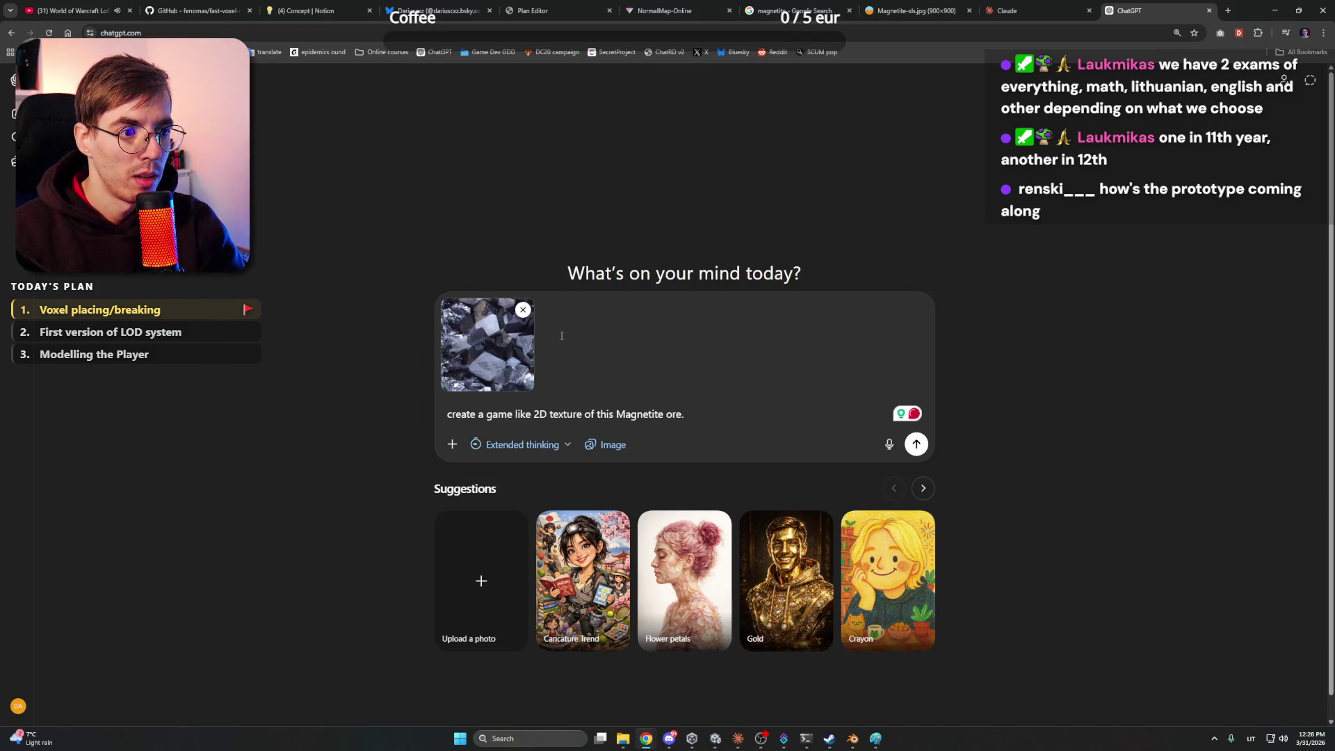
pyautogui.write('Let it be ')
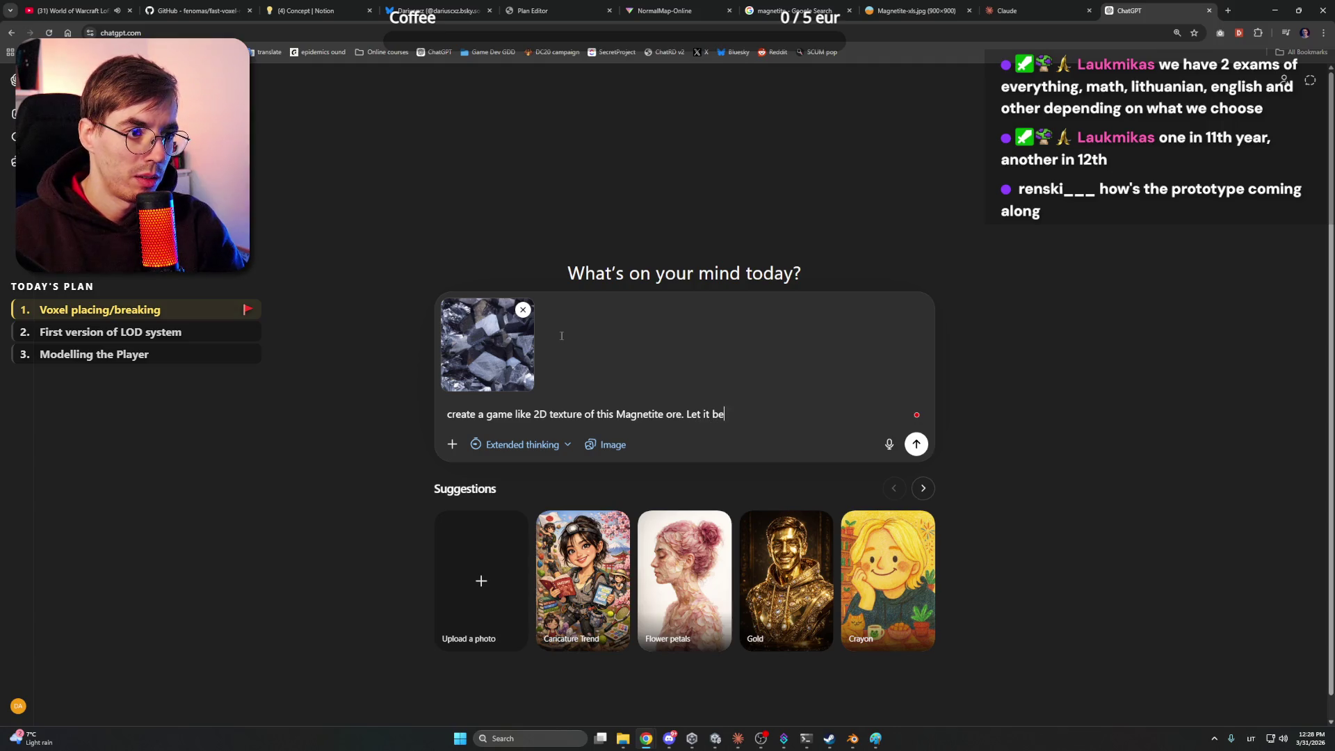
pyautogui.write('in cartoo')
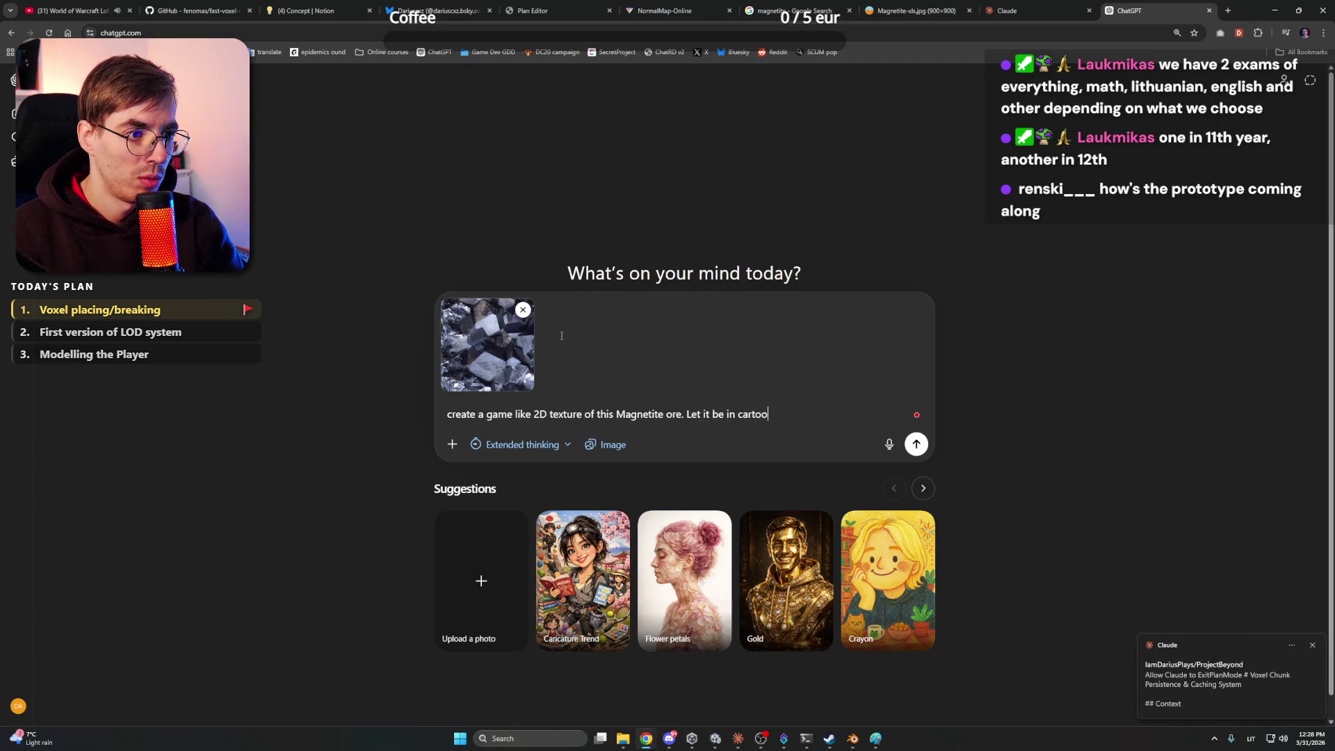
pyautogui.write('nish, stylized art style.')
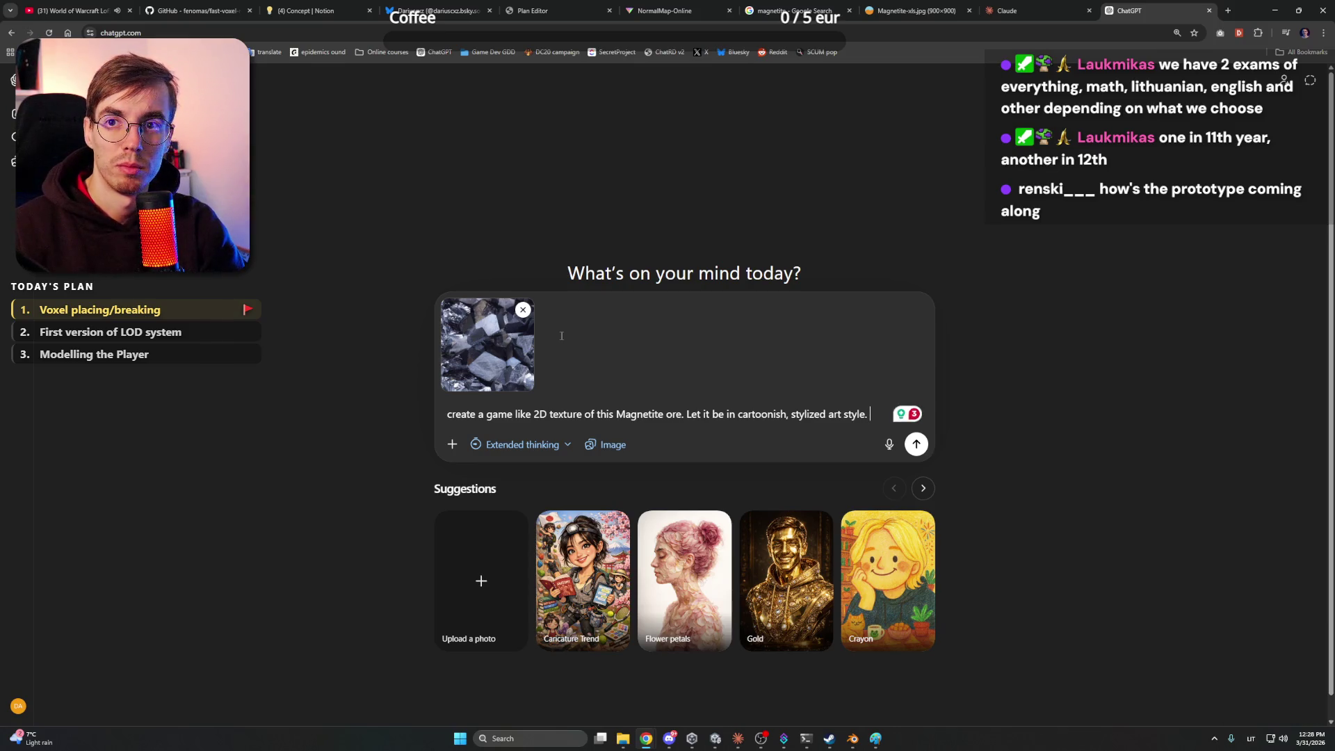
pyautogui.write('Use this photo as an inspiration,')
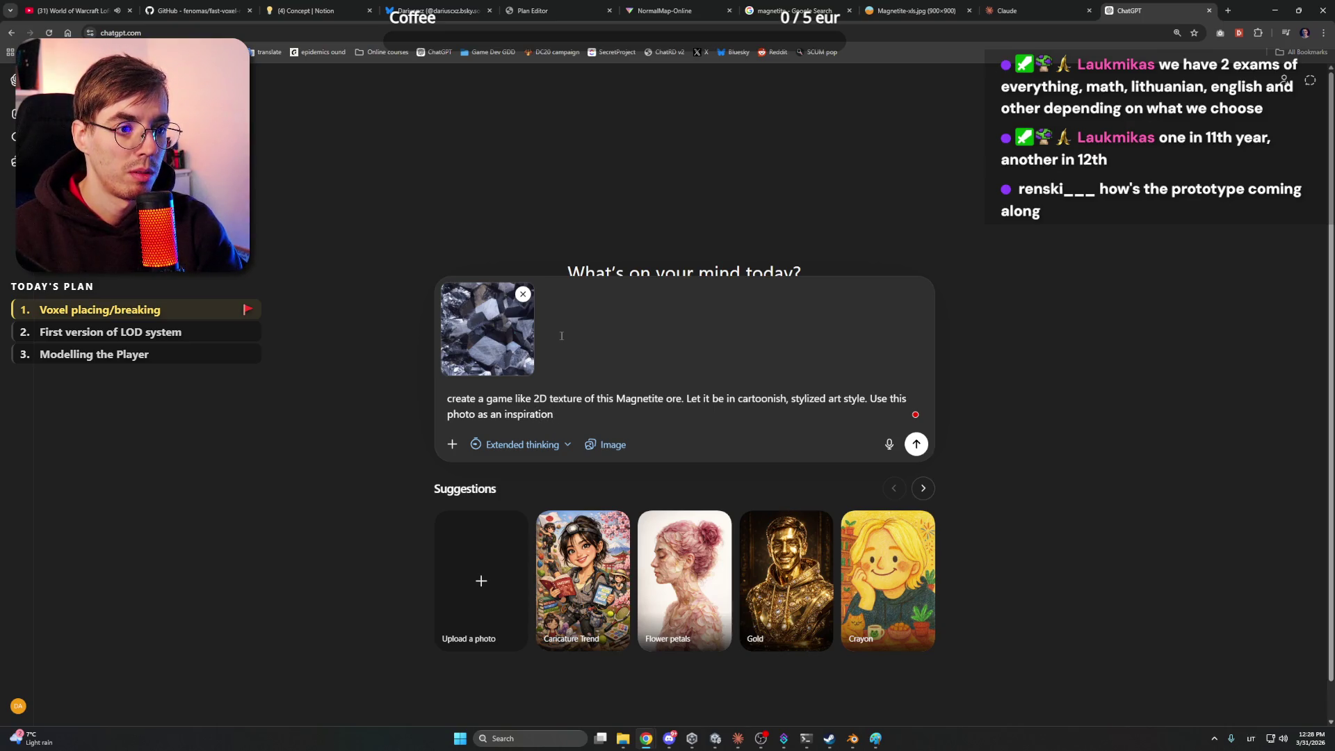
pyautogui.press('Return')
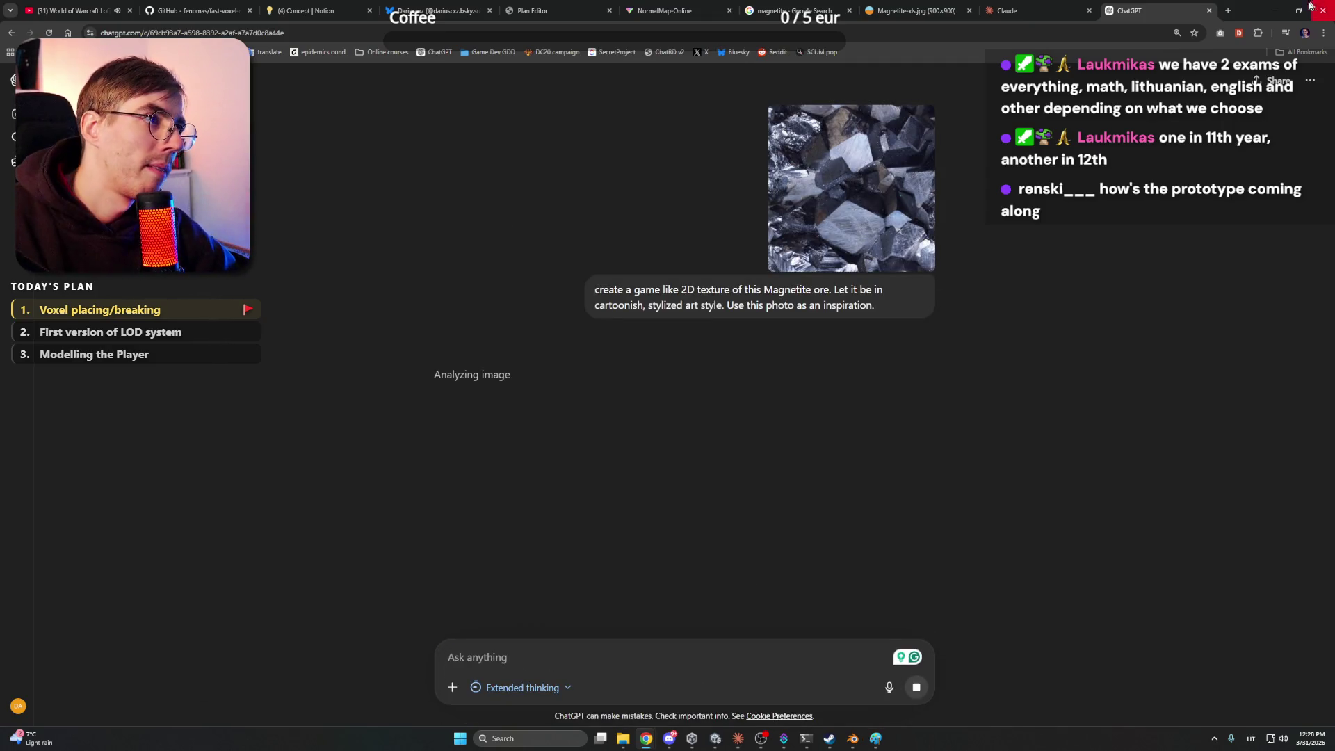
pyautogui.hotkey('alt', 'Tab')
pyautogui.moveTo(755, 383)
pyautogui.mouseDown()
pyautogui.moveTo(846, 366)
pyautogui.moveTo(790, 411)
pyautogui.moveTo(801, 370)
pyautogui.mouseUp()
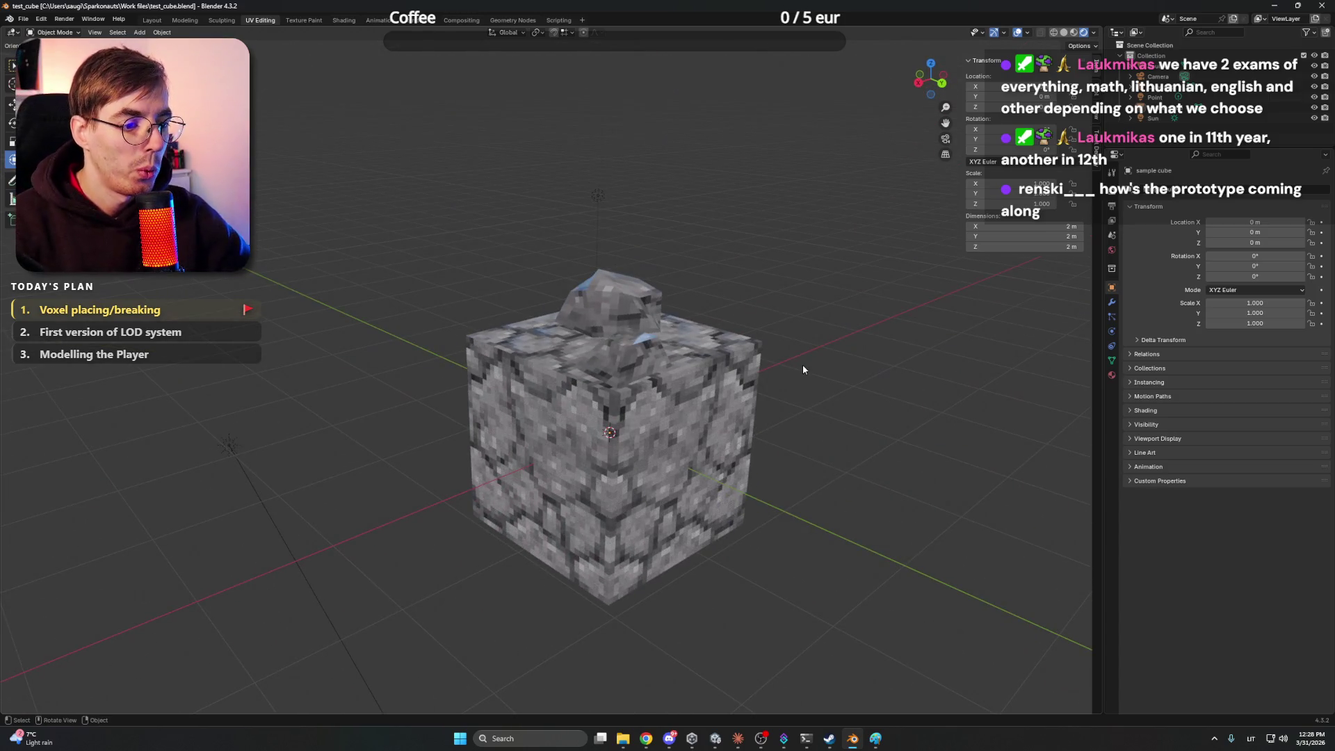
# Scroll through Claude's voxel chunk persistence plan, reviewing its architecture and file changes
pyautogui.click(738, 738)
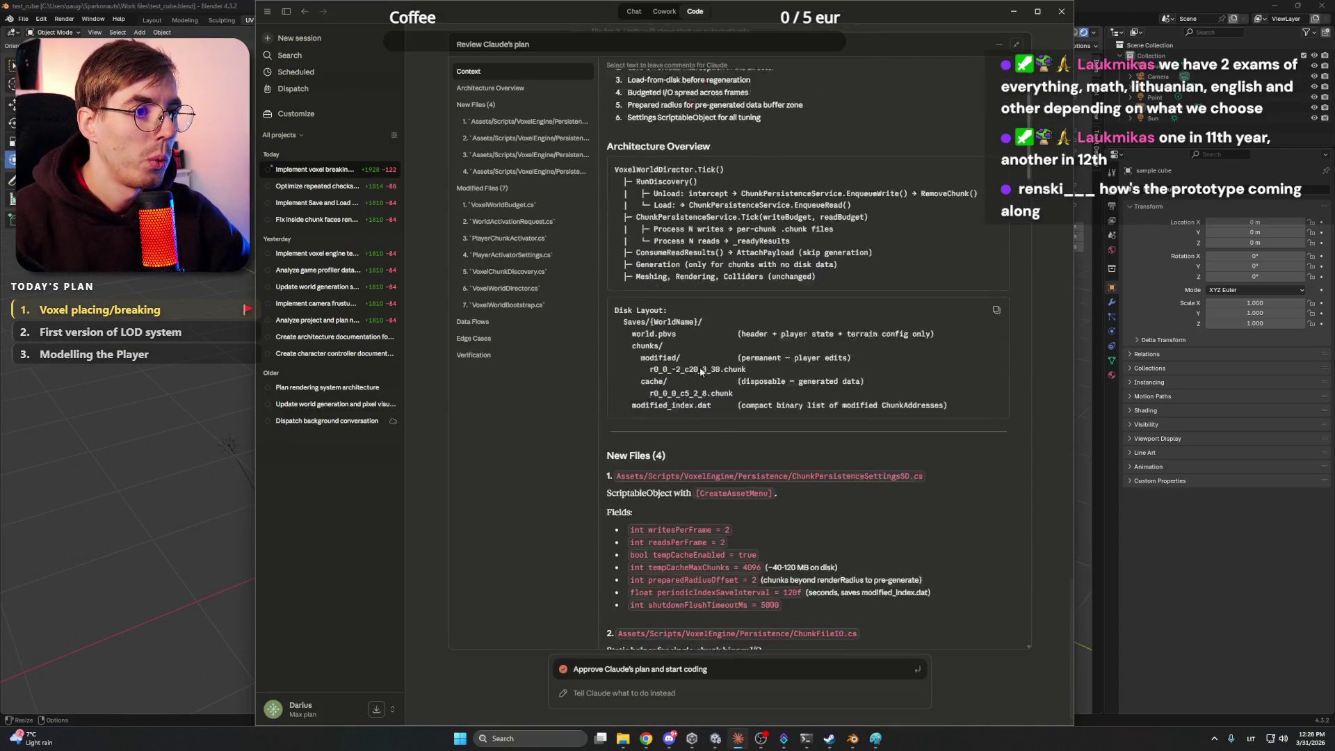
pyautogui.scroll(-15, 701, 372)
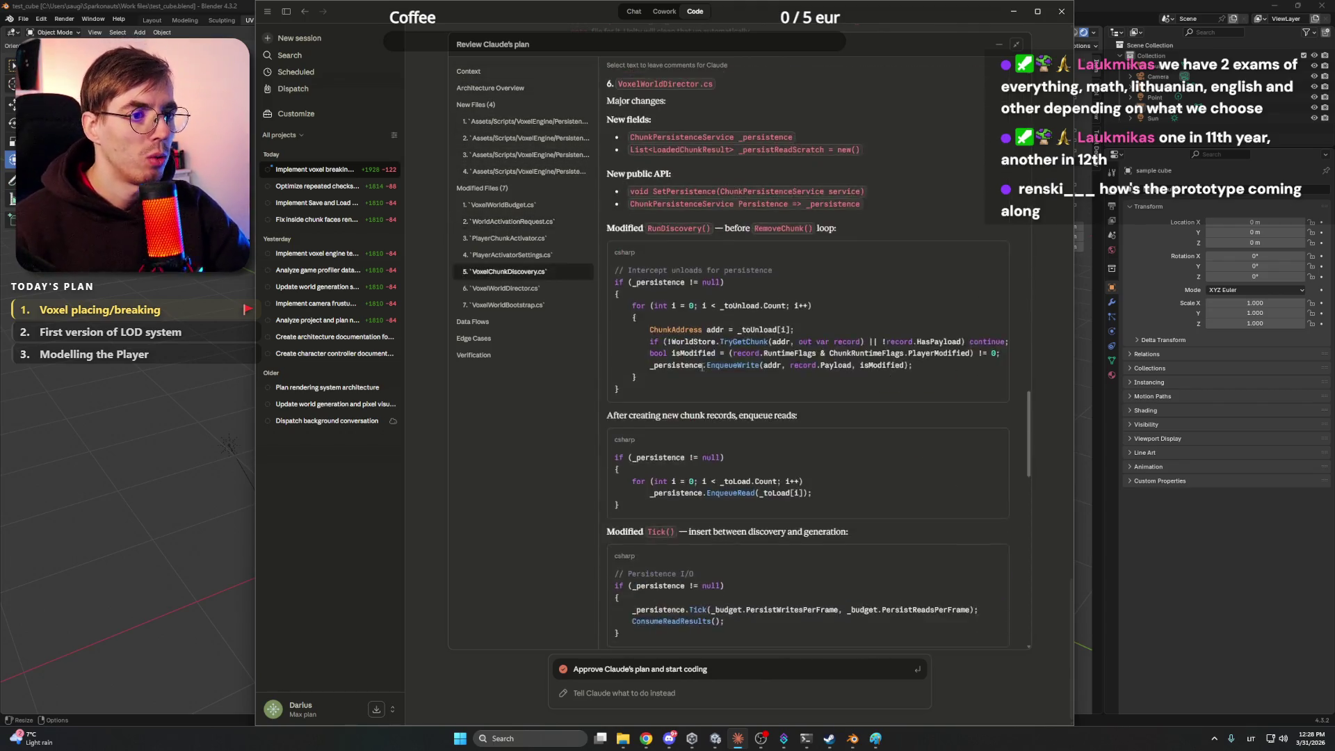
pyautogui.middleClick(700, 345)
pyautogui.scroll(13, 806, 303)
pyautogui.scroll(15, 805, 303)
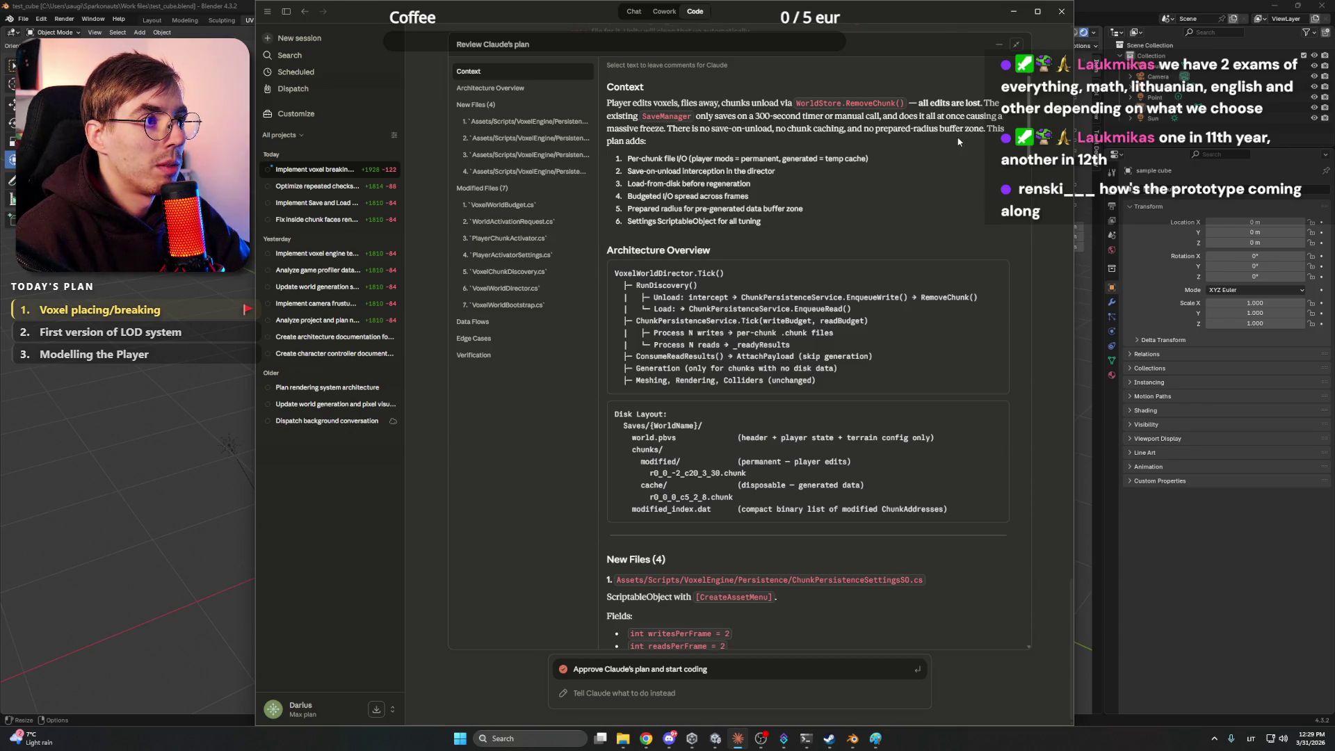
pyautogui.click(669, 738)
# Return to the ChatGPT chat and look over the generated magnetite texture
pyautogui.click(668, 739)
pyautogui.moveTo(646, 739)
pyautogui.click(625, 697)
pyautogui.scroll(-2, 831, 401)
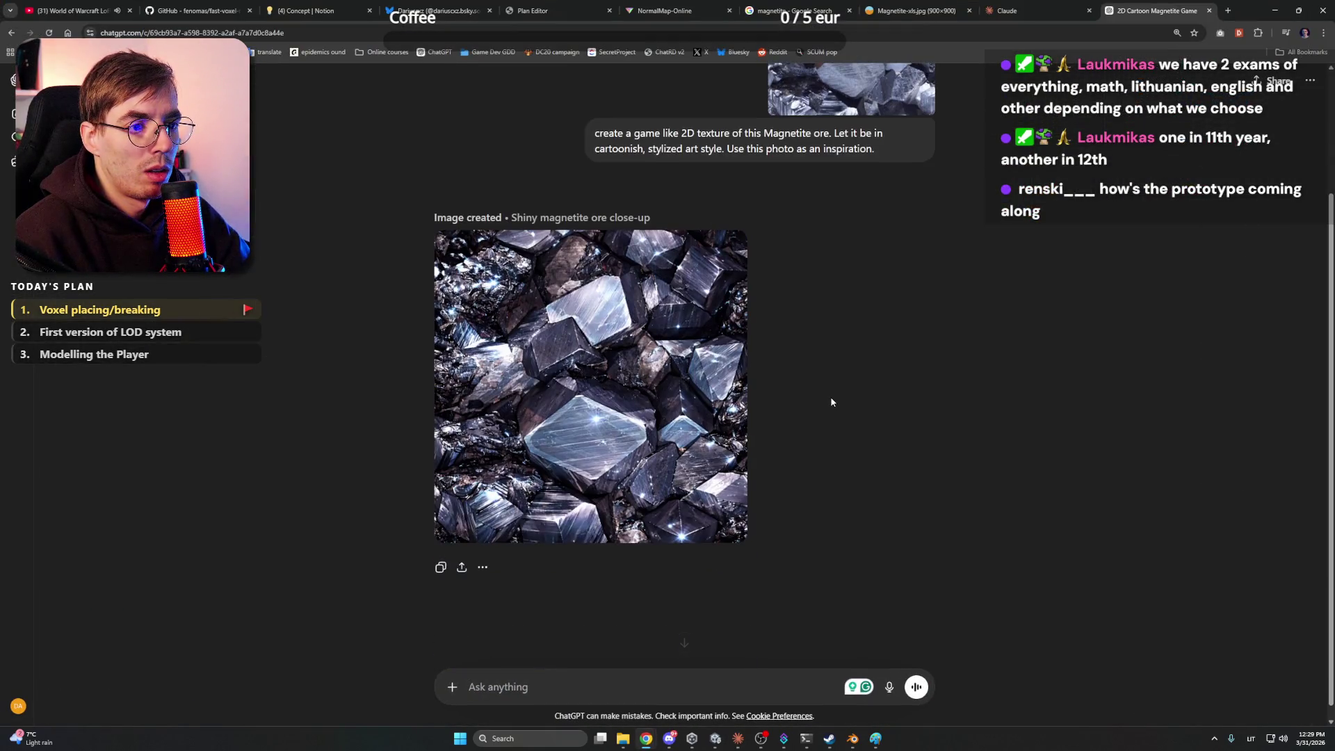
pyautogui.scroll(3, 831, 401)
pyautogui.scroll(-2, 831, 401)
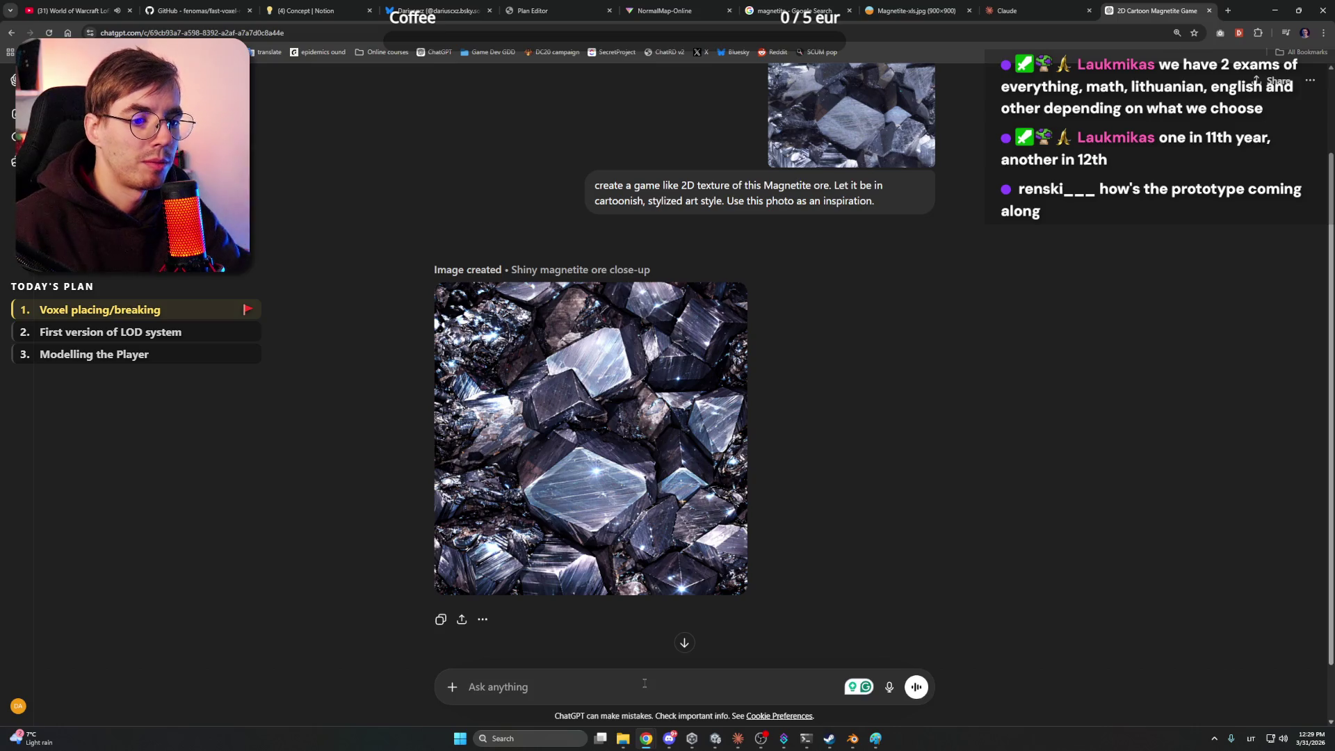
# Ask ChatGPT to regenerate the texture in its own composition, unlike the reference image
pyautogui.write('Can you regenerate ')
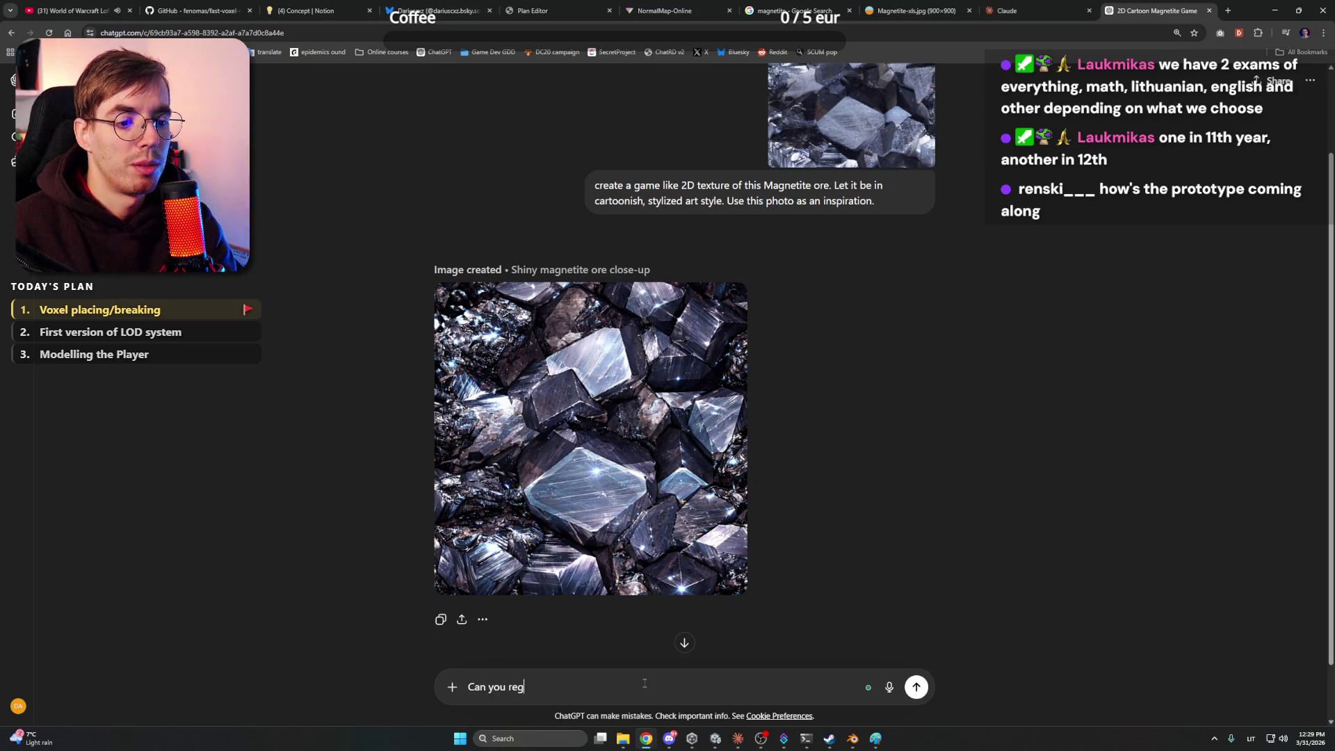
pyautogui.write('it')
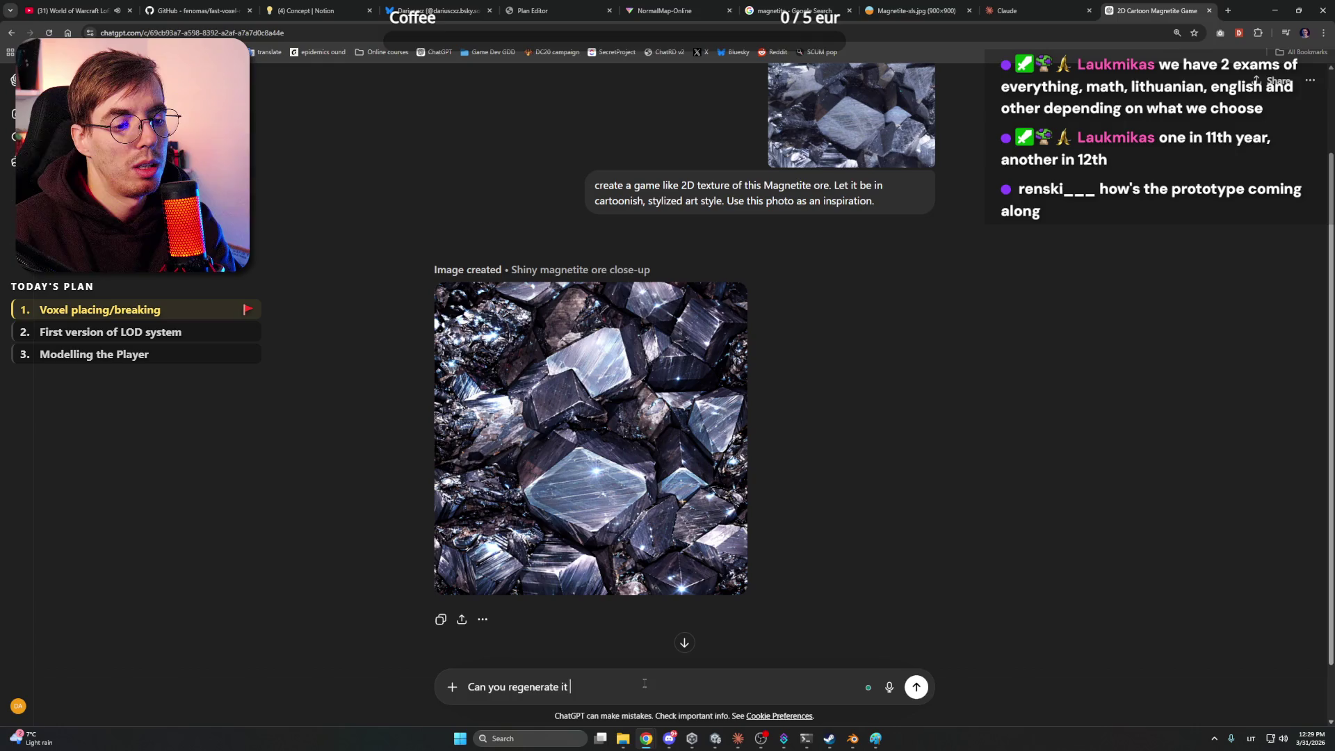
pyautogui.write(' in your own ')
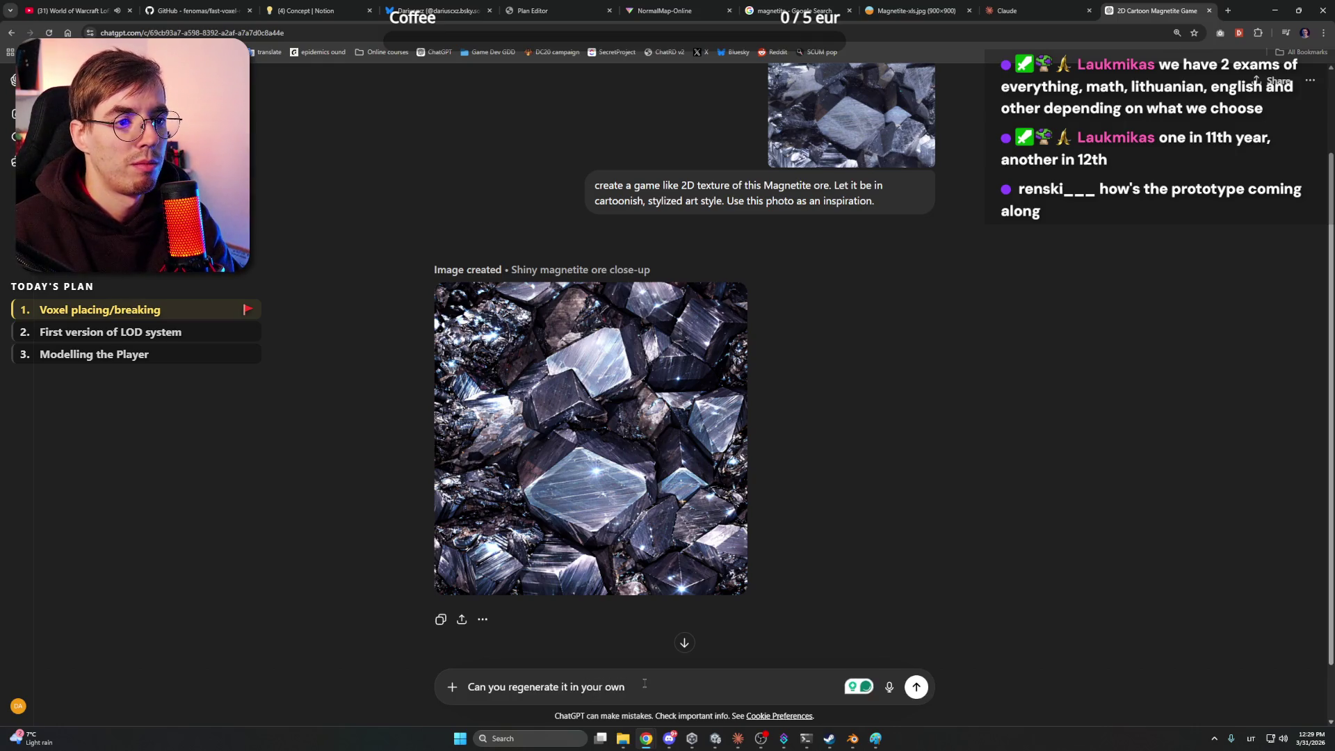
pyautogui.write('composition?')
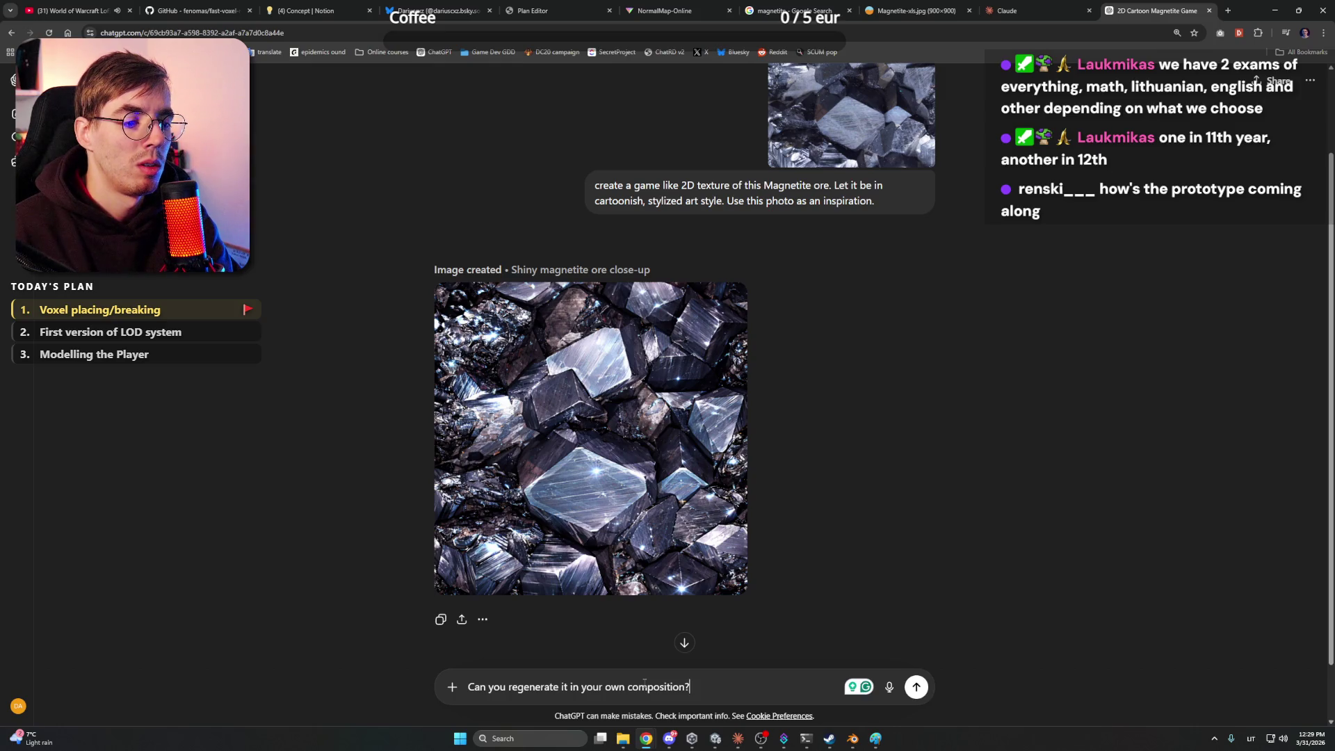
pyautogui.write('Do not make it similar to ')
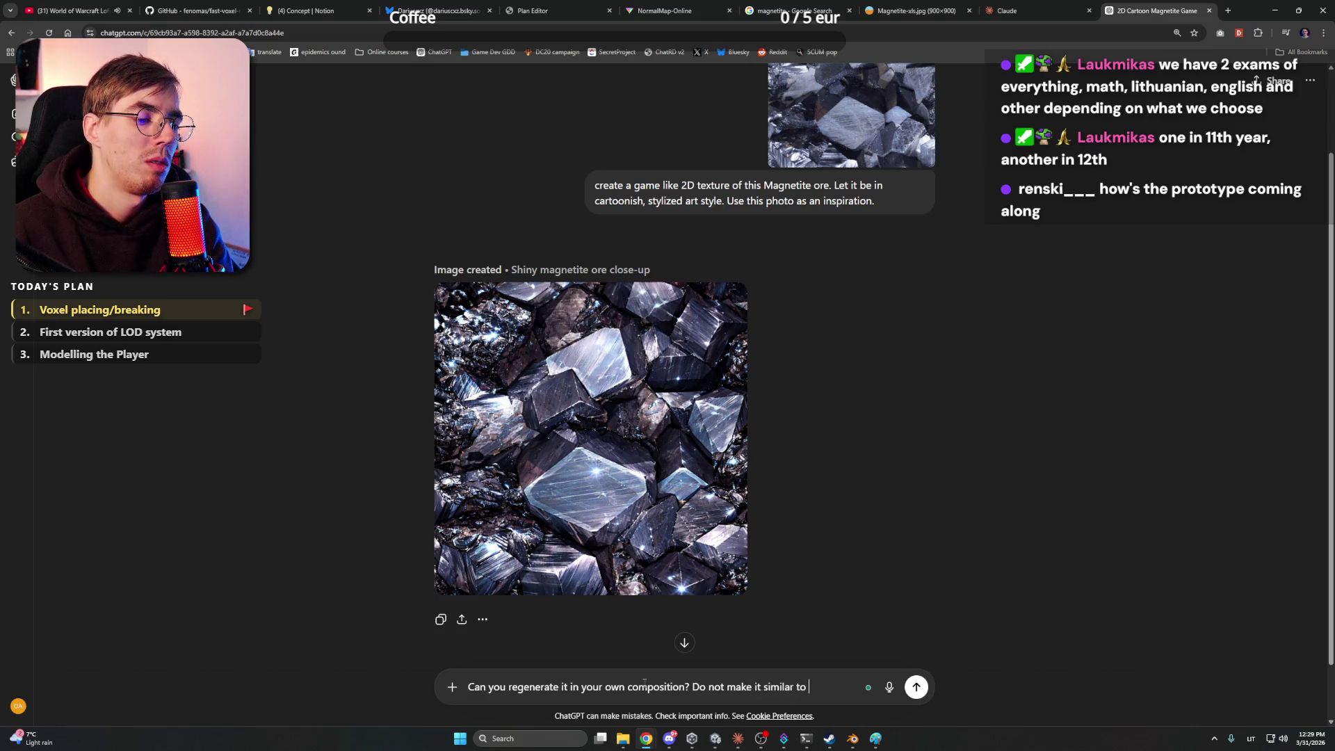
pyautogui.write('the refe')
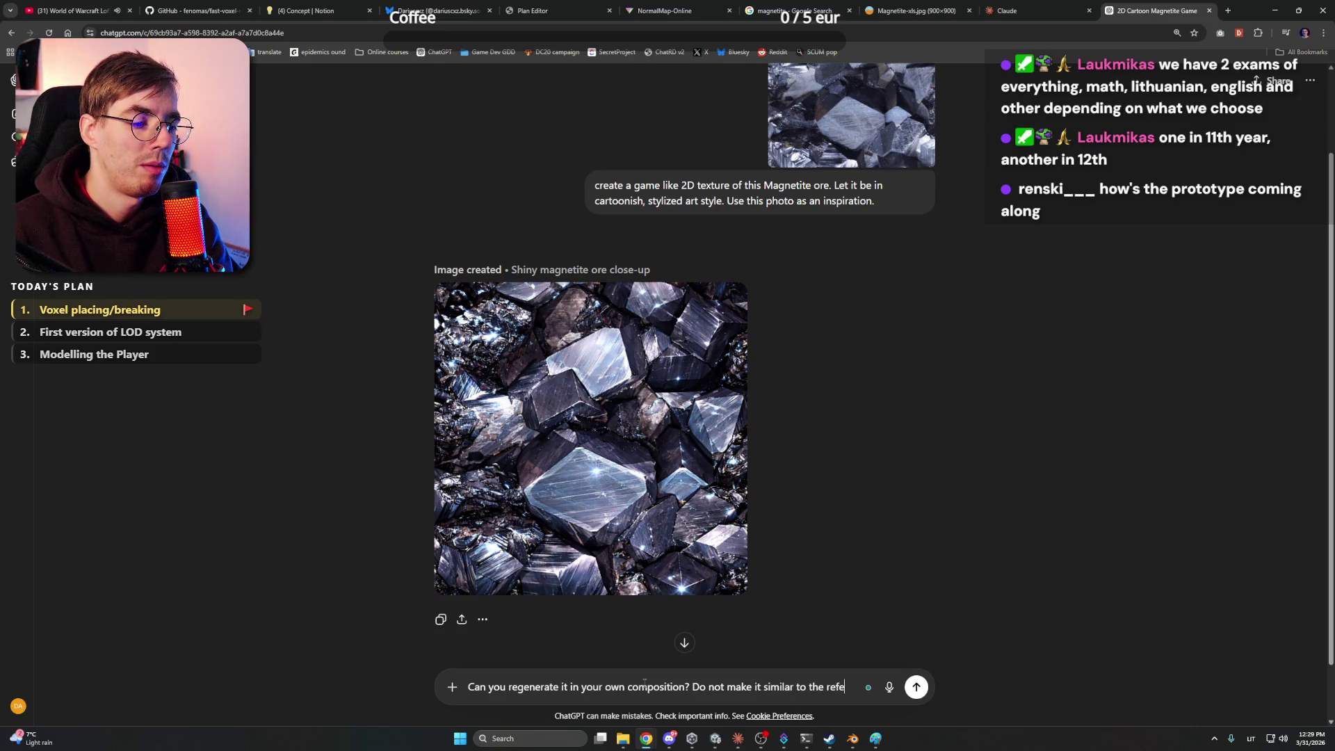
pyautogui.write('rence image.')
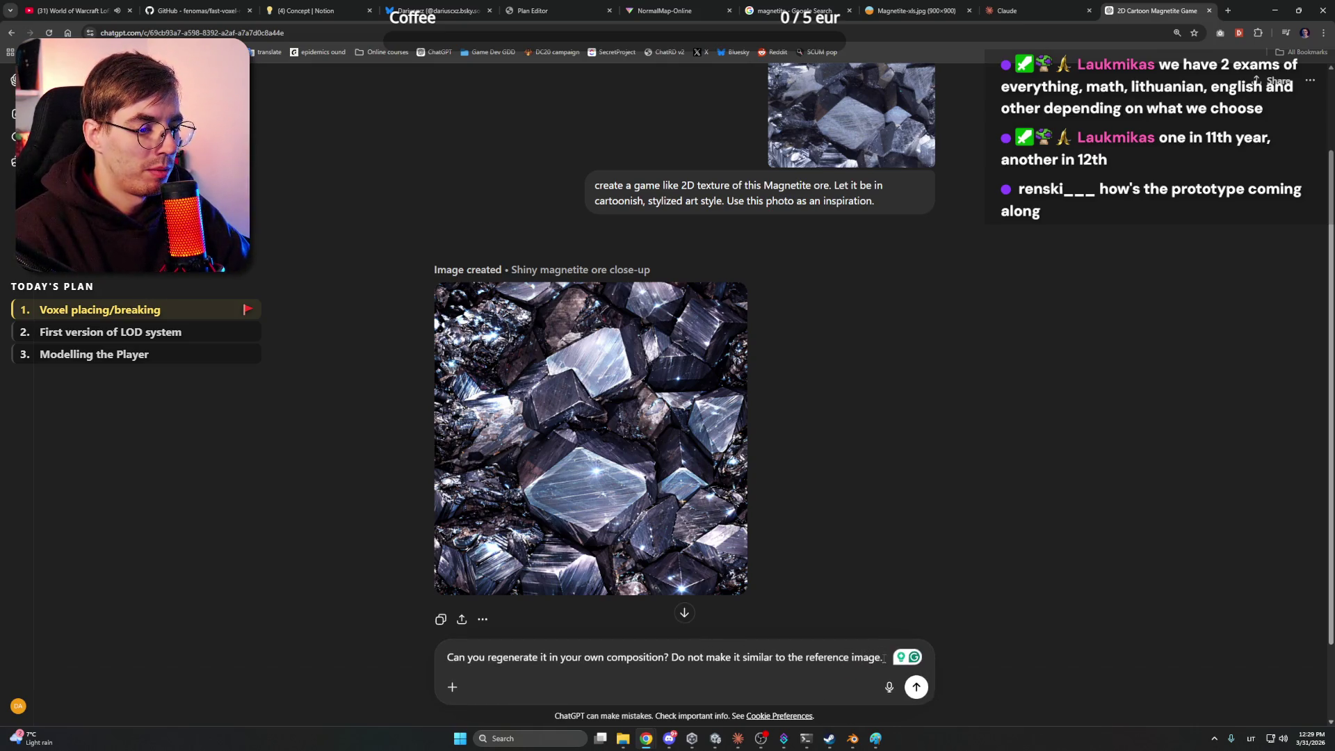
pyautogui.press('Return')
pyautogui.hotkey('alt', 'Tab')
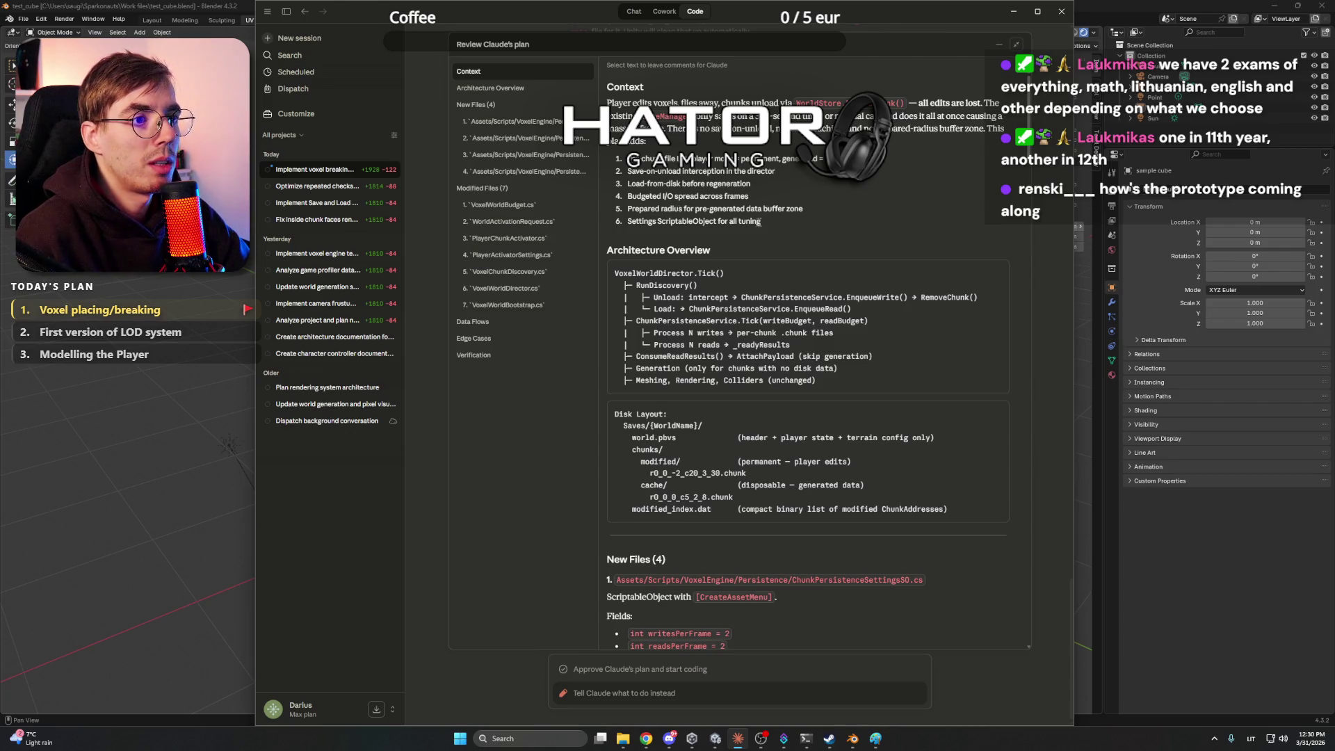
pyautogui.scroll(-1, 762, 221)
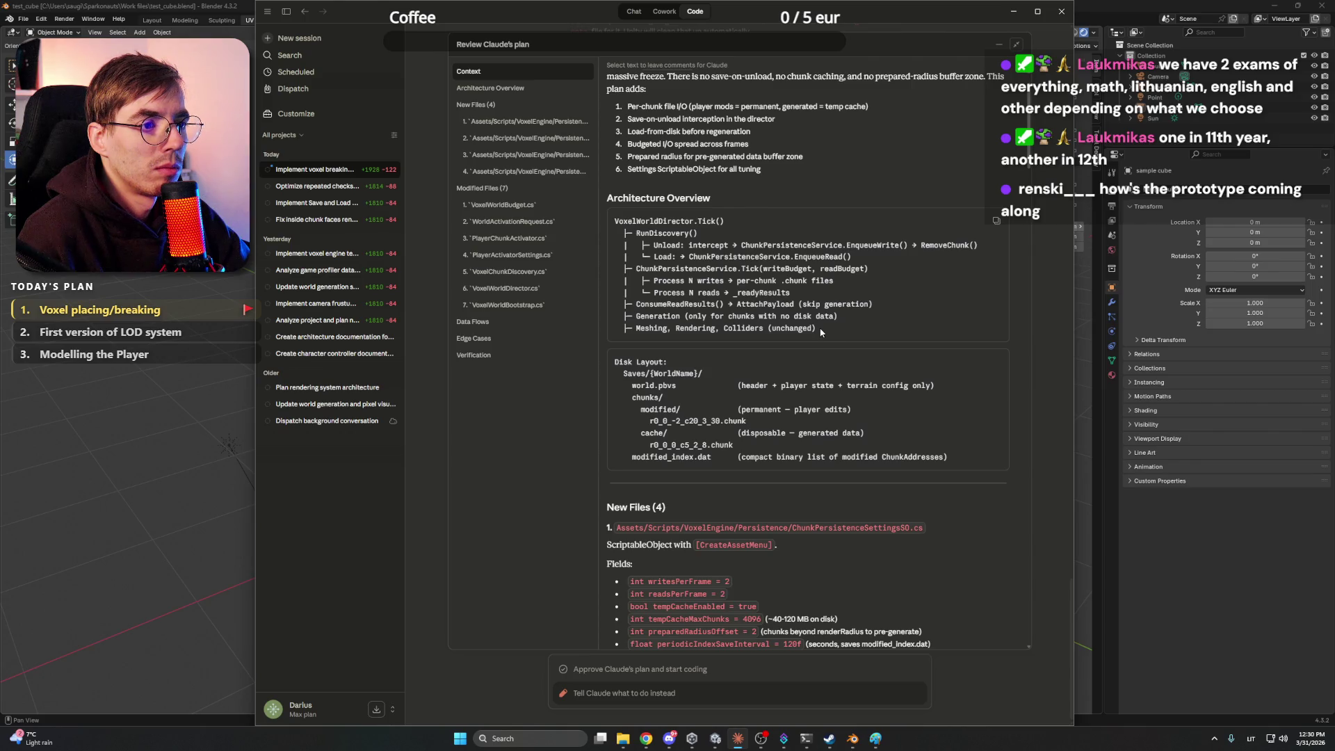
pyautogui.scroll(-3, 821, 331)
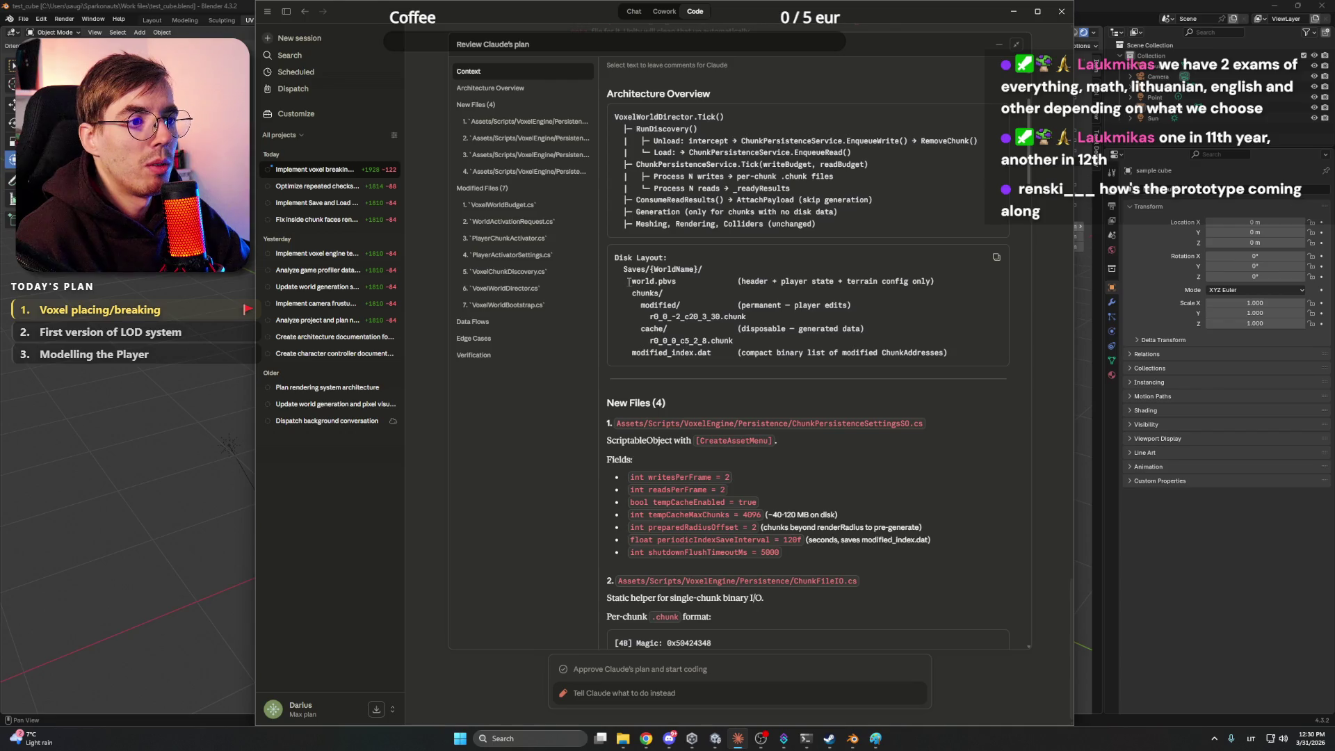
pyautogui.moveTo(665, 281)
pyautogui.mouseDown()
pyautogui.moveTo(683, 280)
pyautogui.moveTo(659, 281)
pyautogui.mouseUp()
pyautogui.click(680, 281)
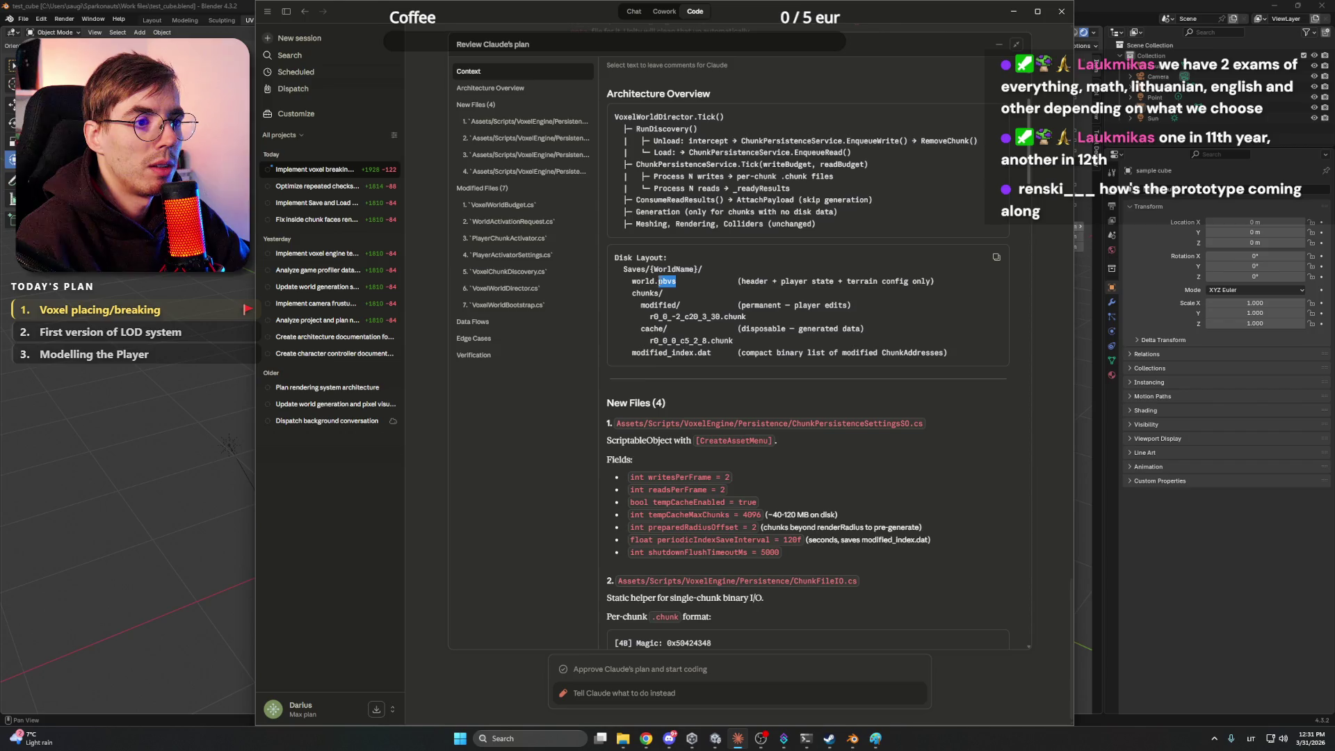
pyautogui.click(673, 281)
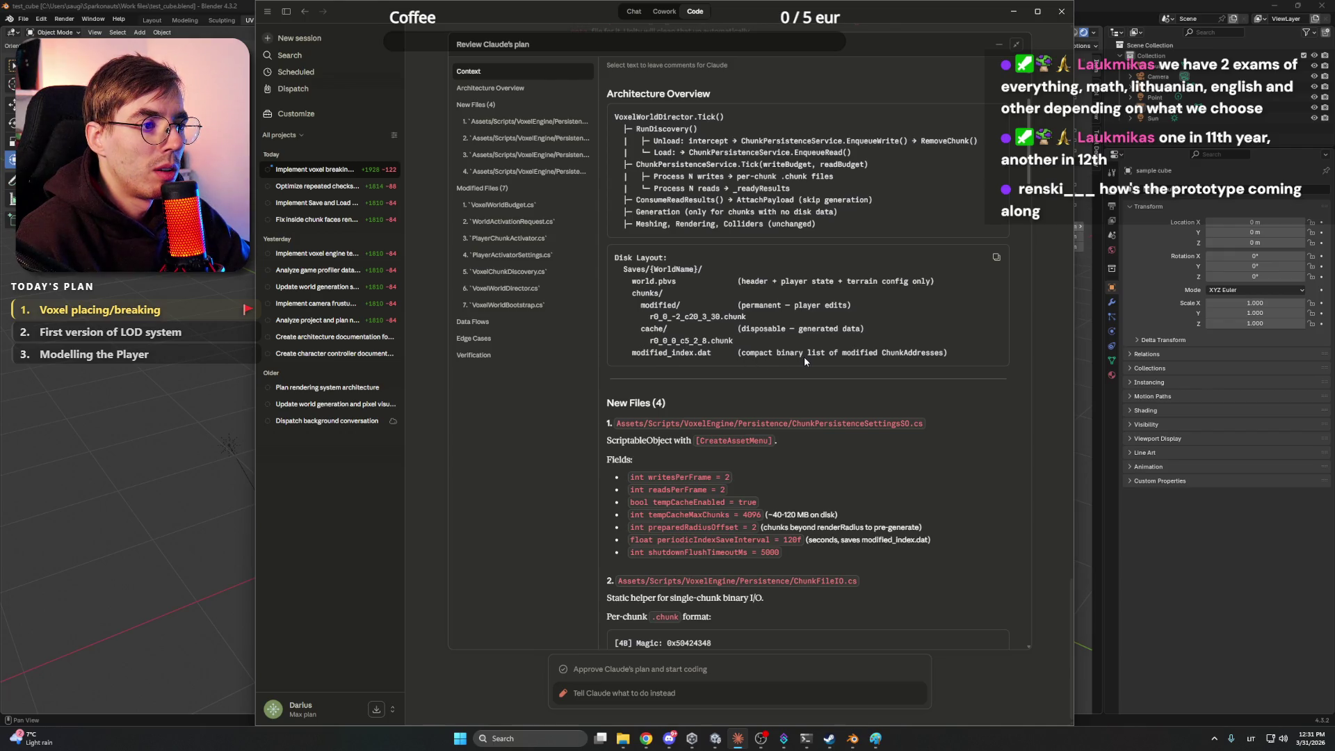
pyautogui.scroll(-2, 806, 360)
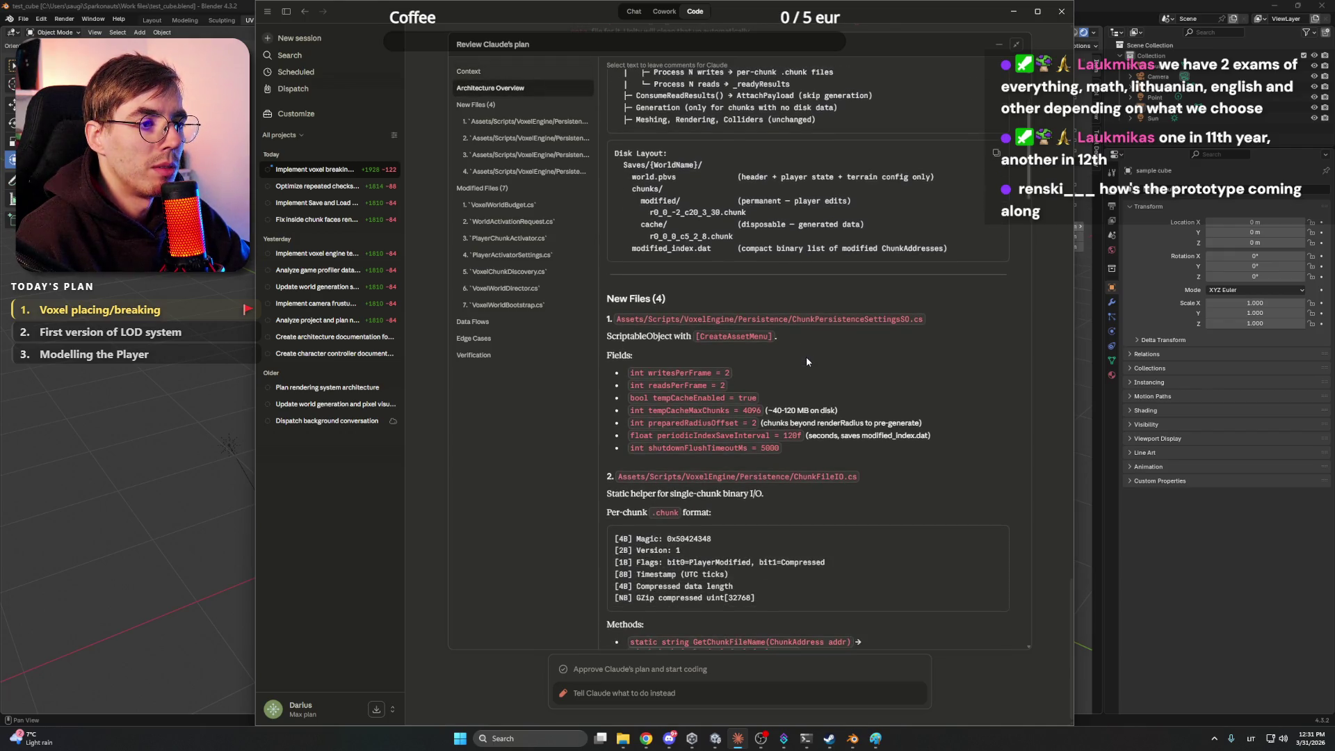
pyautogui.scroll(-2, 786, 270)
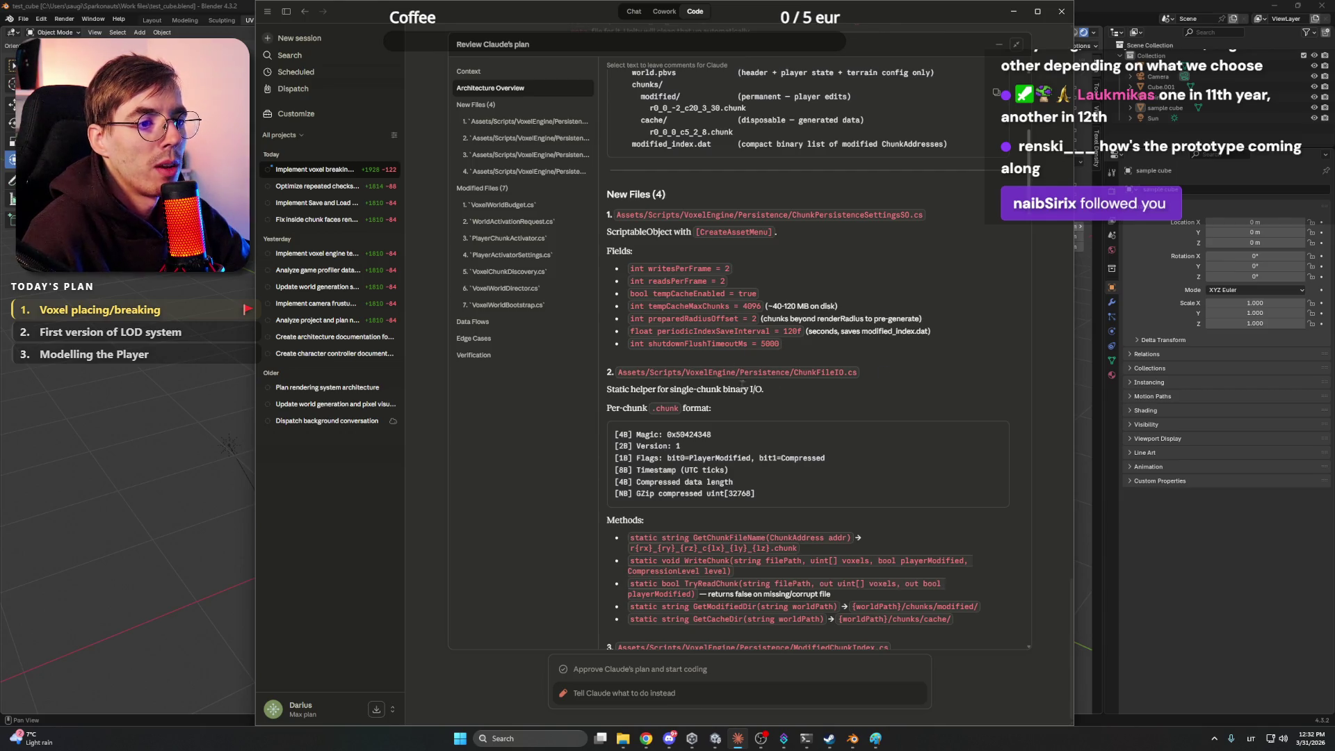
pyautogui.scroll(-1, 765, 362)
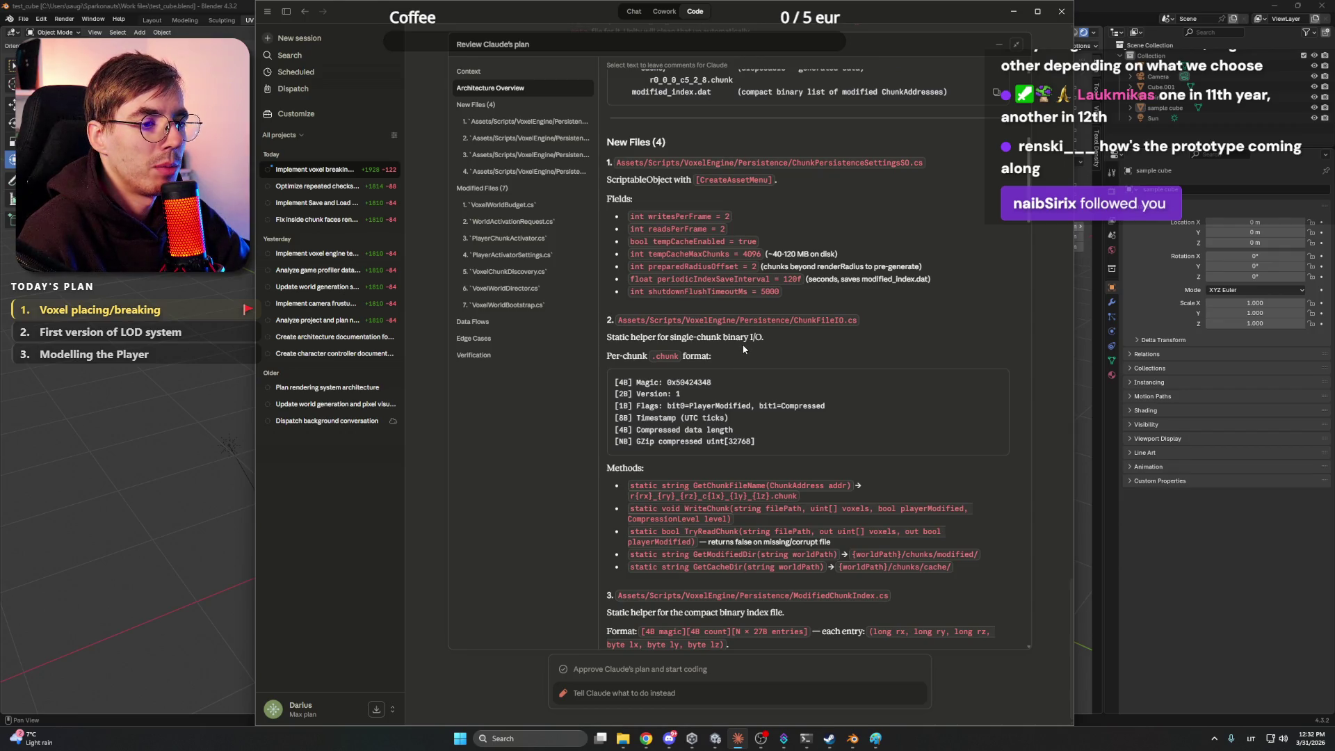
pyautogui.scroll(-3, 743, 349)
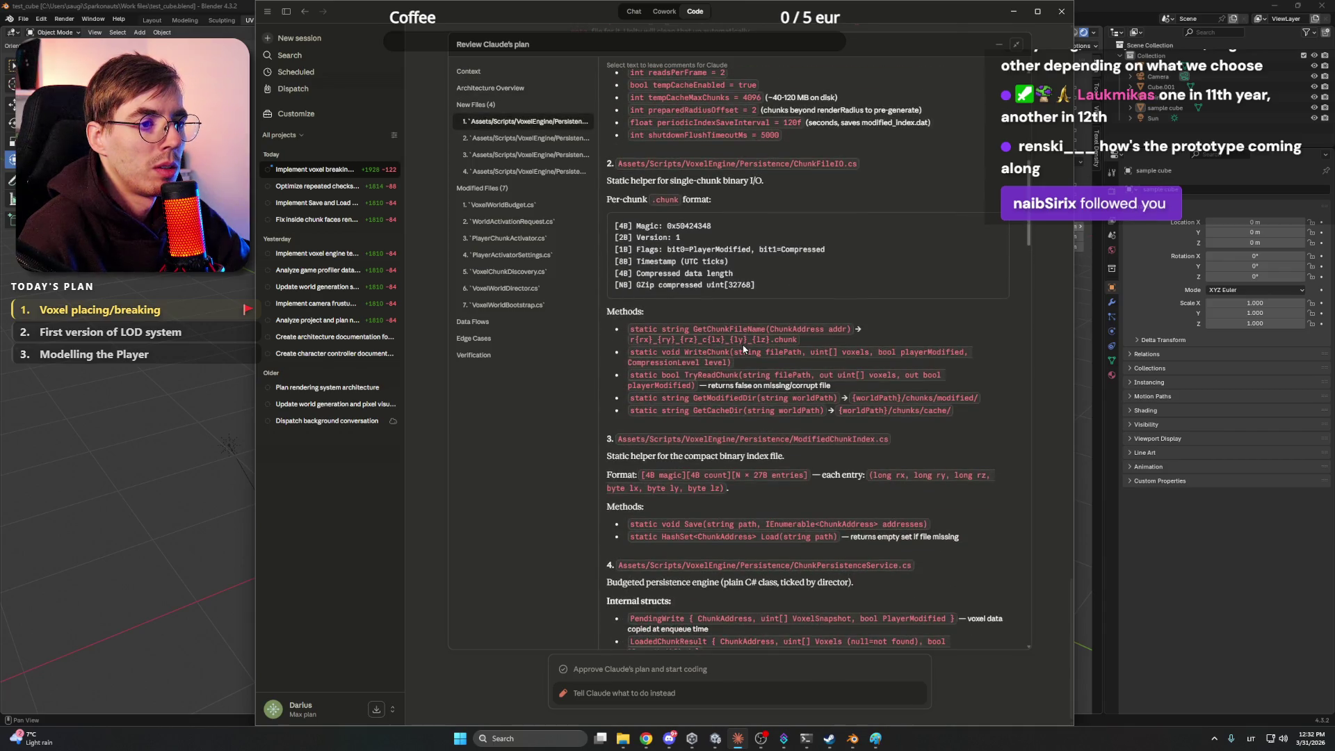
pyautogui.scroll(-3, 744, 349)
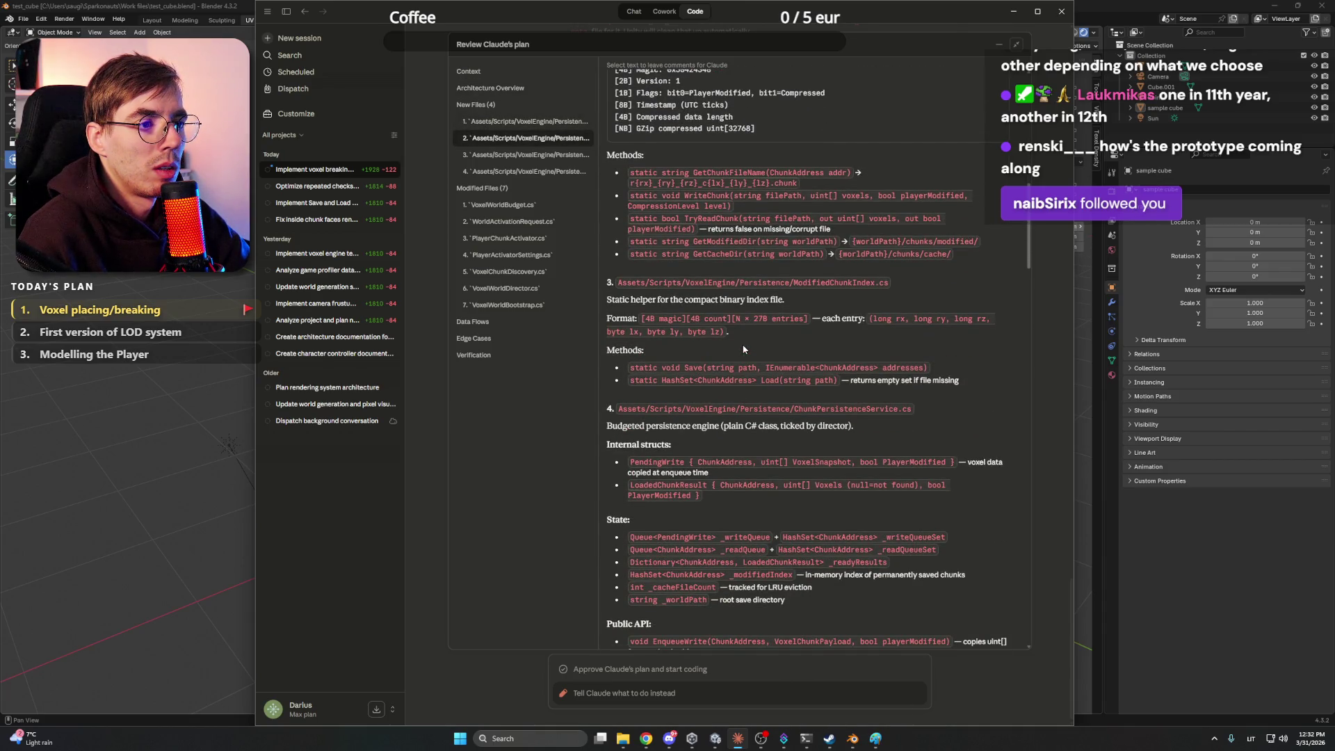
pyautogui.scroll(-2, 743, 349)
pyautogui.scroll(-5, 743, 349)
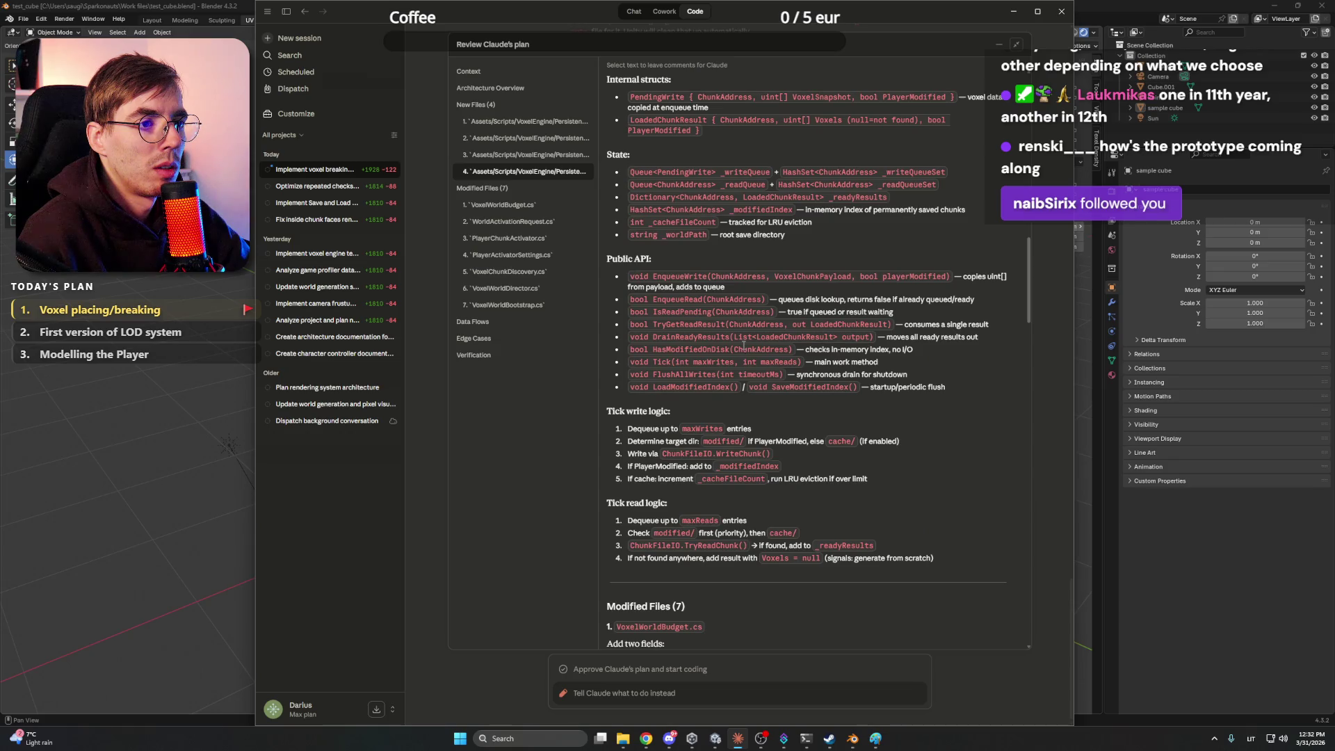
pyautogui.scroll(-1, 743, 346)
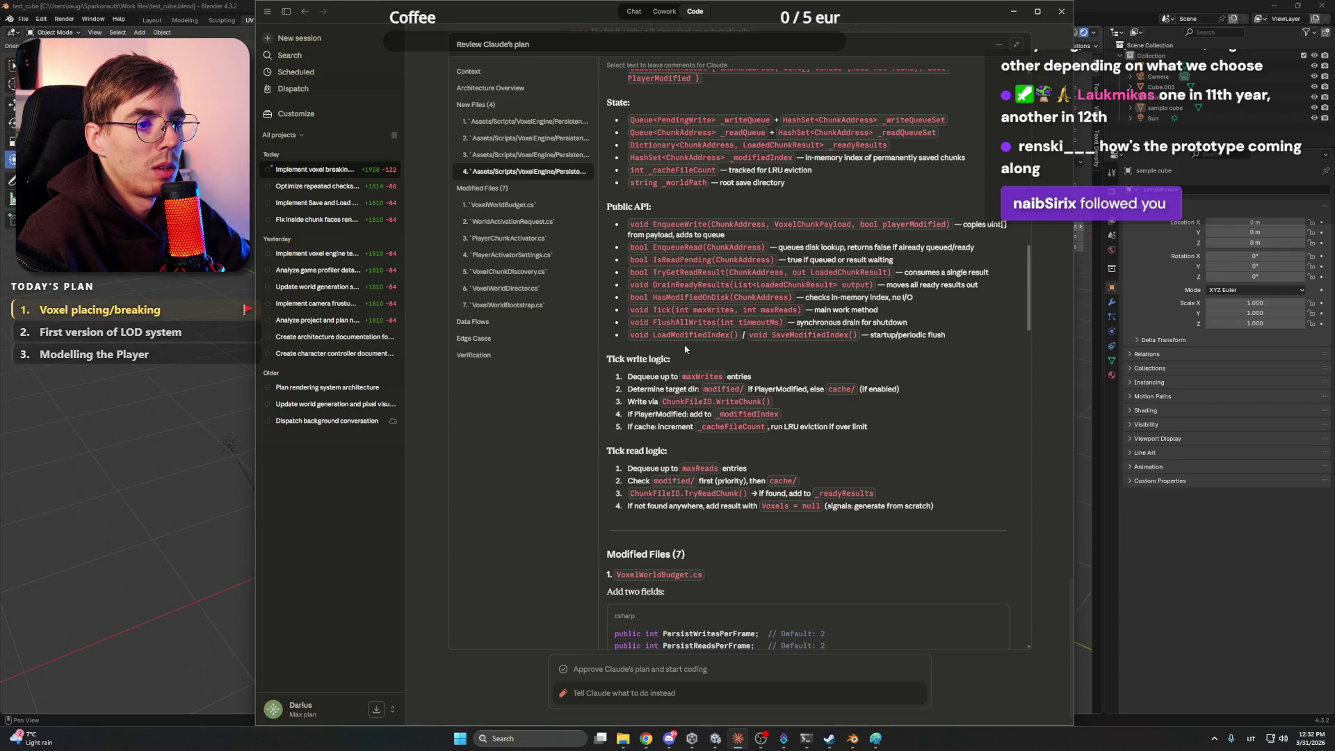
pyautogui.scroll(-1, 685, 349)
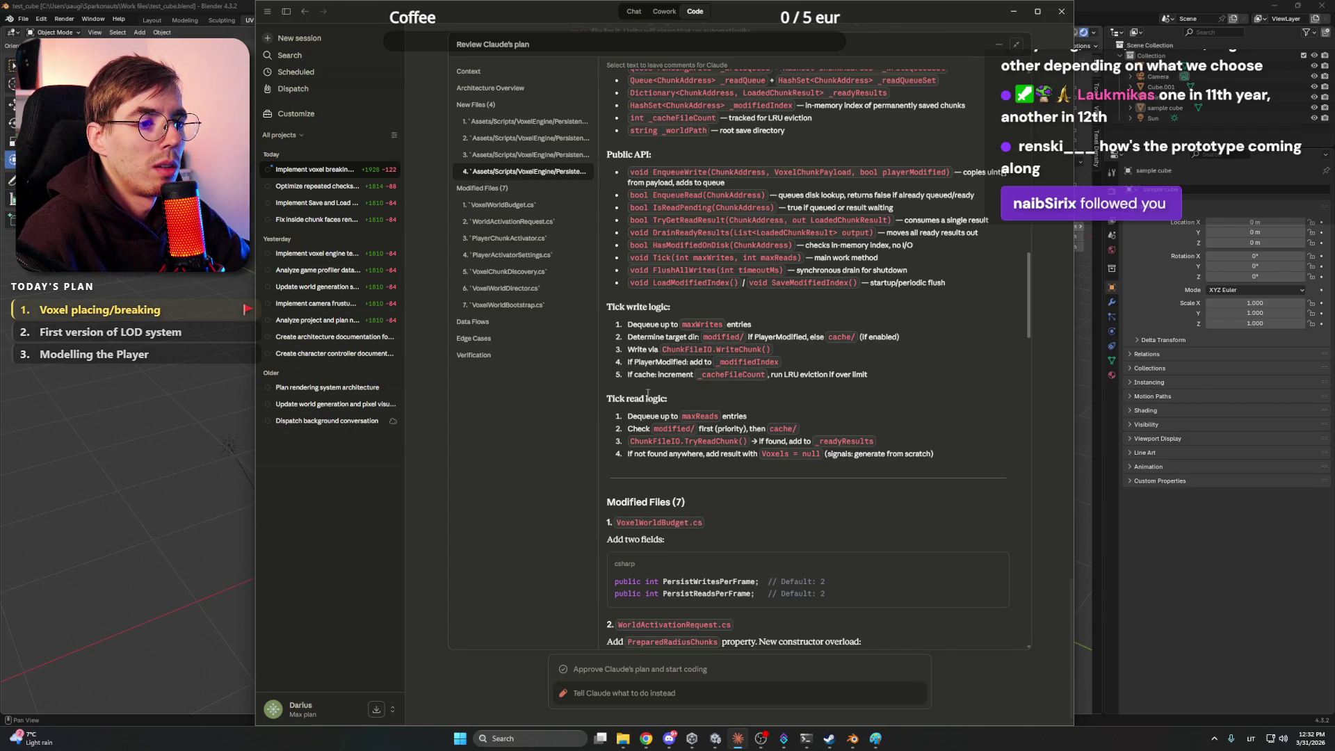
pyautogui.scroll(-1, 649, 389)
pyautogui.scroll(-1, 649, 390)
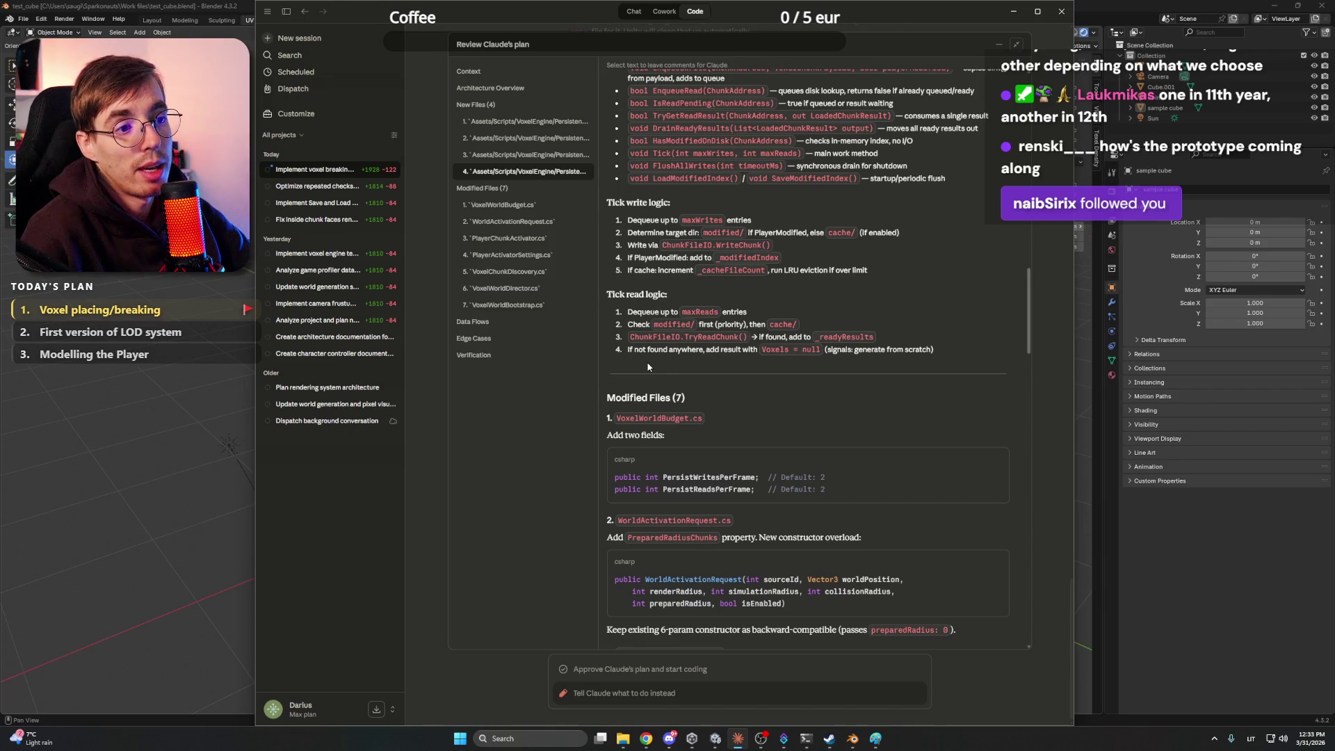
pyautogui.scroll(-1, 876, 350)
pyautogui.scroll(-3, 875, 351)
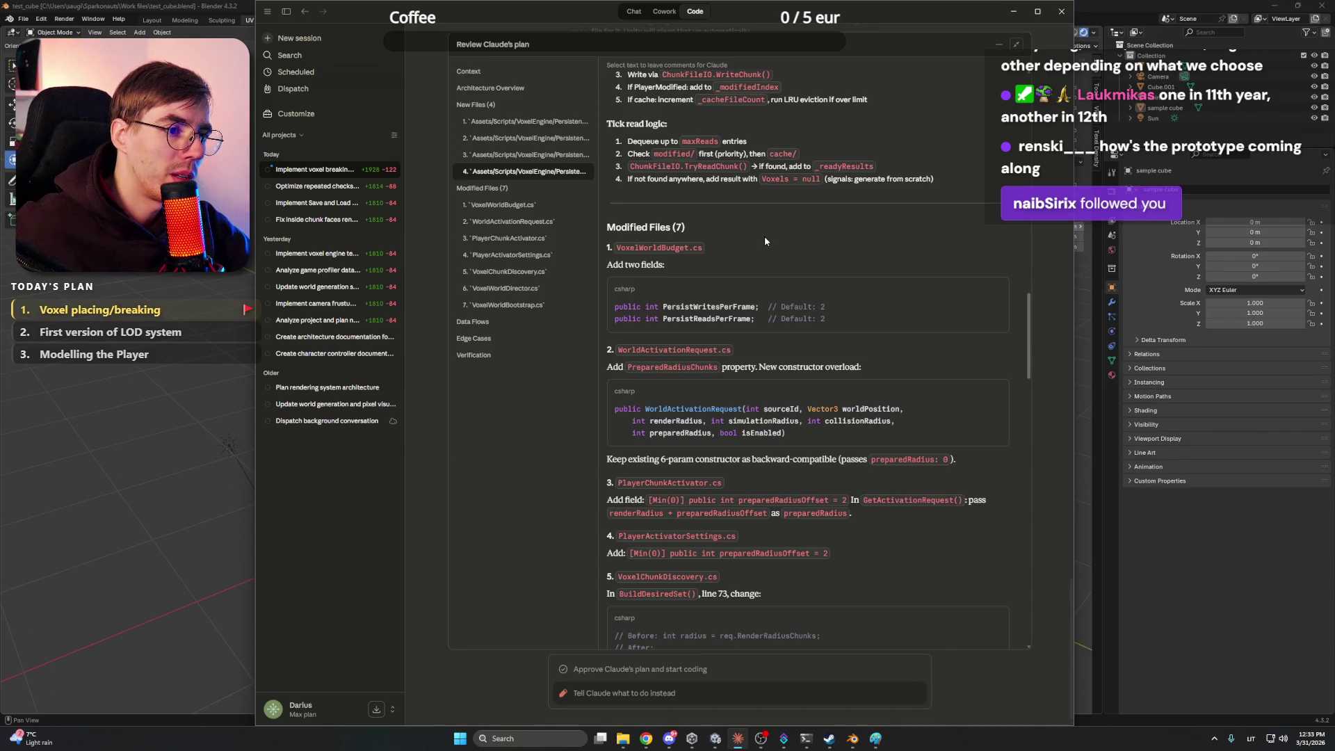
pyautogui.scroll(-2, 731, 363)
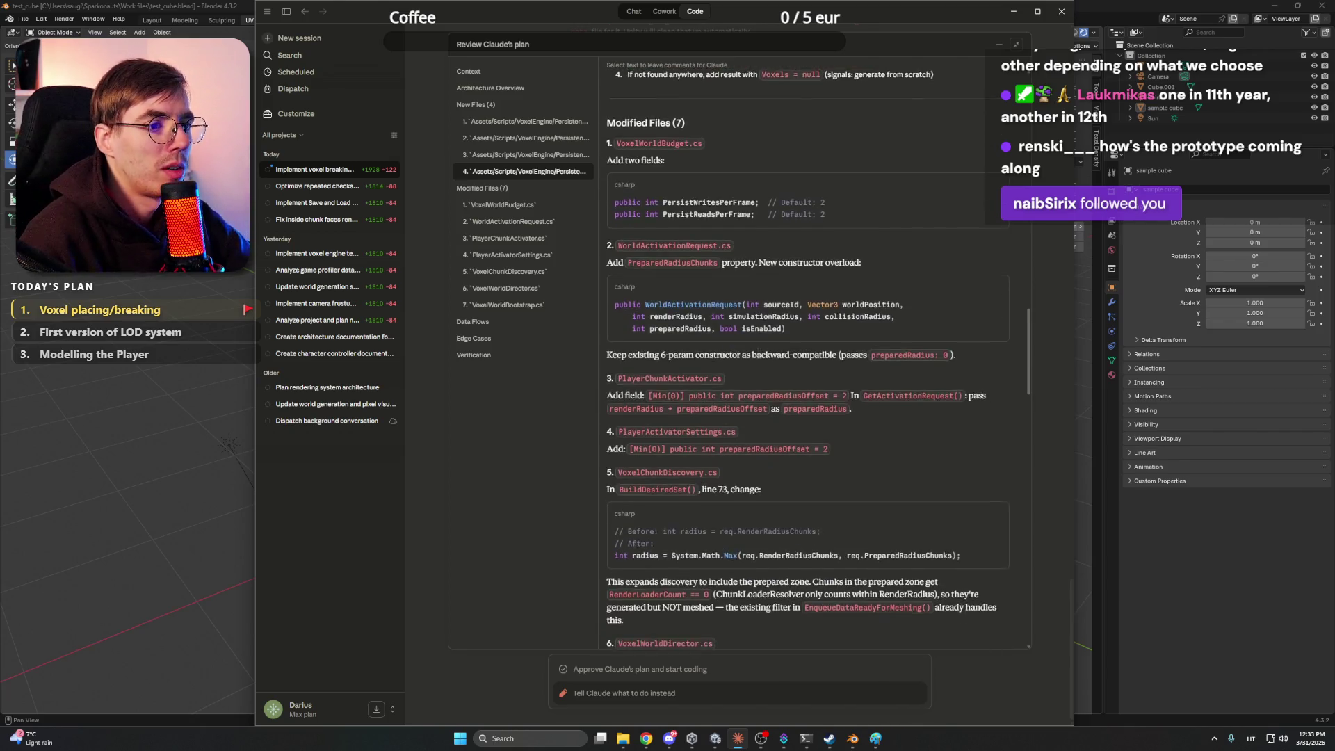
pyautogui.scroll(-2, 759, 351)
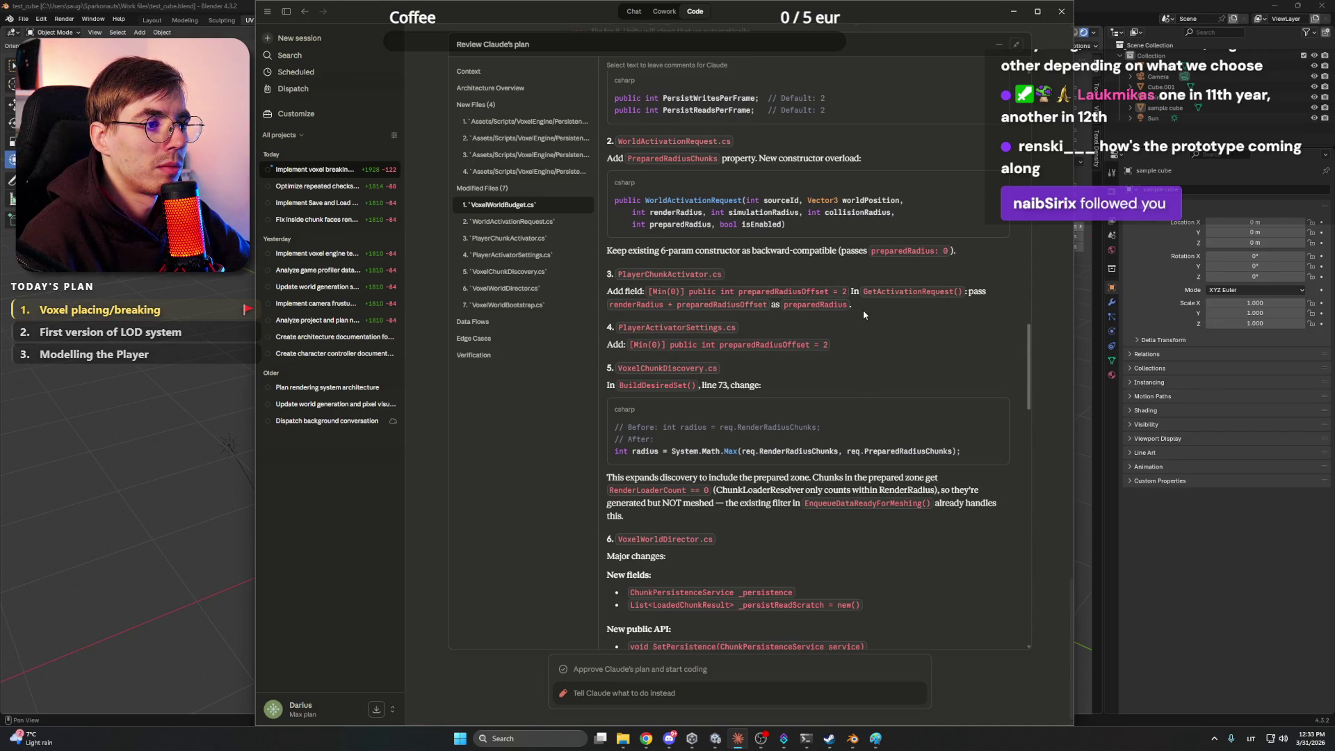
pyautogui.scroll(-2, 862, 317)
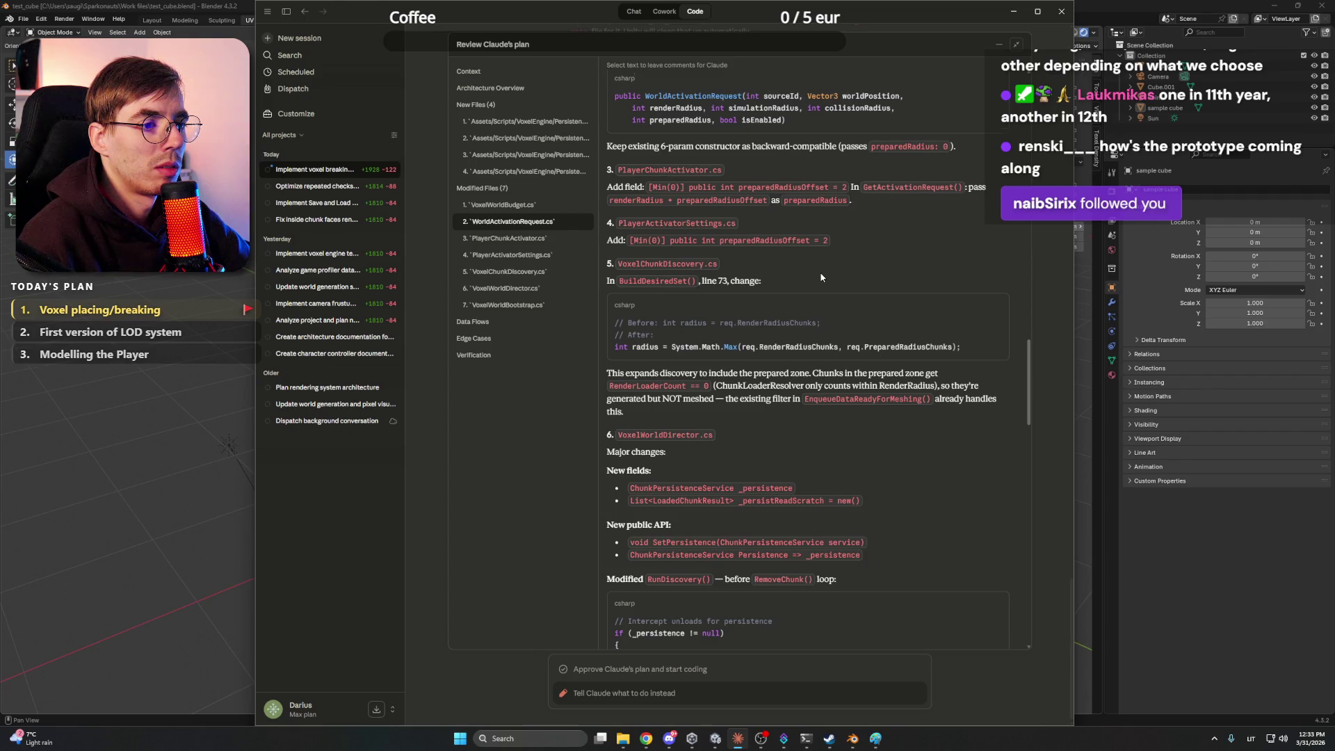
pyautogui.scroll(-3, 821, 277)
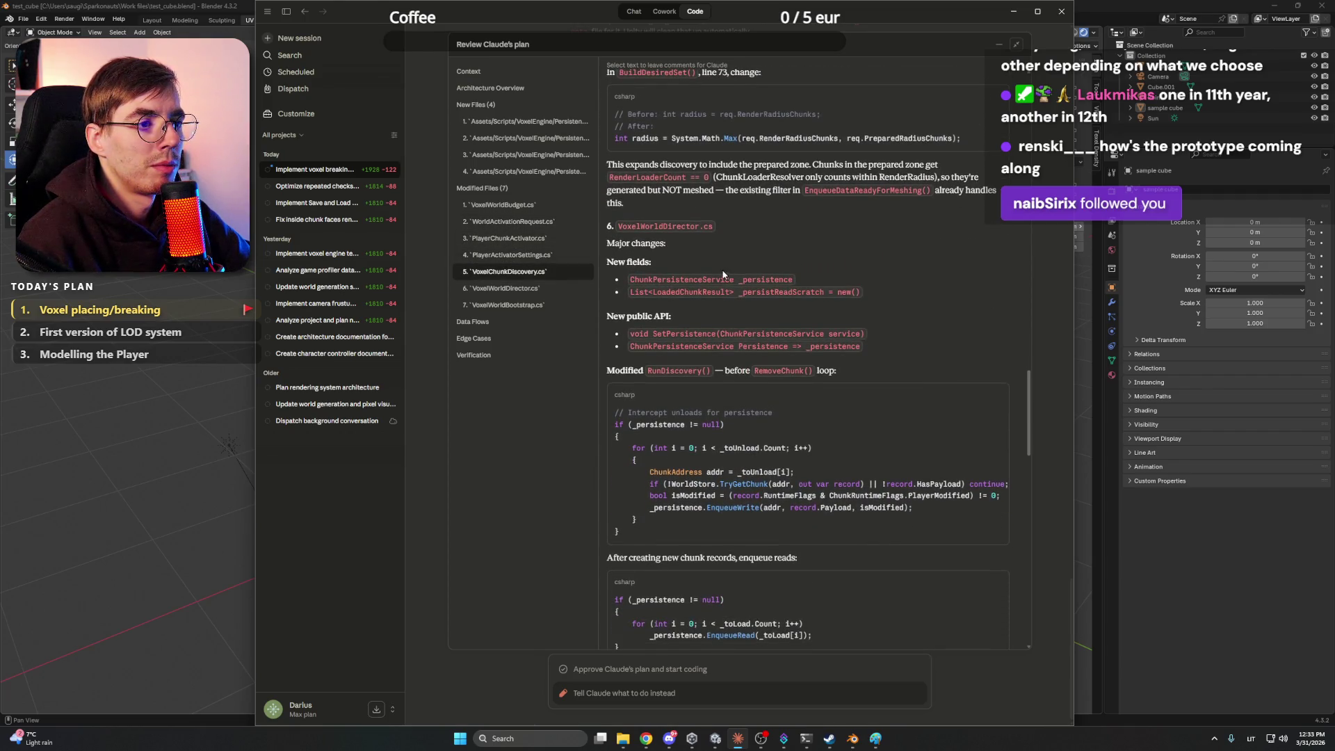
pyautogui.scroll(-3, 717, 255)
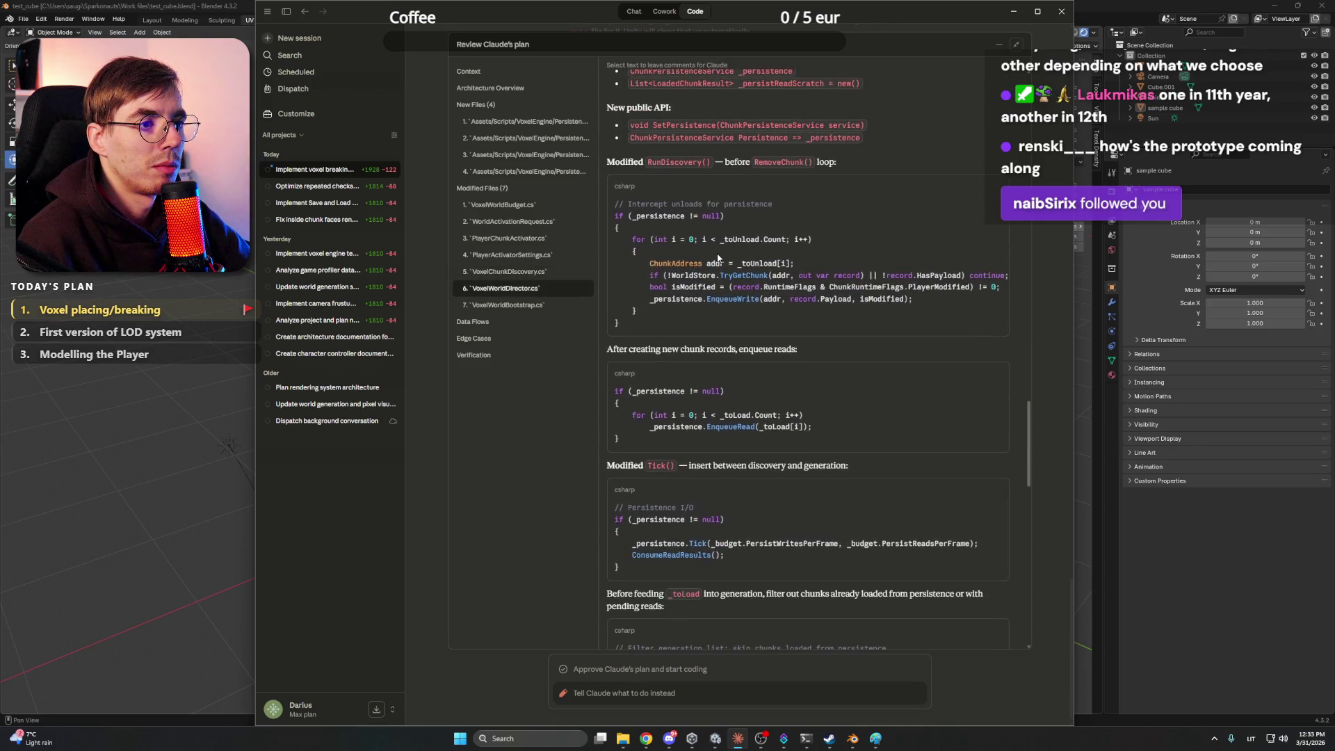
pyautogui.scroll(-3, 718, 257)
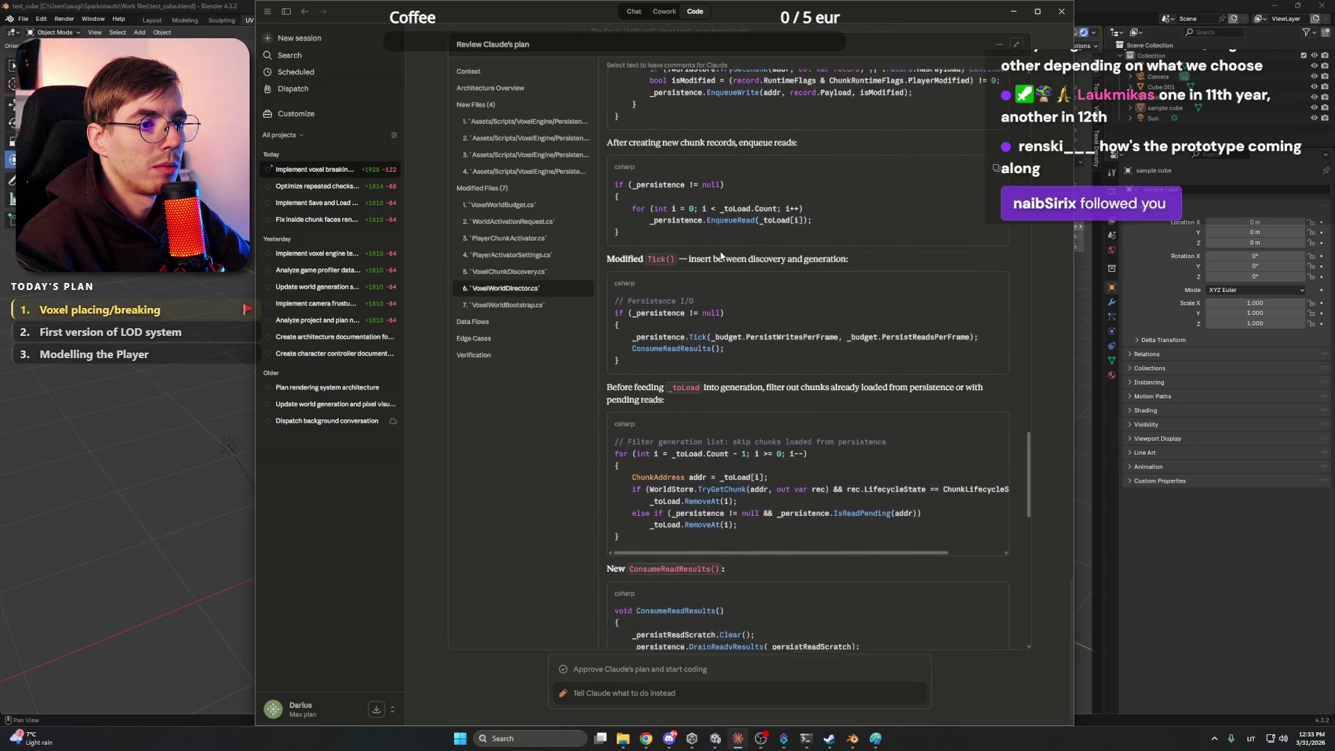
pyautogui.scroll(-1, 720, 256)
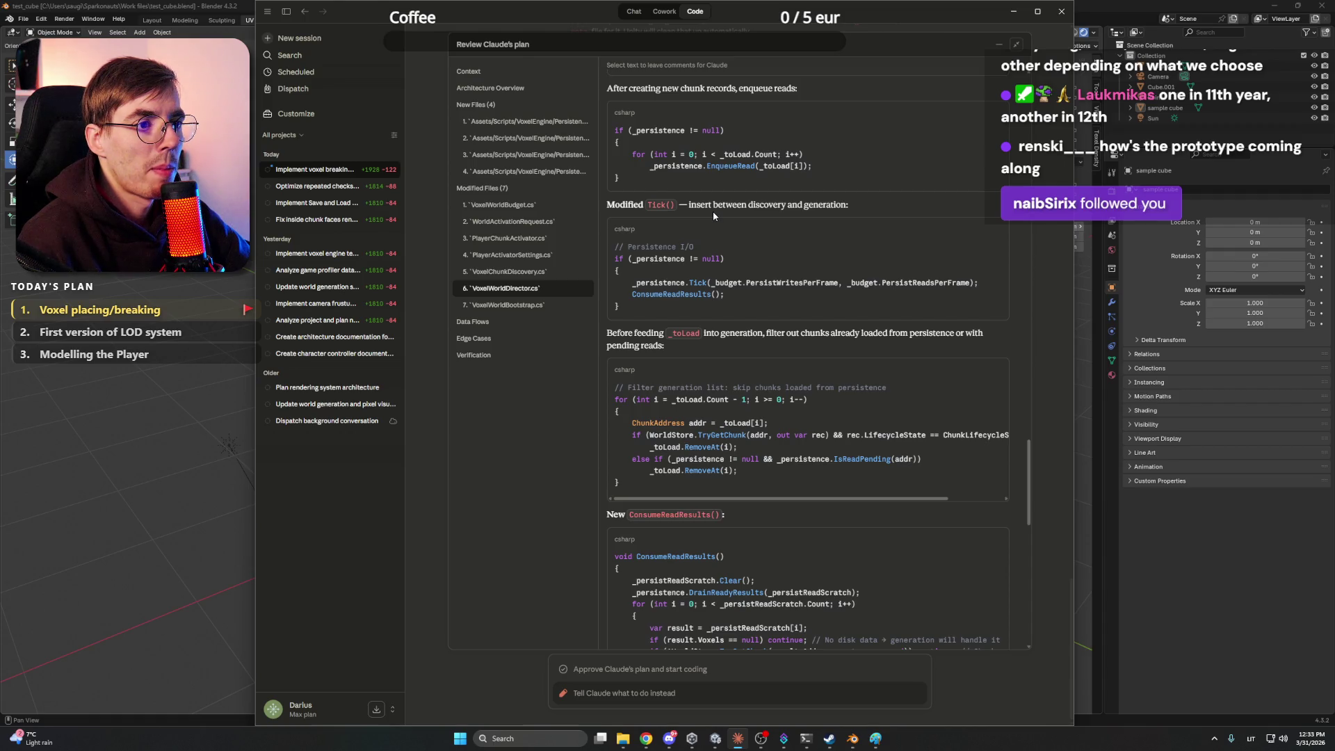
pyautogui.scroll(-3, 712, 211)
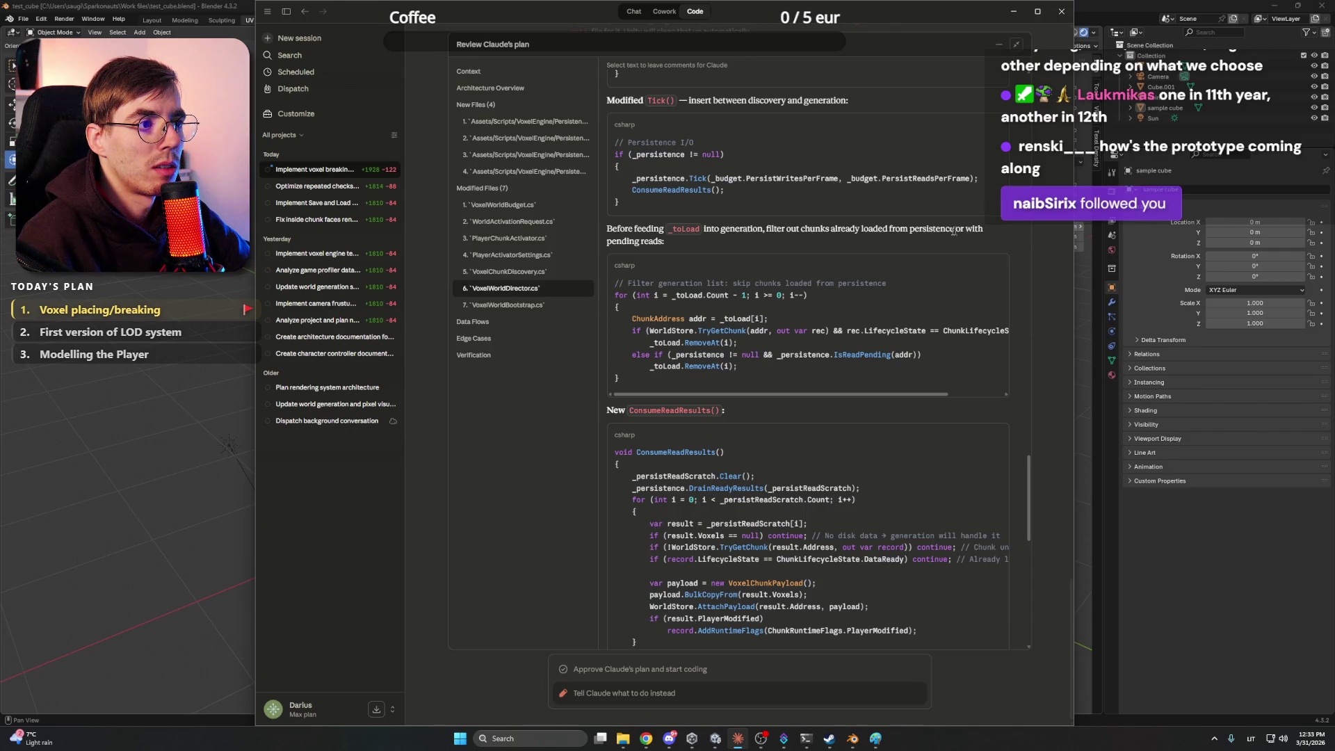
pyautogui.scroll(-5, 698, 240)
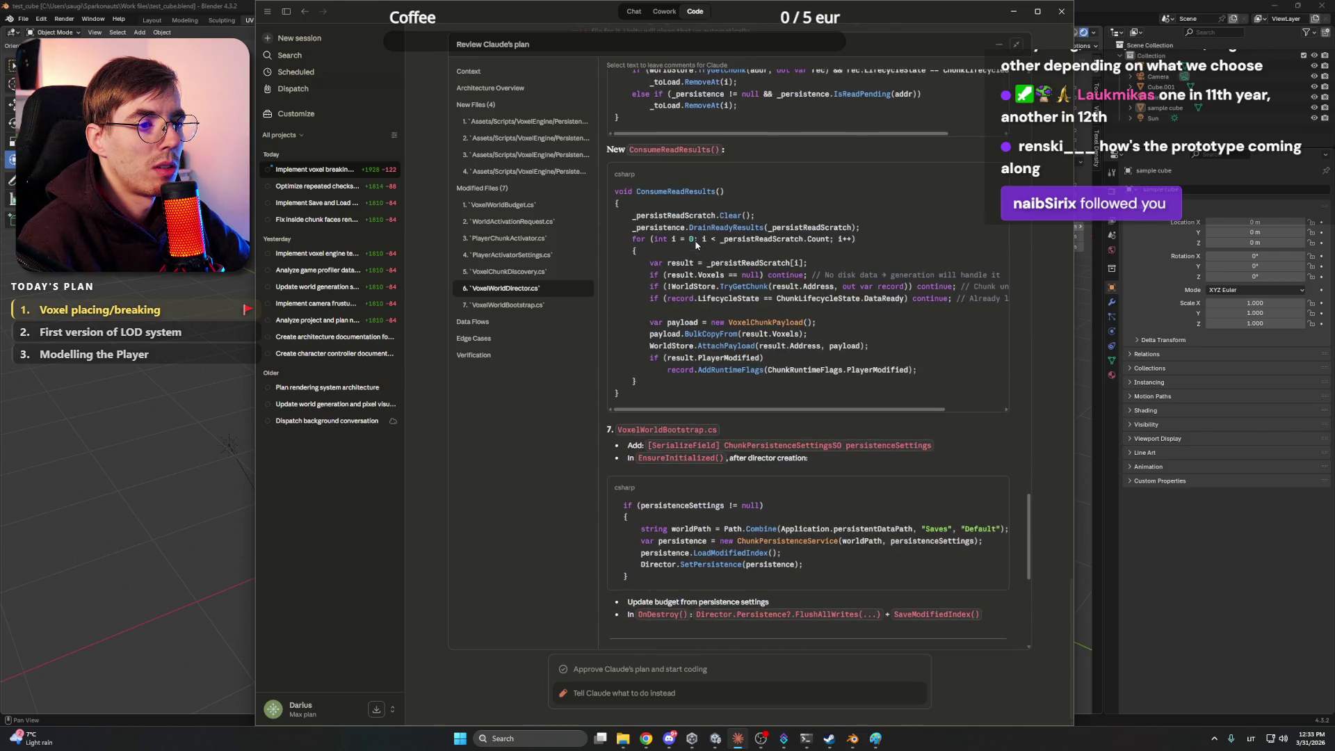
pyautogui.scroll(-4, 699, 240)
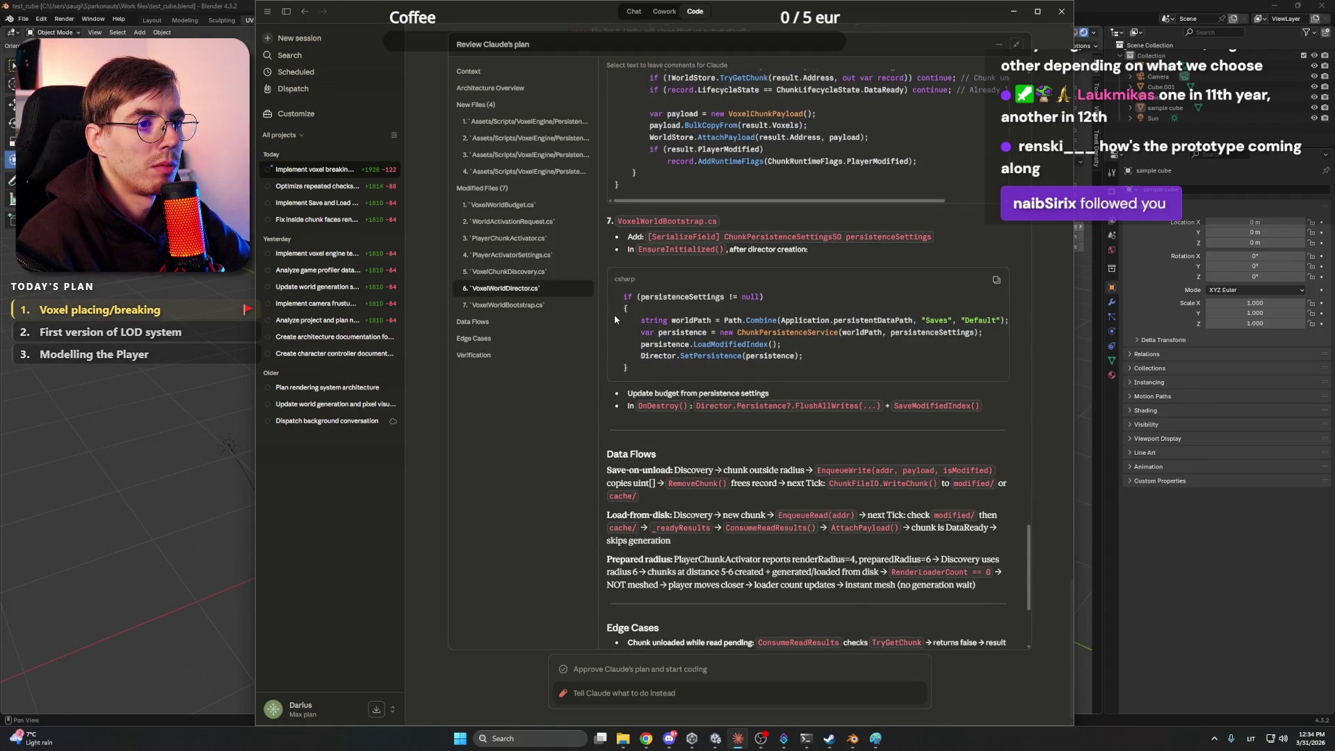
pyautogui.scroll(-3, 615, 319)
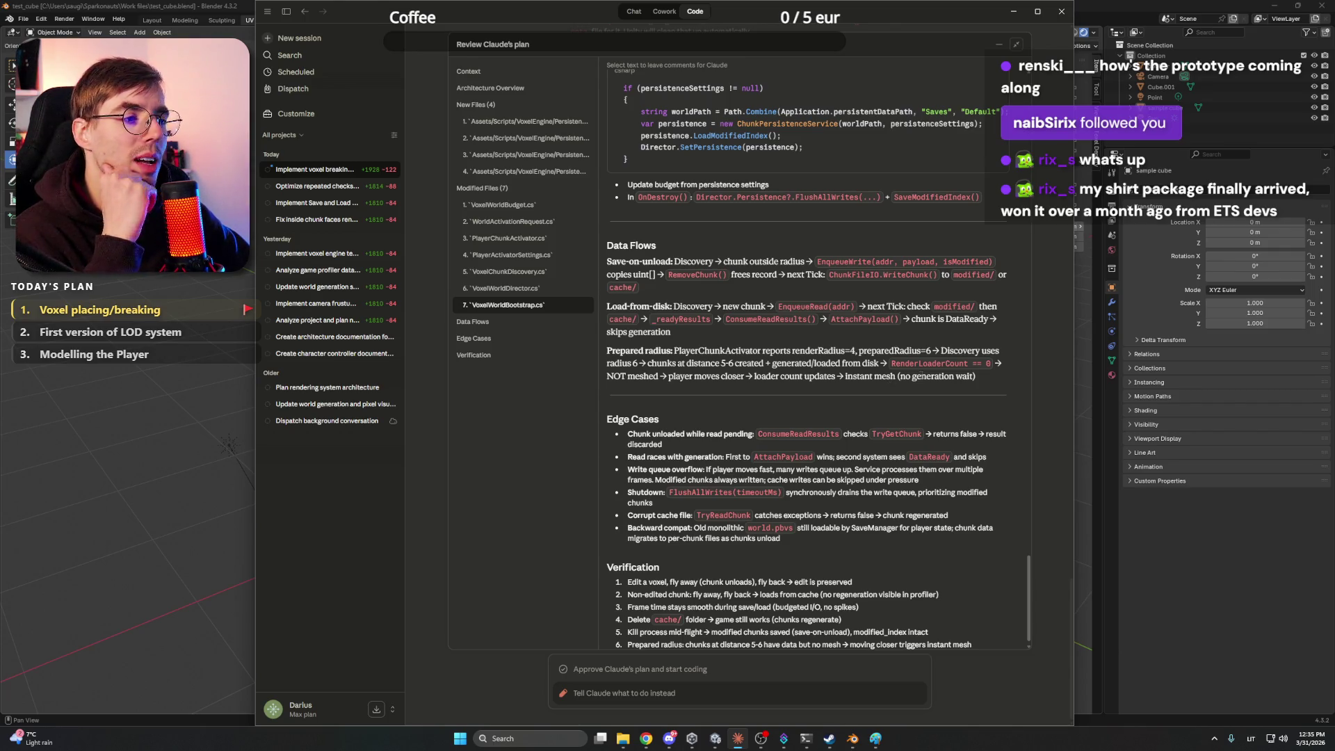
# Read through the plan's Verification section and approve the plan so Claude starts coding
pyautogui.scroll(-1, 881, 384)
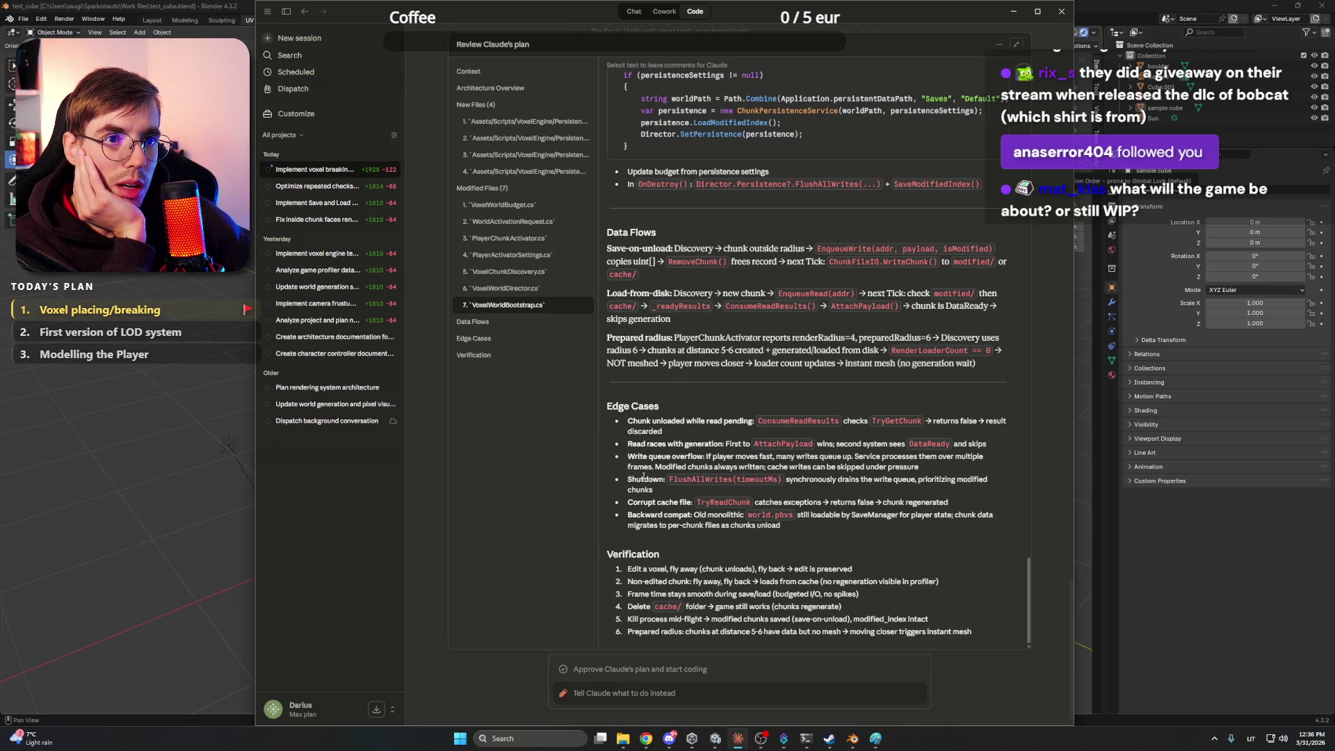
pyautogui.scroll(4, 644, 477)
pyautogui.scroll(-4, 688, 478)
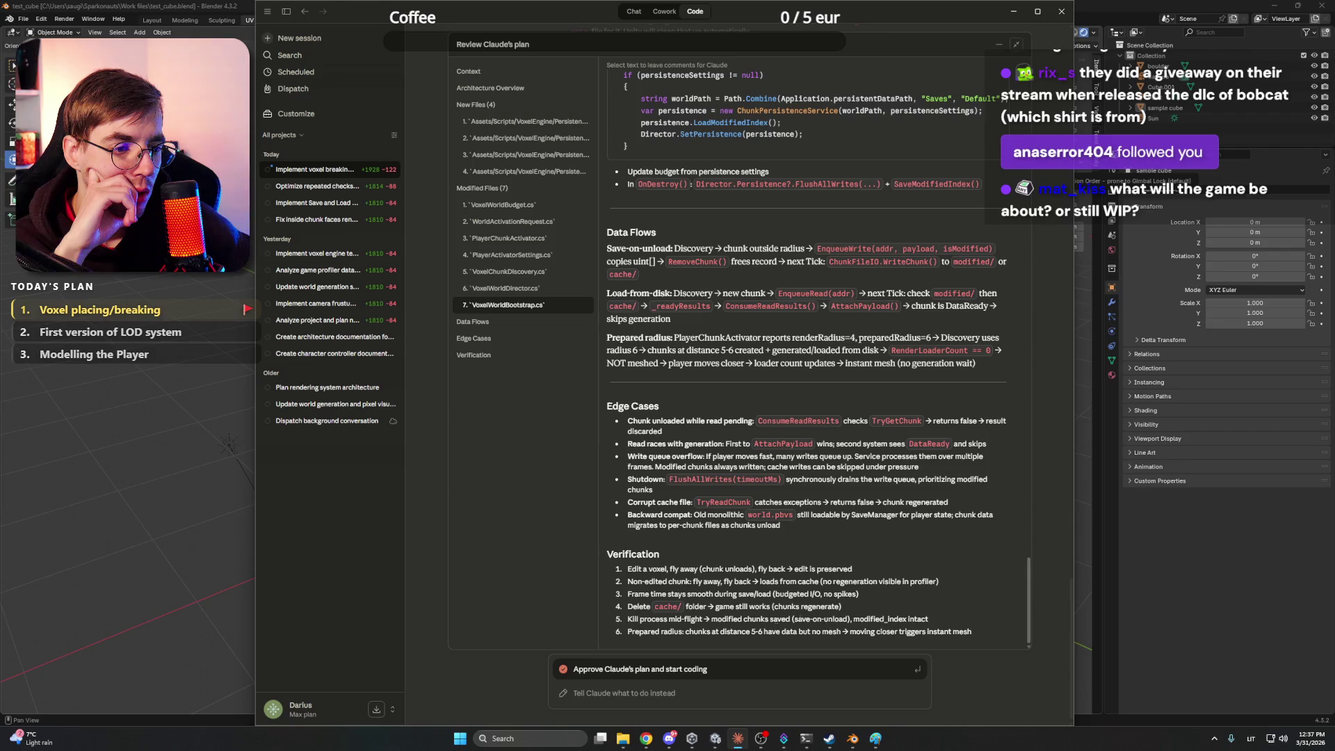
pyautogui.click(655, 670)
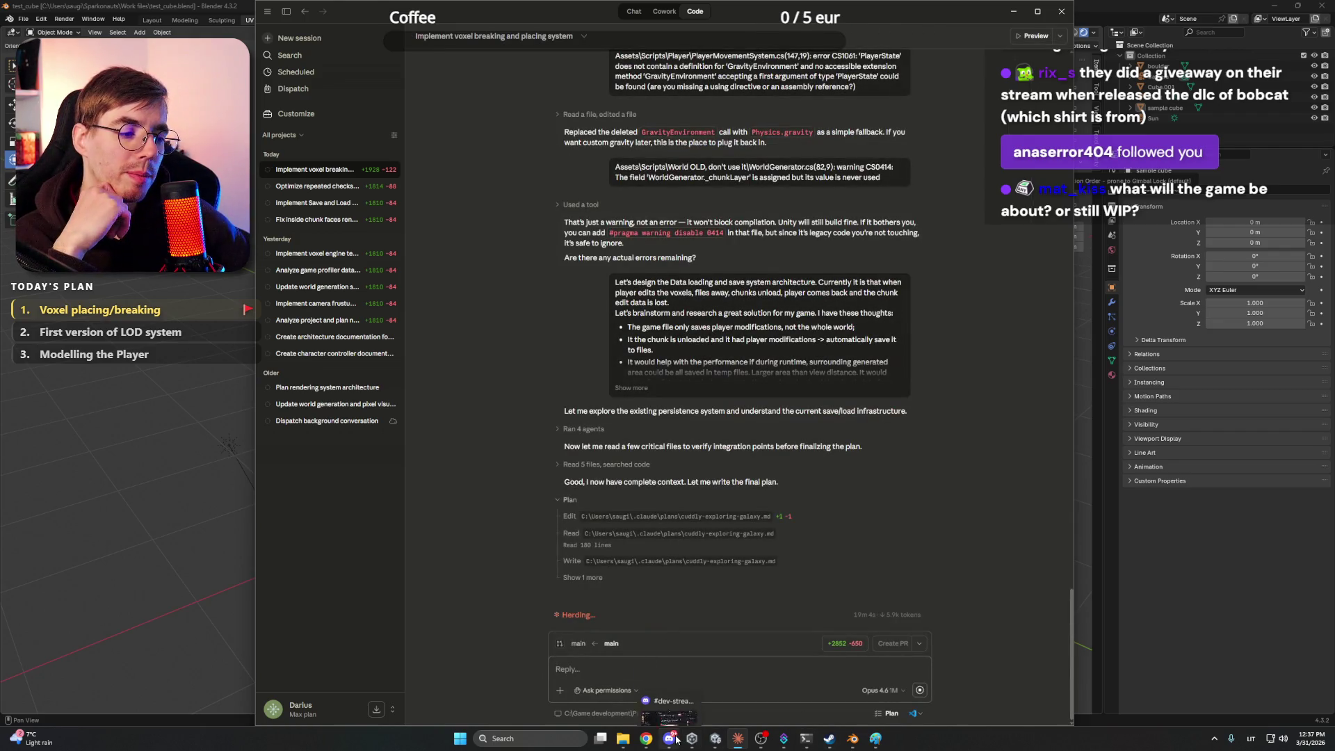
# Flip through Chrome's ChatGPT, magnetite photo, image search, plan editor and Bluesky tabs
pyautogui.click(652, 718)
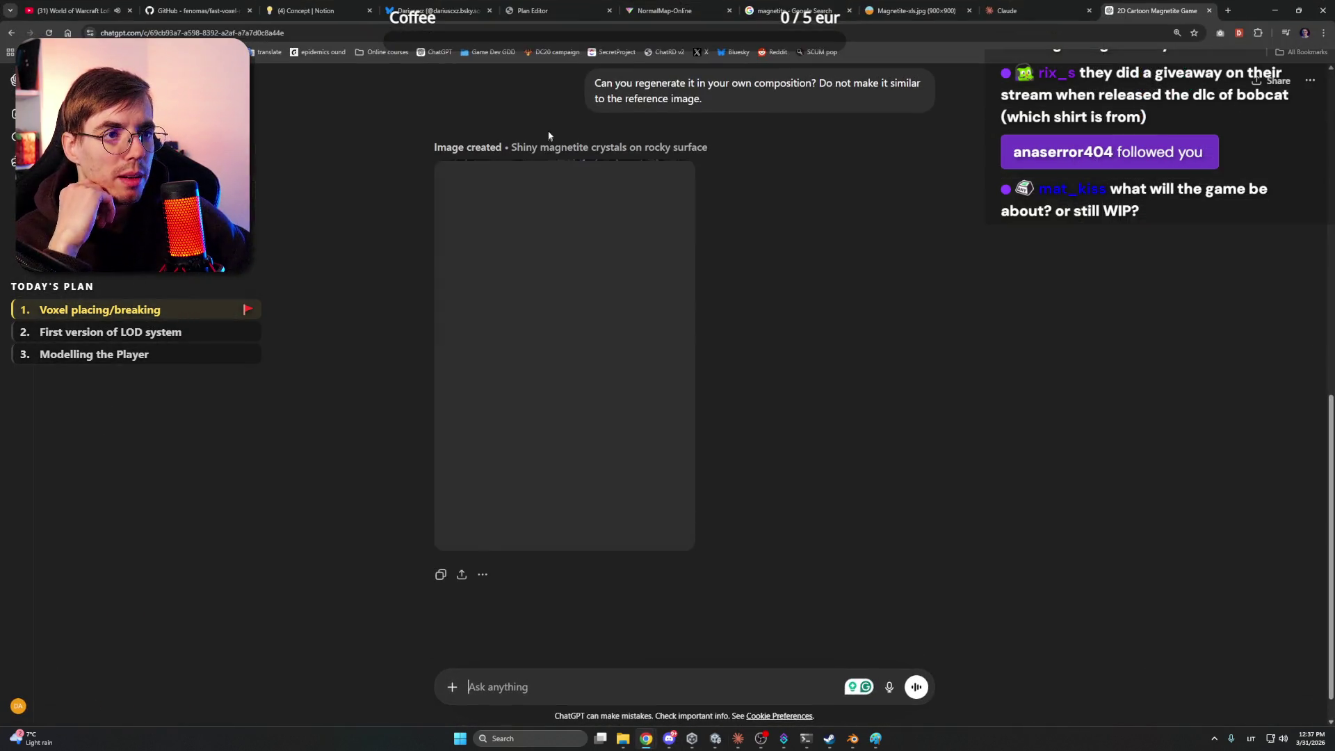
pyautogui.scroll(10, 822, 243)
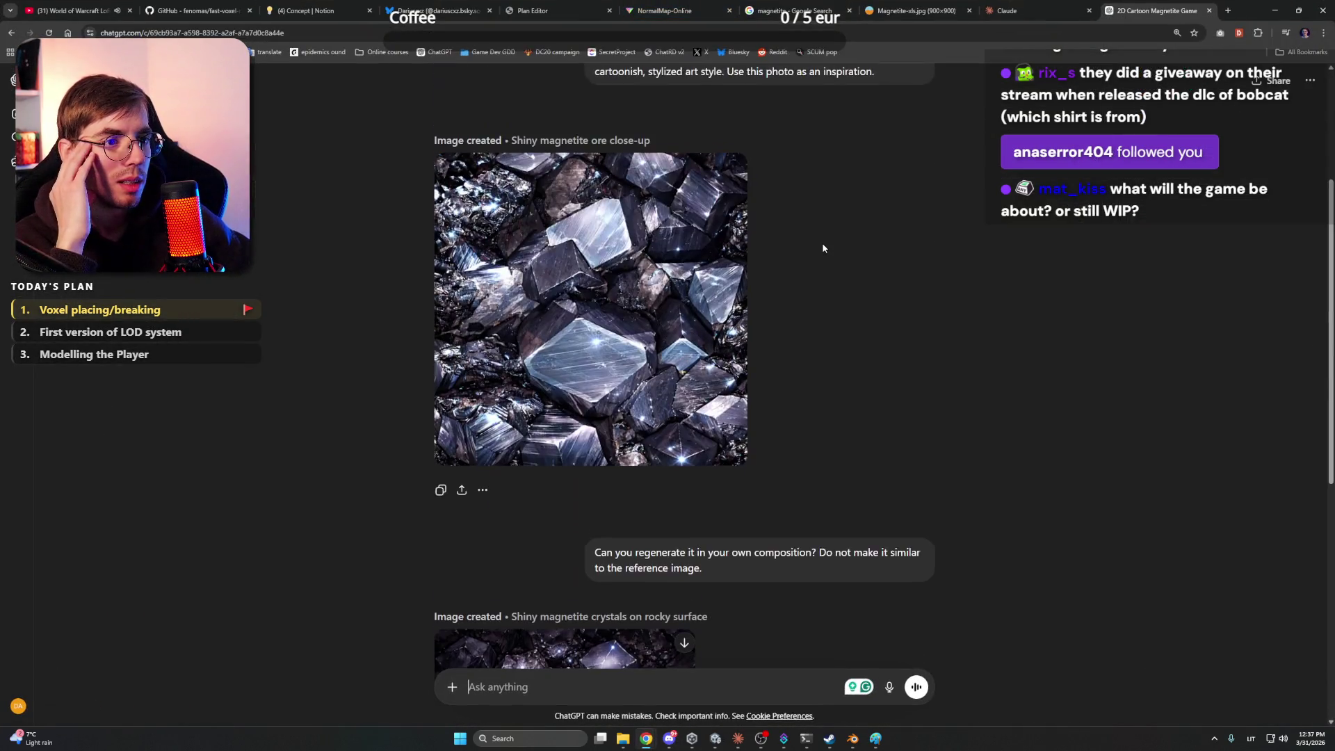
pyautogui.scroll(-10, 820, 223)
pyautogui.scroll(10, 820, 223)
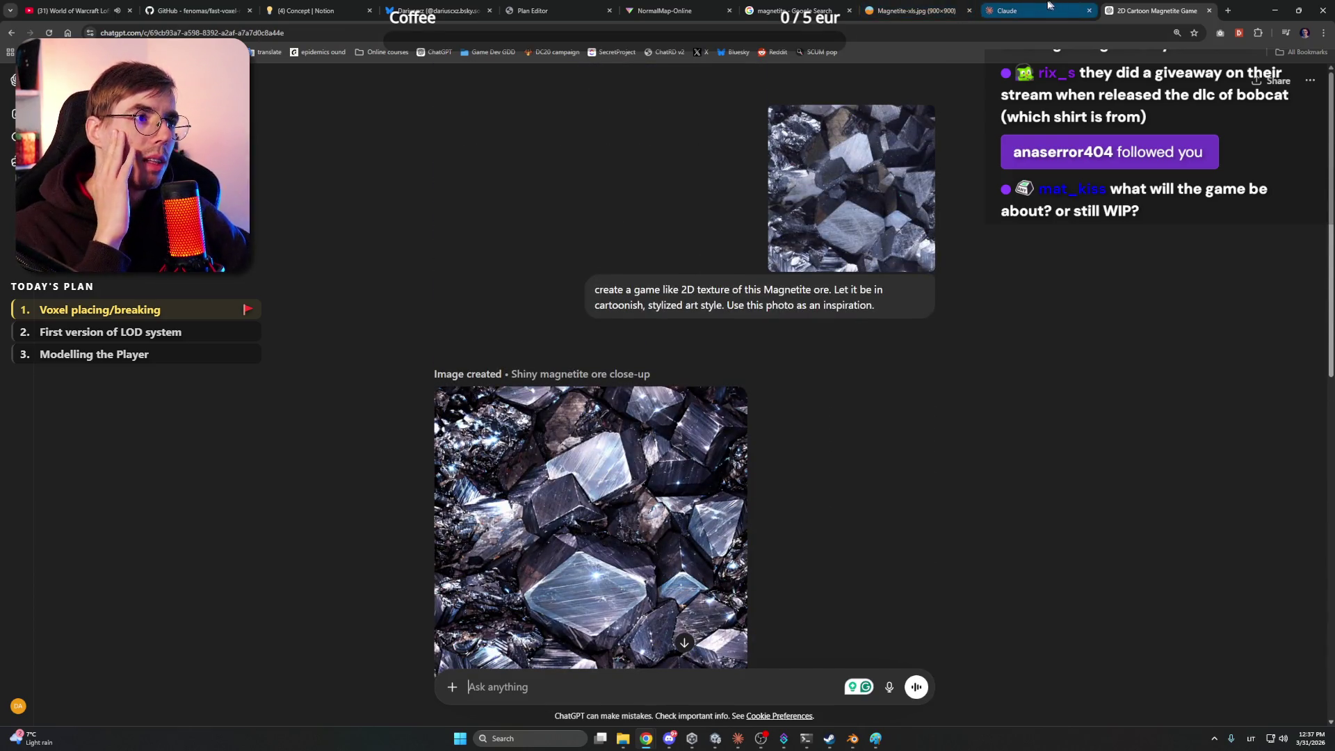
pyautogui.click(976, 11)
pyautogui.click(799, 10)
pyautogui.click(556, 10)
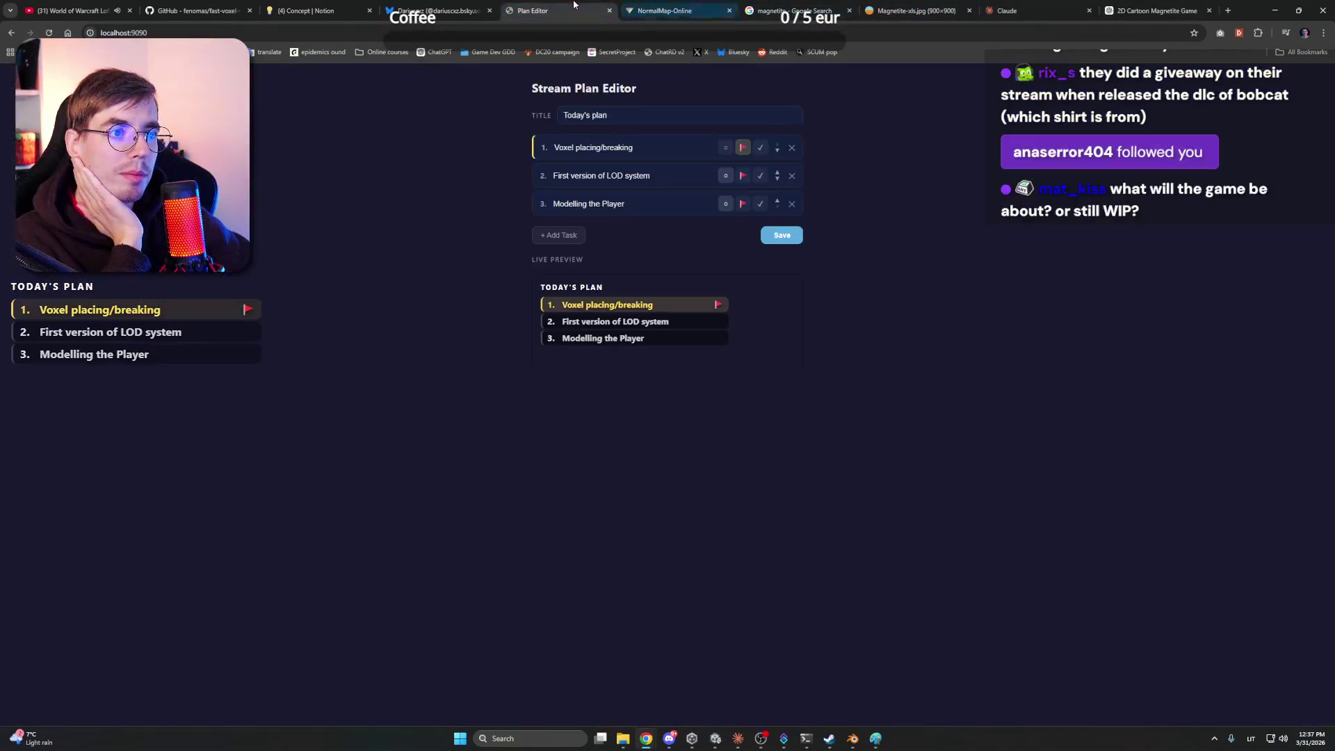
pyautogui.click(465, 7)
# Reload the Bluesky profile page, then settle on the Notion Concept page
pyautogui.click(347, 10)
pyautogui.click(438, 11)
pyautogui.click(48, 33)
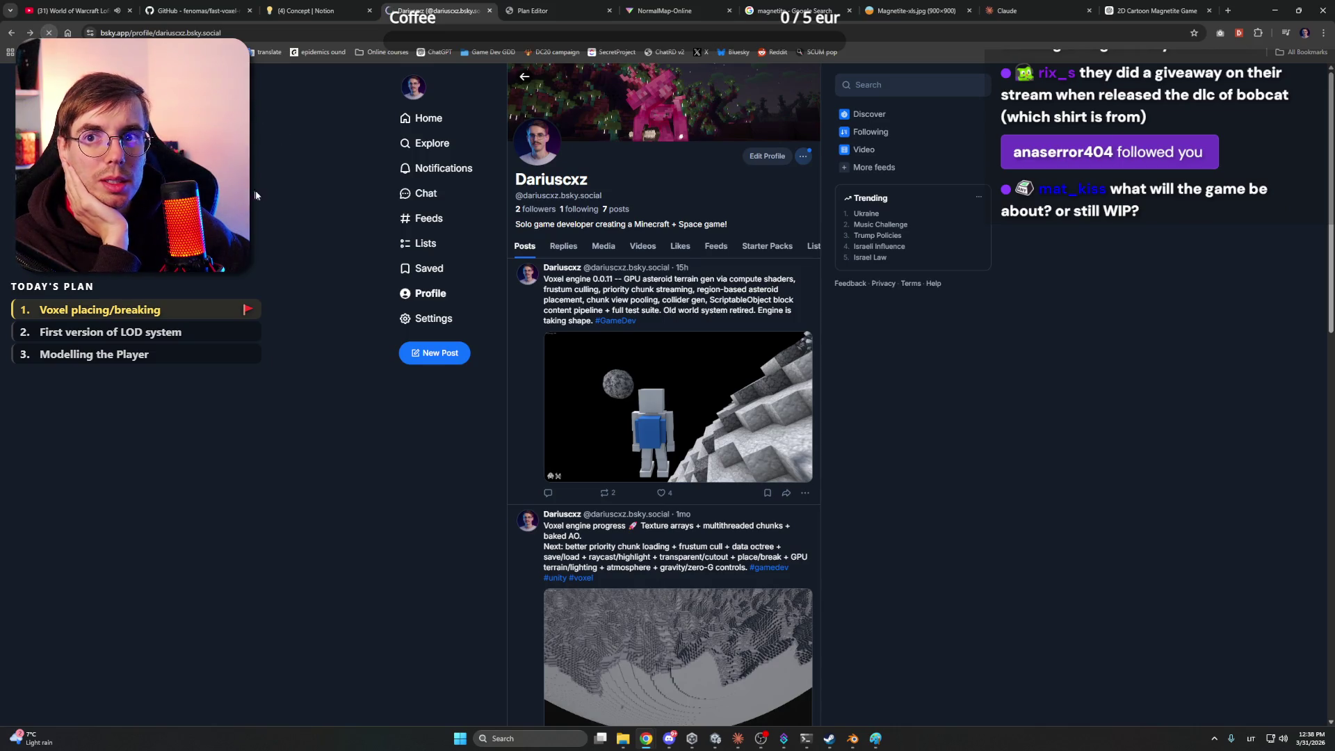
pyautogui.rightClick(258, 192)
pyautogui.press('Escape')
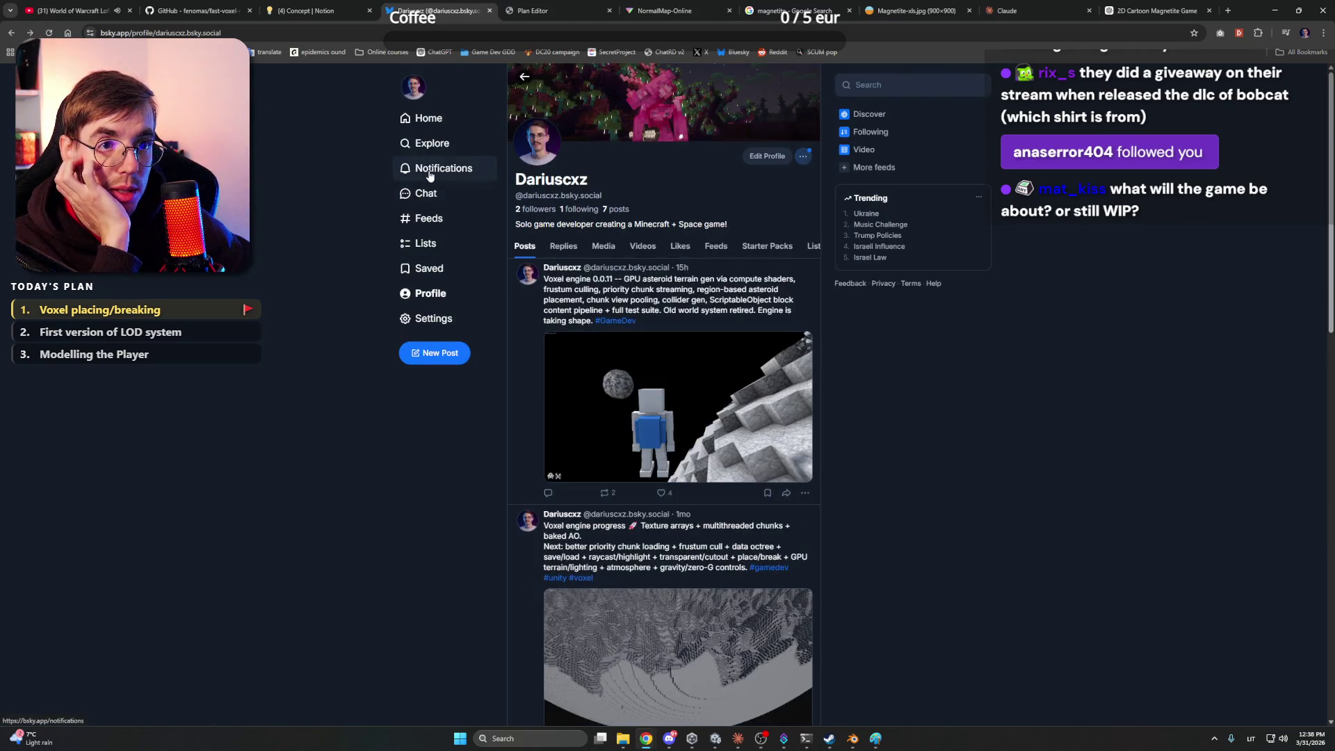
pyautogui.hotkey('ctrl', 'shift', 'Tab')
pyautogui.scroll(10, 450, 358)
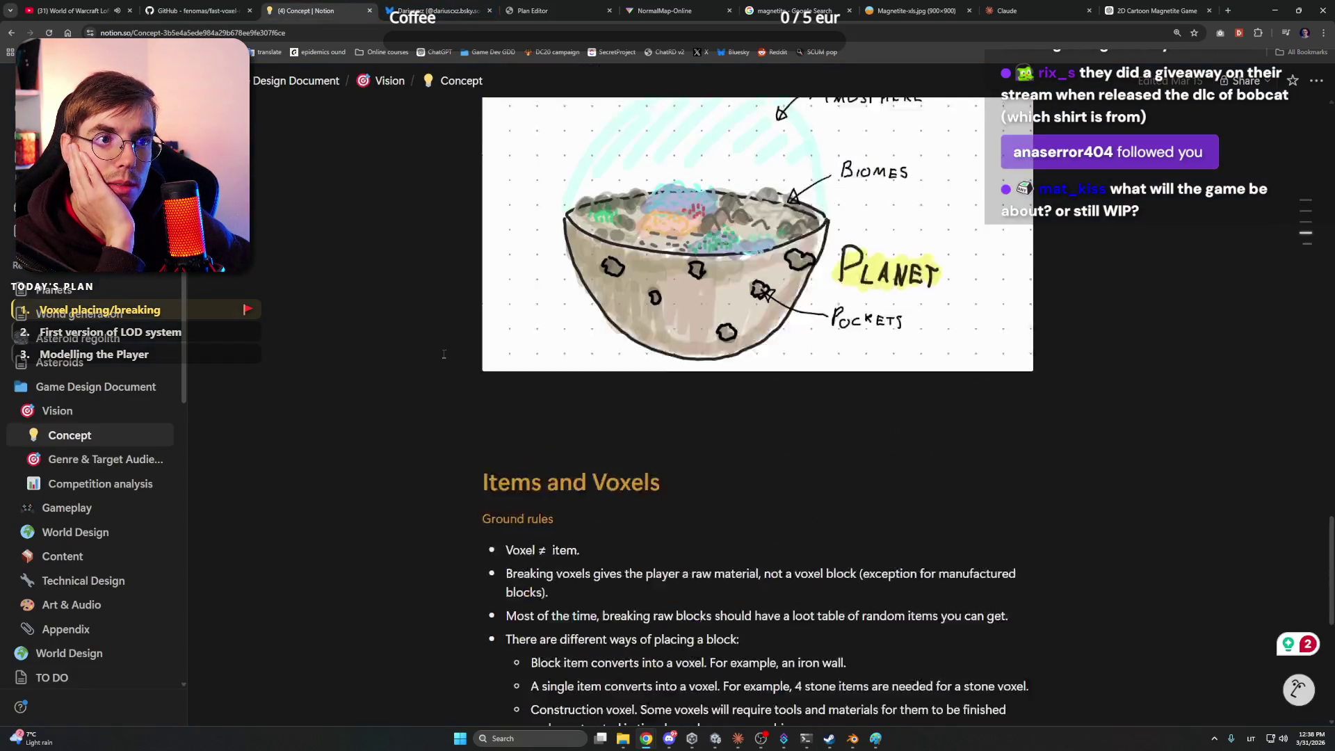
pyautogui.scroll(10, 450, 358)
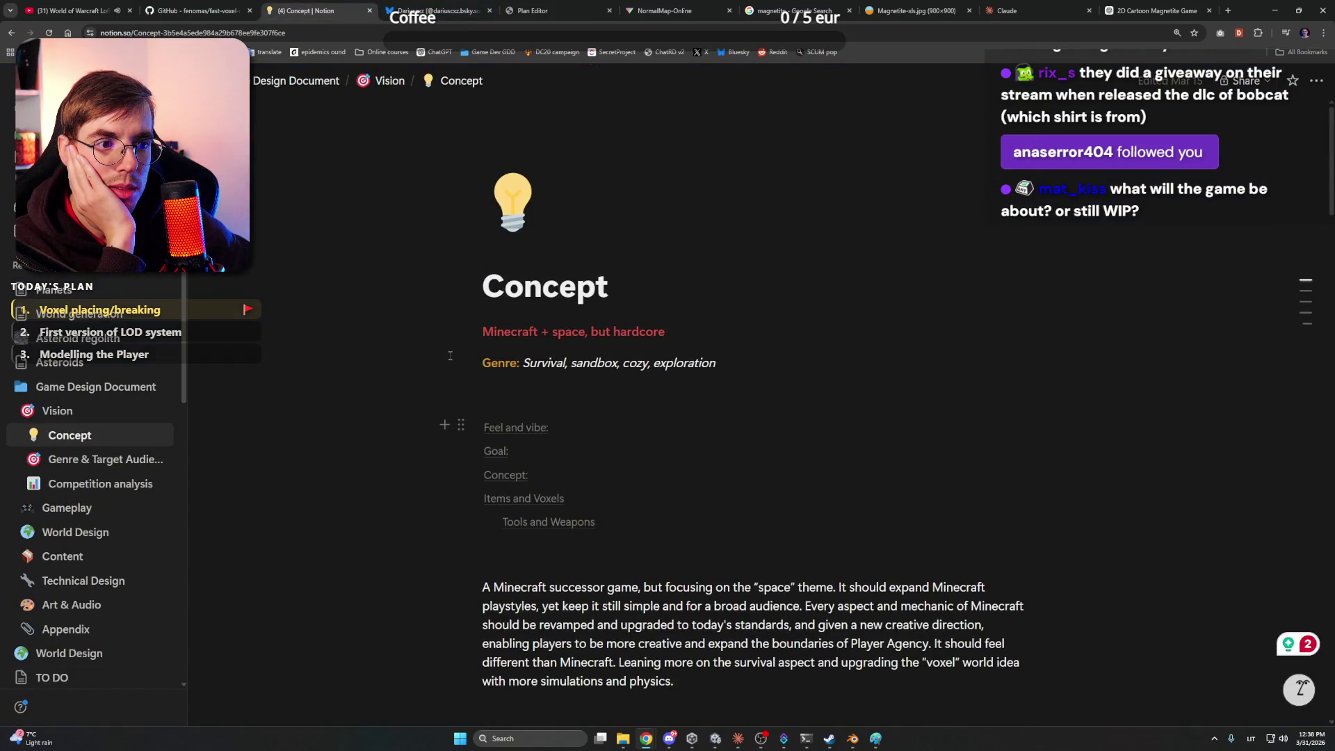
pyautogui.moveTo(499, 326); pyautogui.dragTo(709, 337)
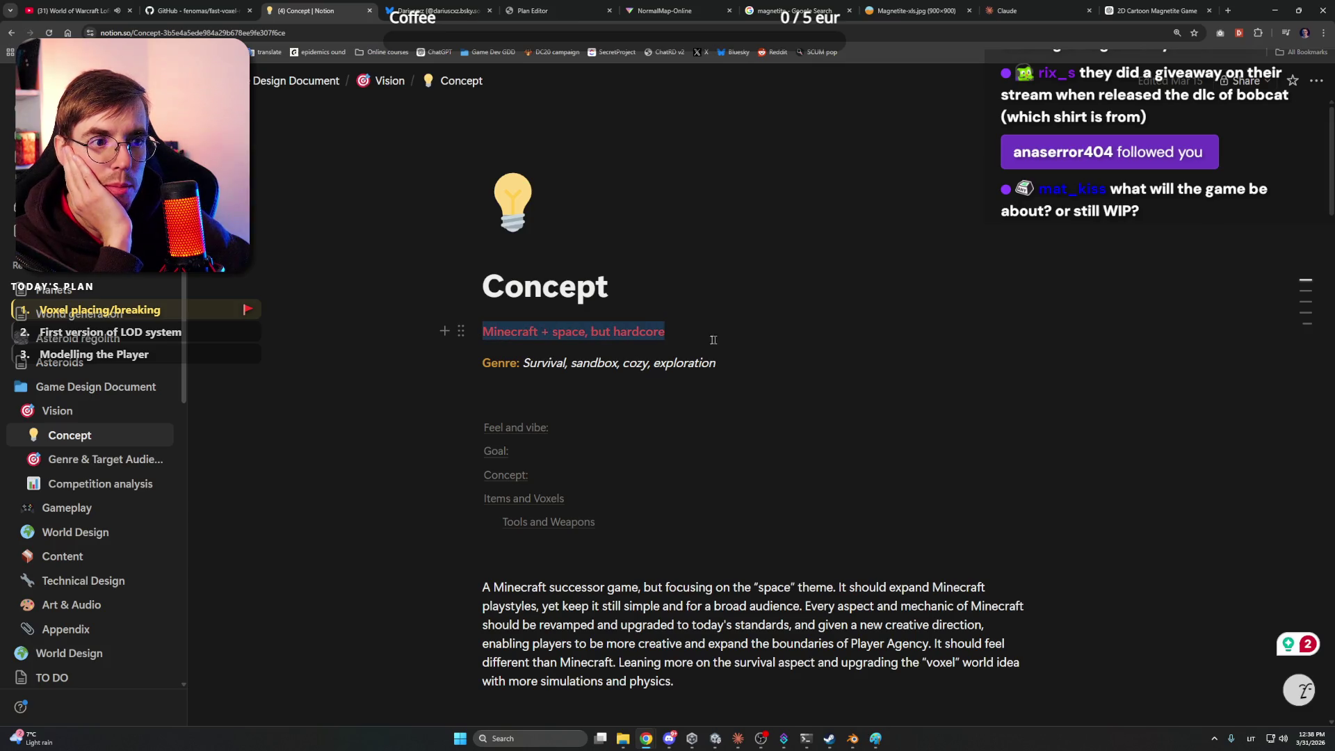
pyautogui.click(670, 333)
pyautogui.scroll(-3, 592, 362)
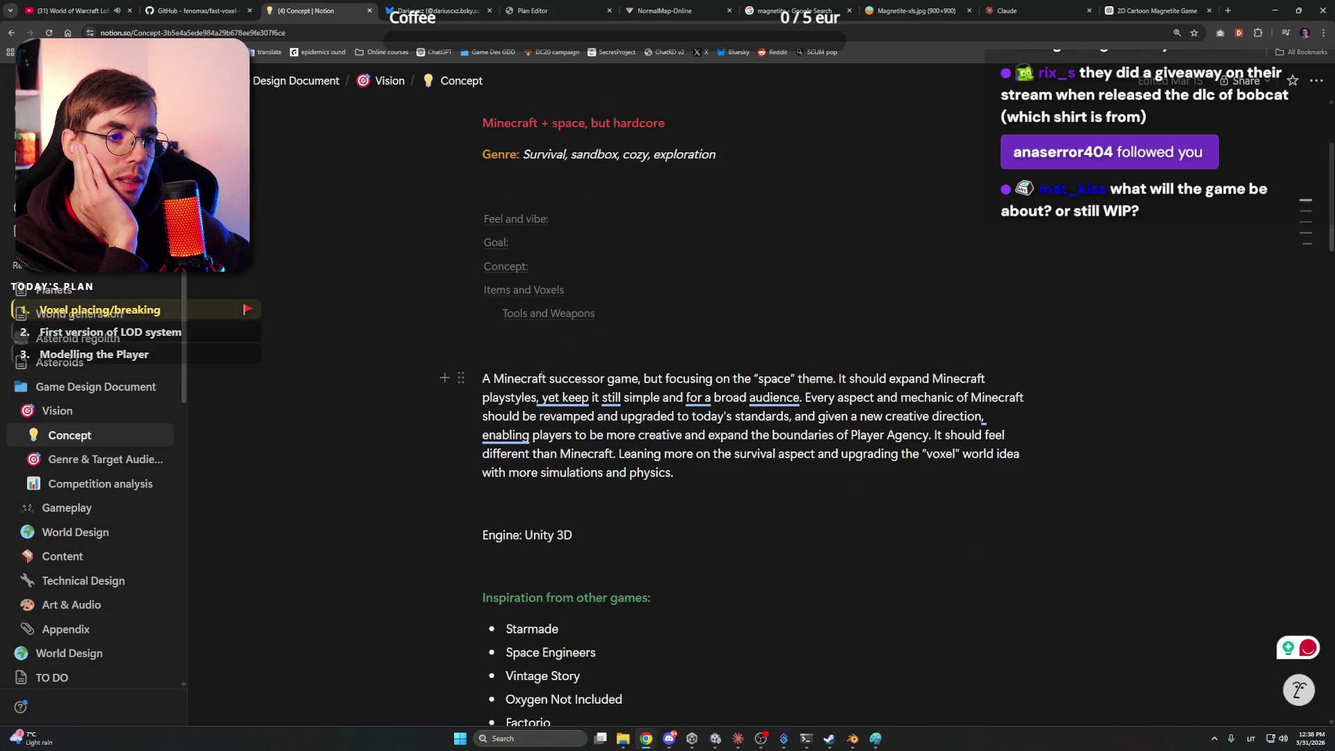
pyautogui.click(717, 348)
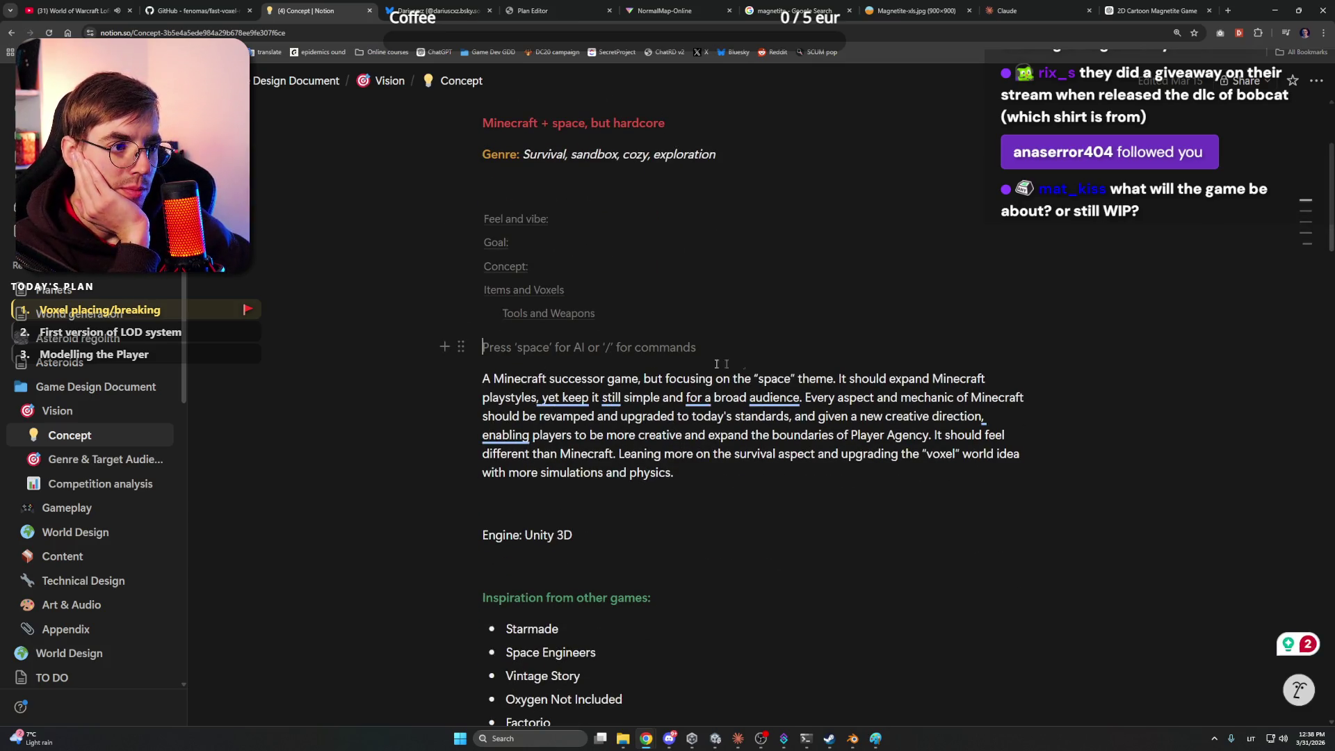
pyautogui.click(512, 378)
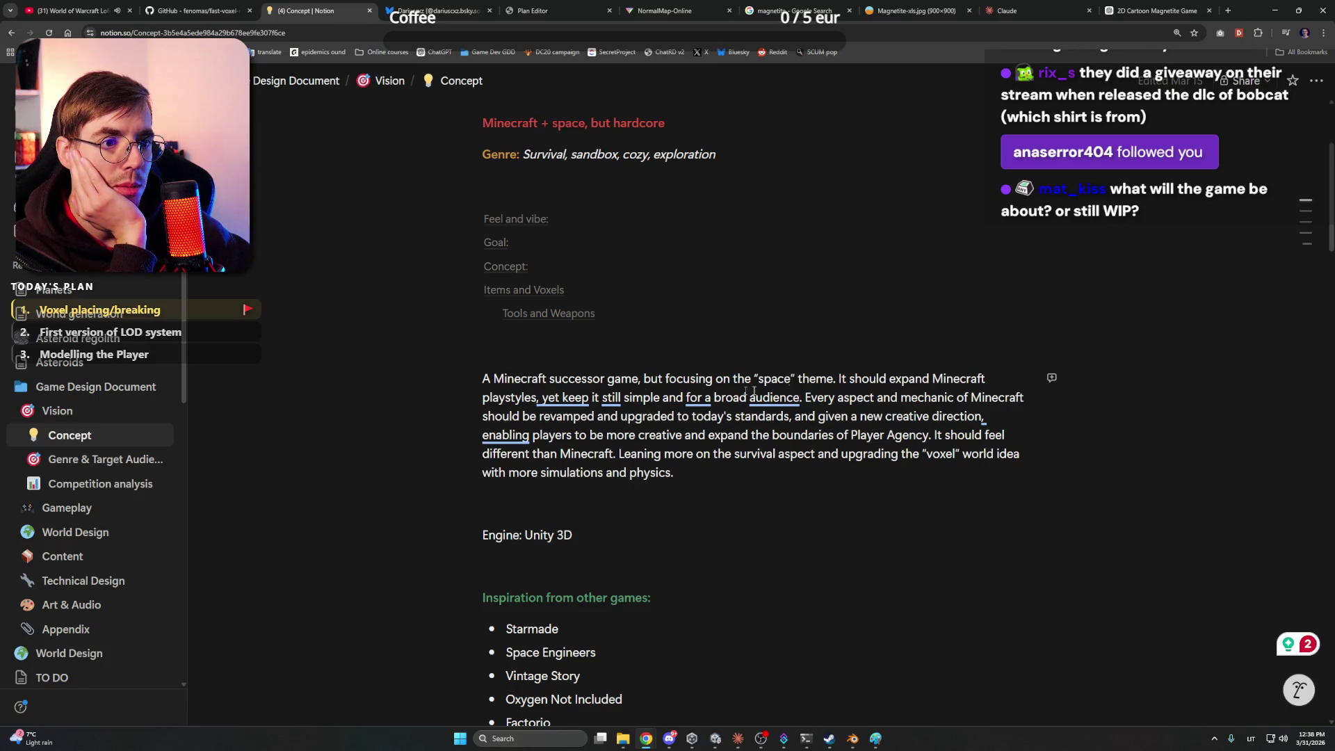
pyautogui.moveTo(539, 397)
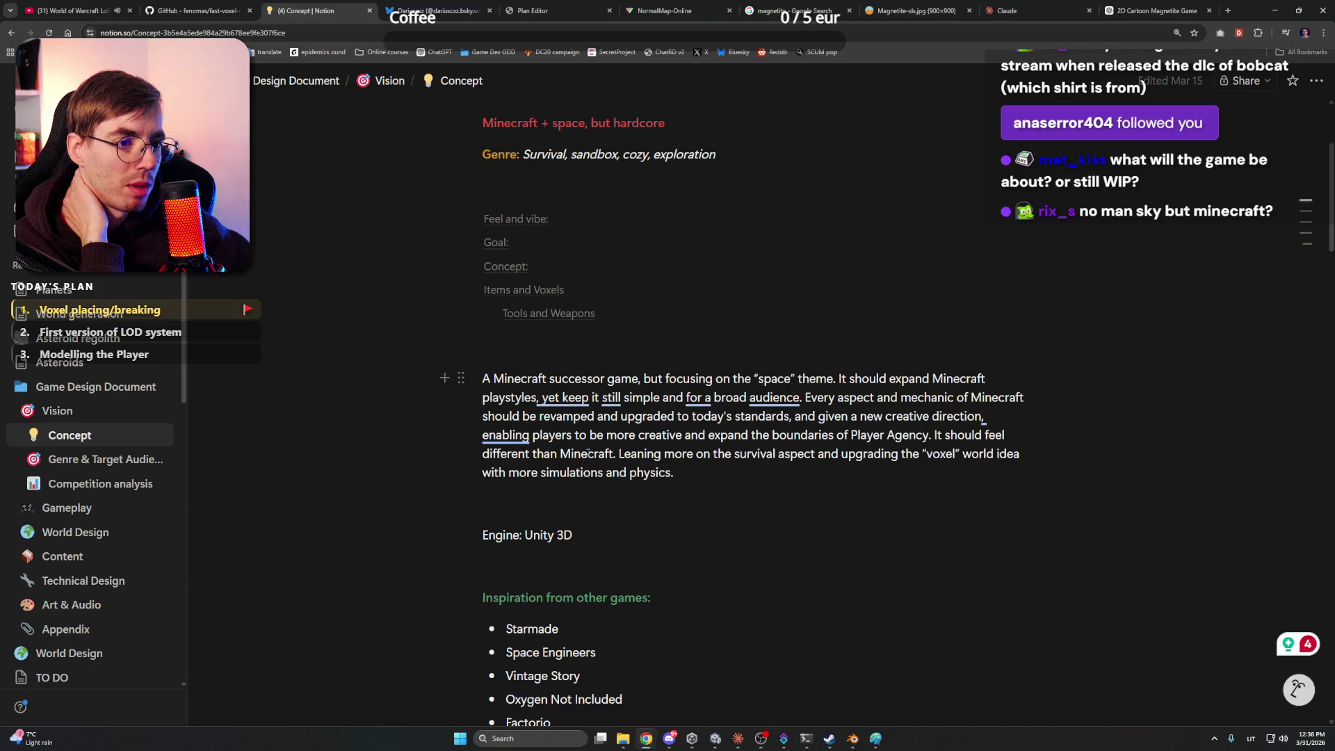
pyautogui.click(701, 477)
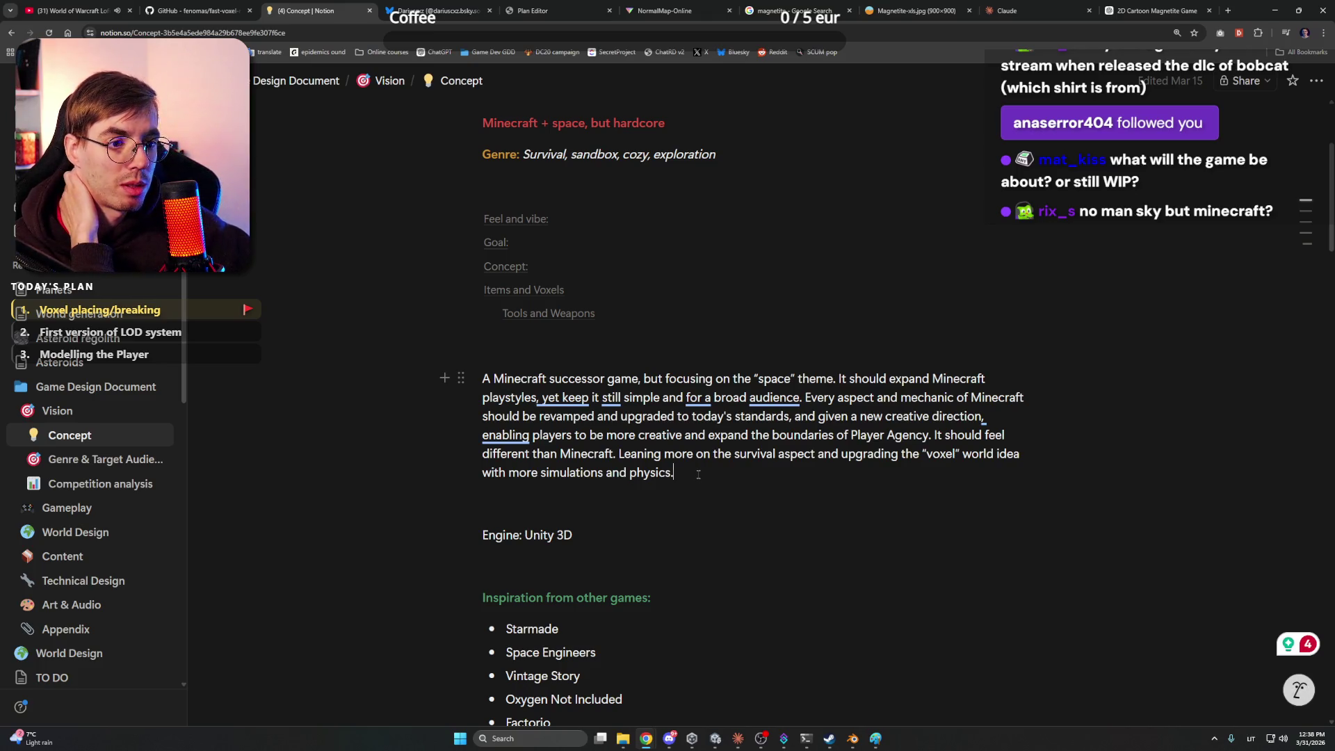
pyautogui.scroll(-1, 698, 474)
pyautogui.press('Return')
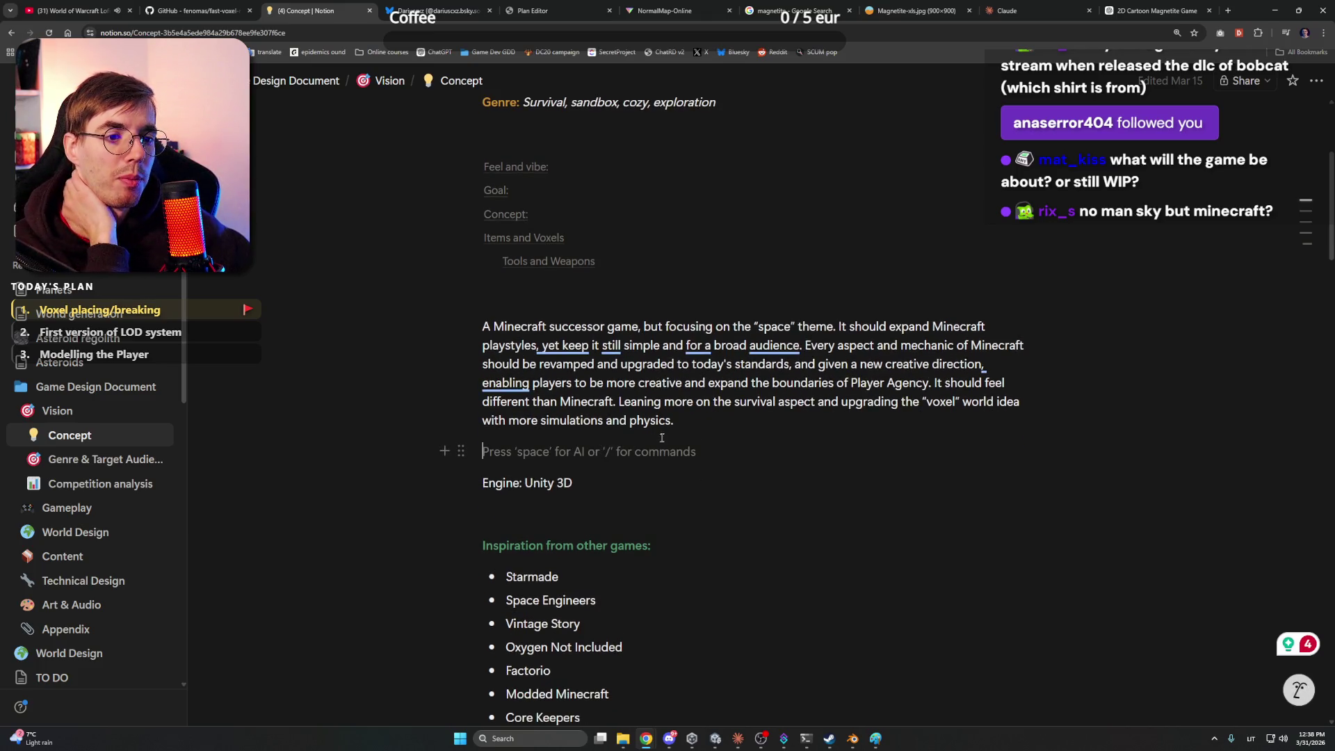
pyautogui.scroll(-7, 661, 433)
pyautogui.scroll(-3, 661, 434)
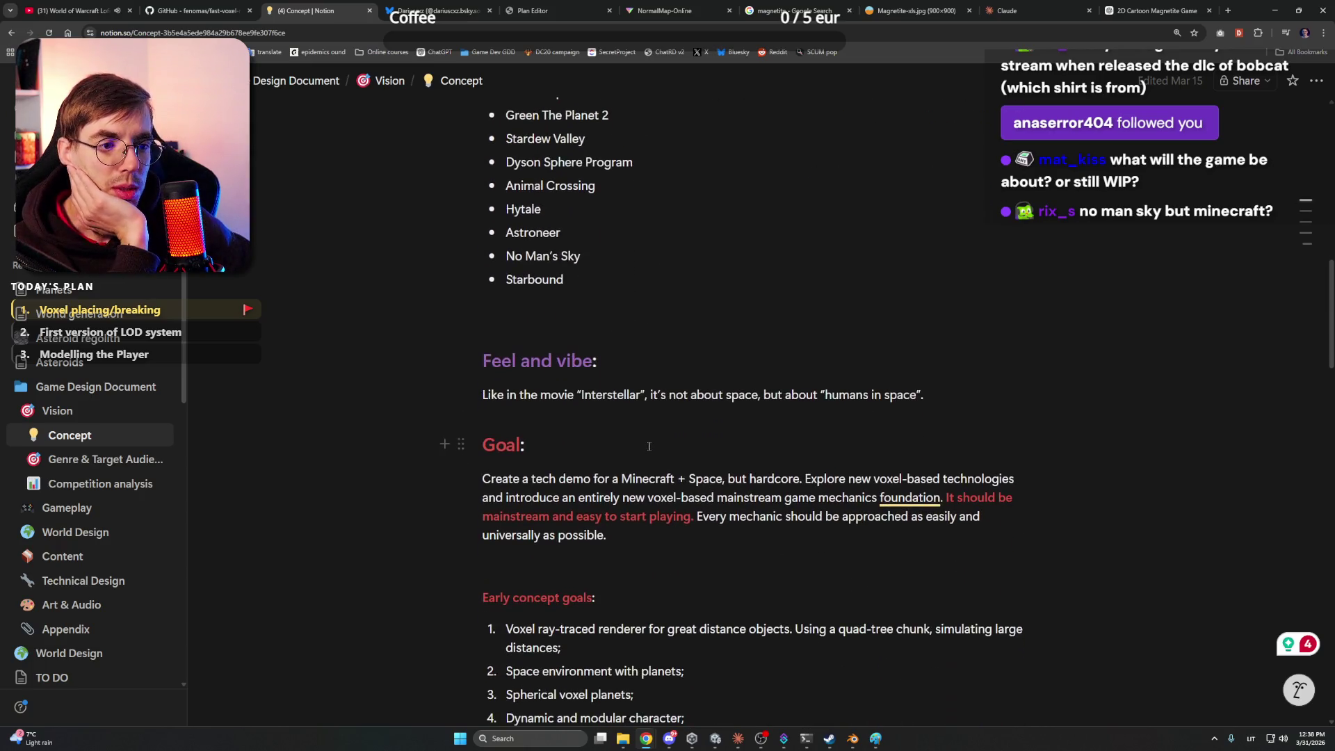
pyautogui.click(645, 446)
pyautogui.scroll(-1, 645, 446)
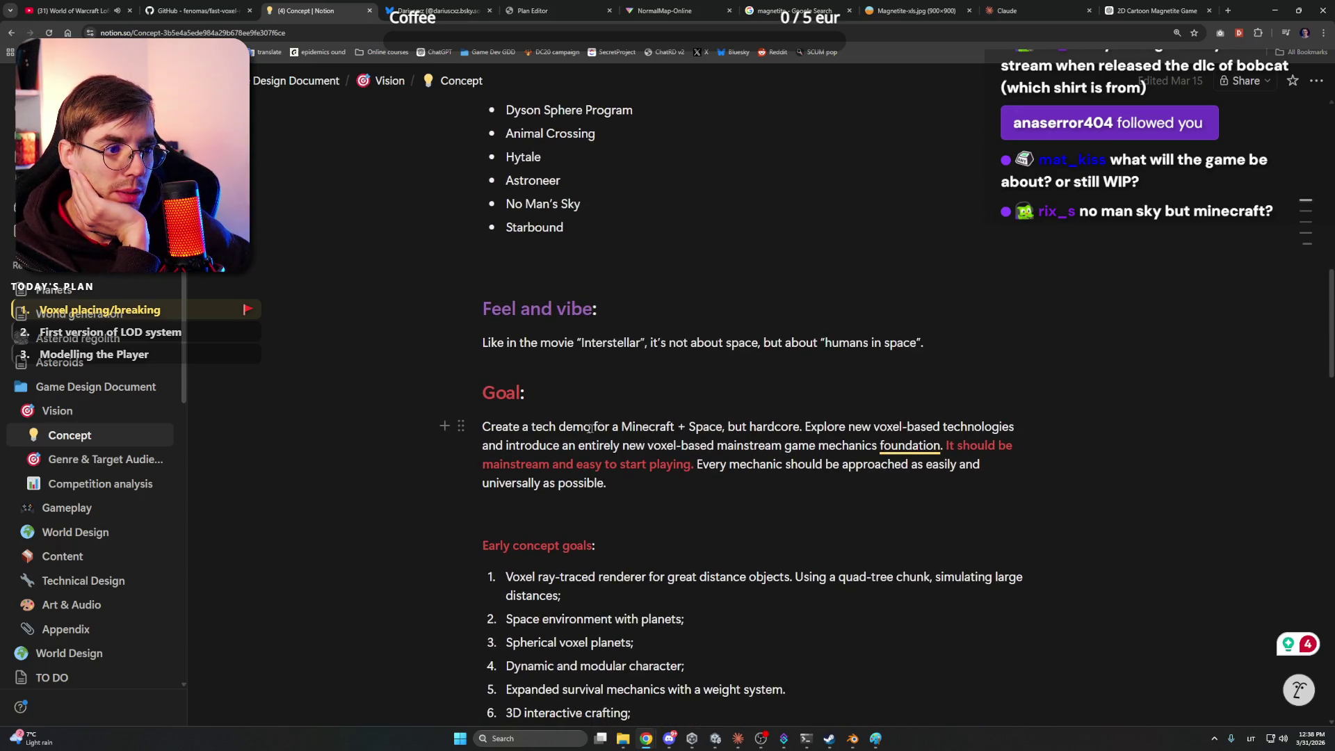
pyautogui.moveTo(807, 426)
pyautogui.mouseDown()
pyautogui.moveTo(1019, 427)
pyautogui.moveTo(550, 448)
pyautogui.moveTo(862, 446)
pyautogui.mouseUp()
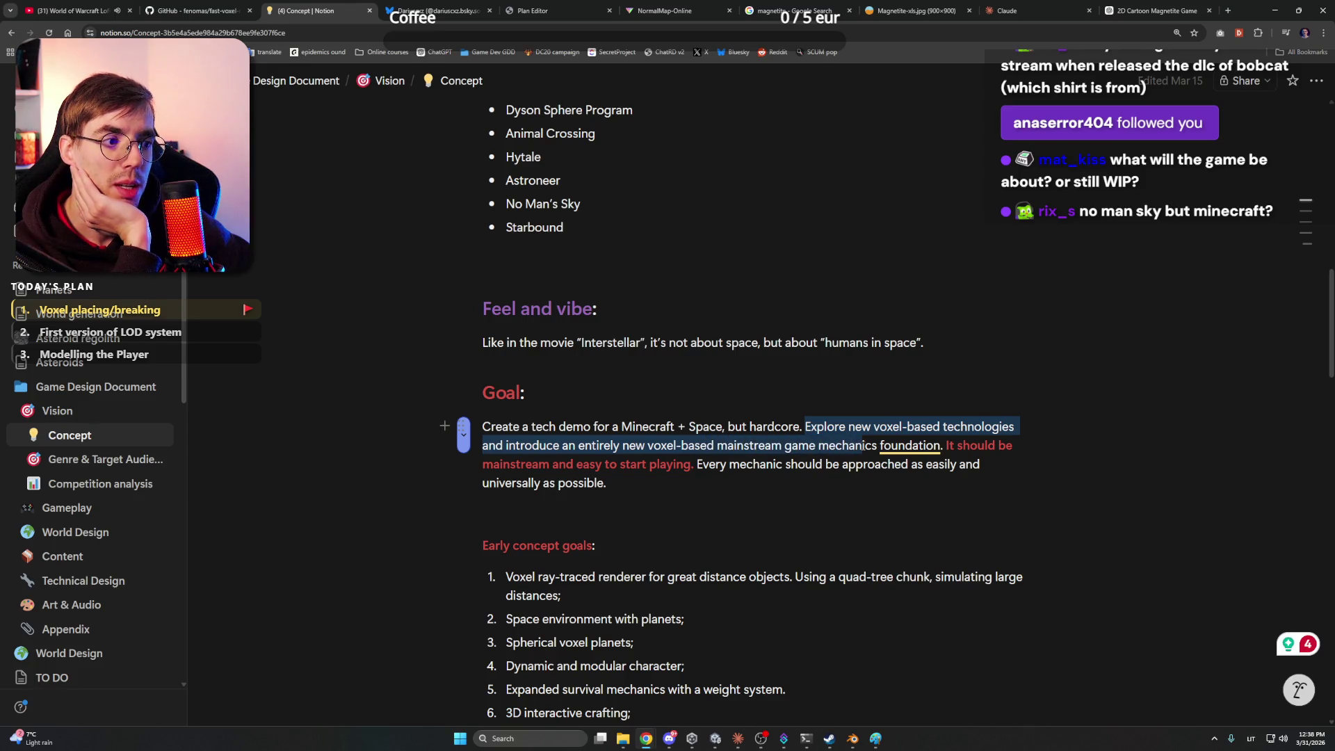
pyautogui.click(735, 465)
pyautogui.scroll(-2, 736, 465)
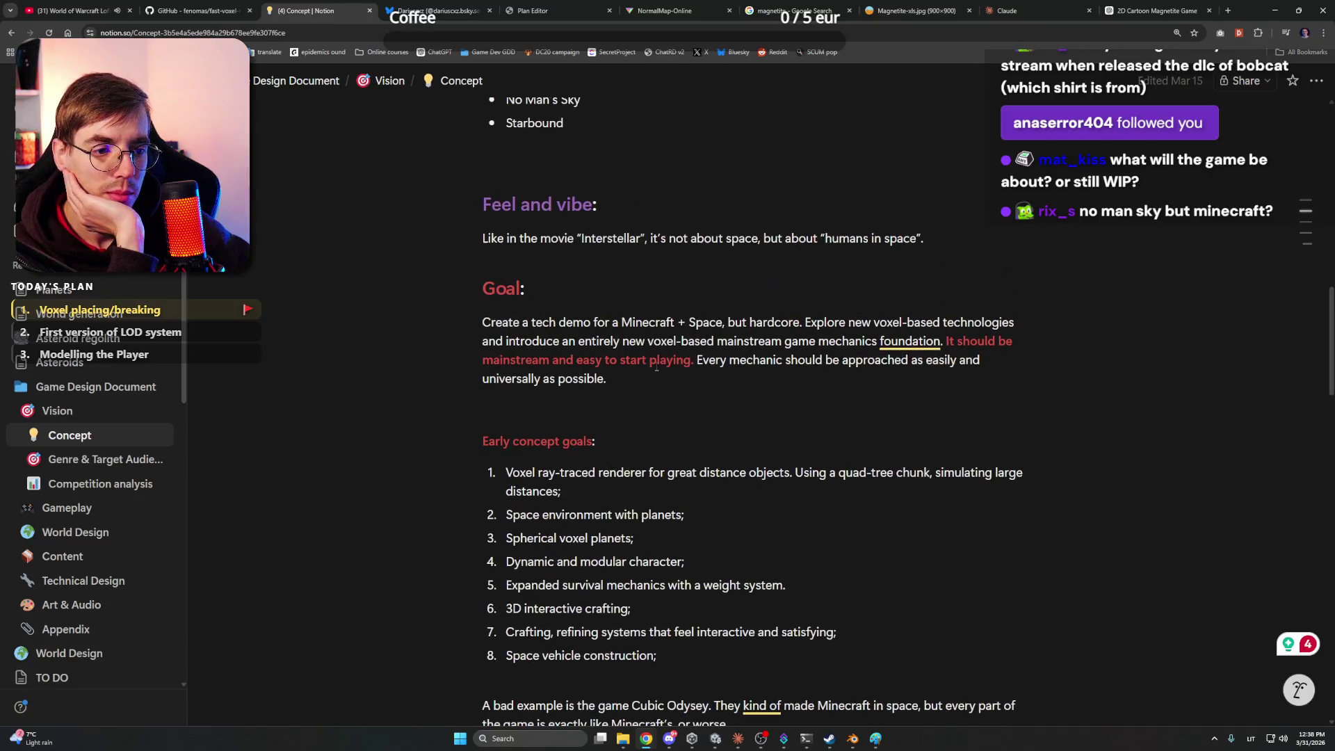
pyautogui.scroll(-5, 643, 375)
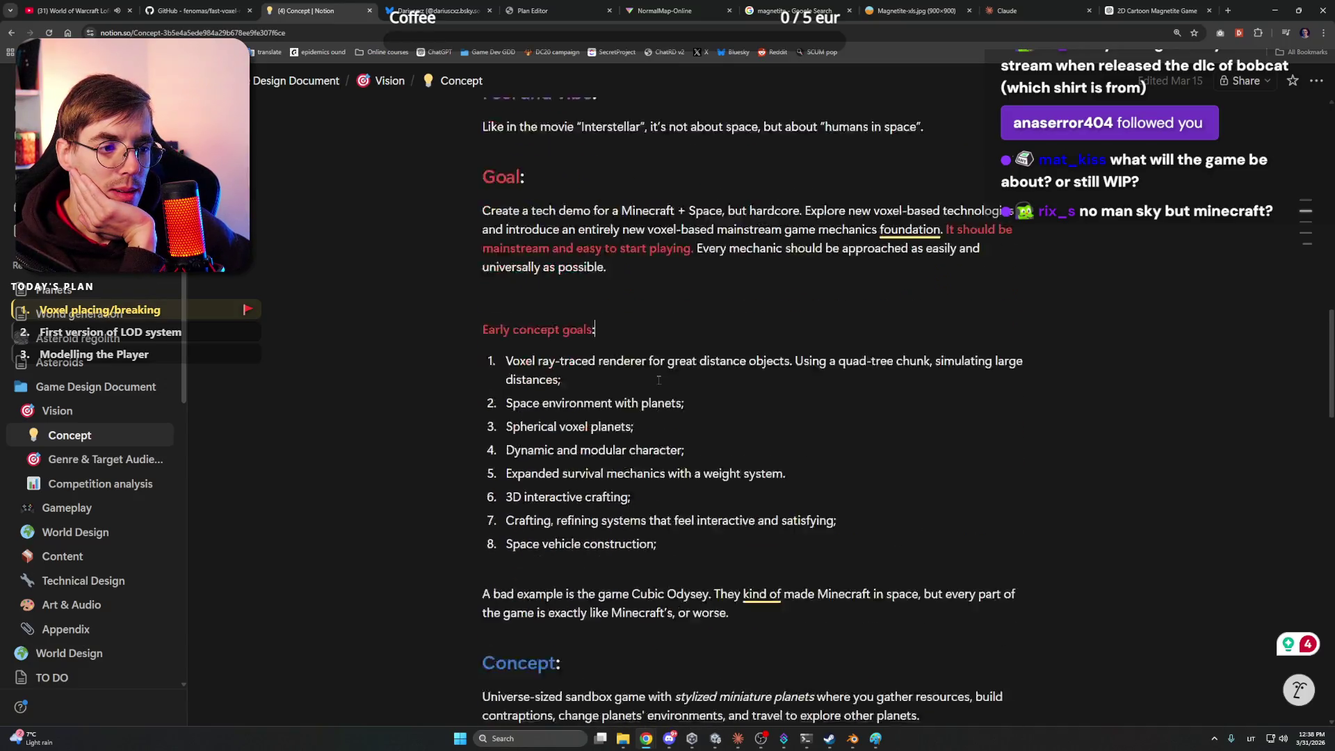
pyautogui.scroll(-3, 664, 424)
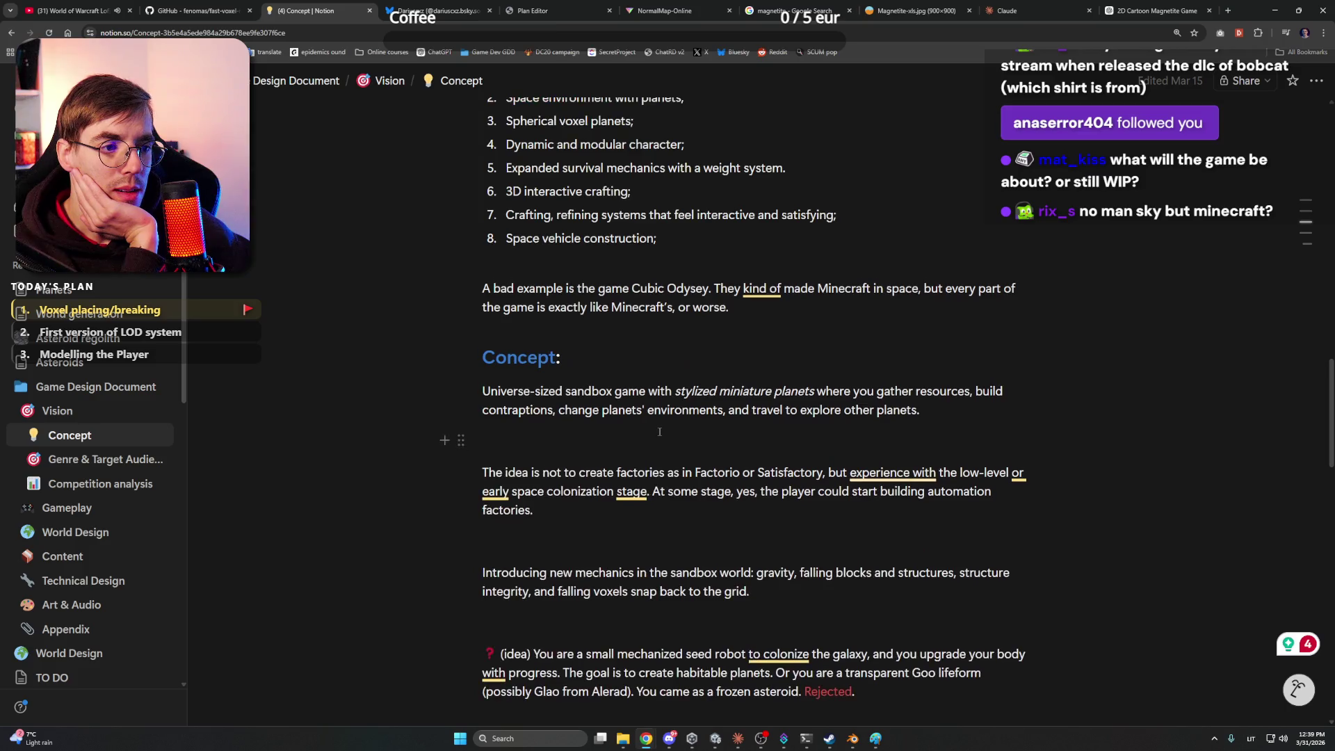
pyautogui.scroll(-3, 660, 431)
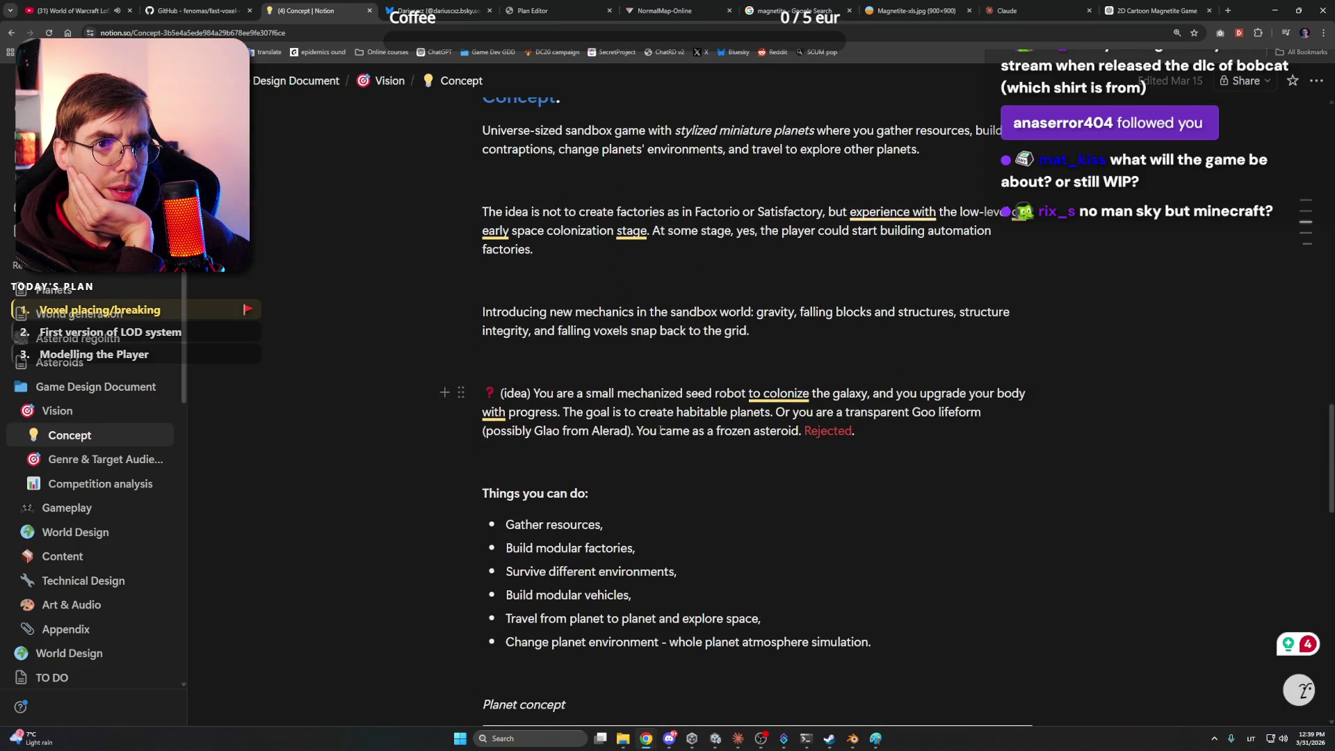
pyautogui.scroll(-1, 661, 429)
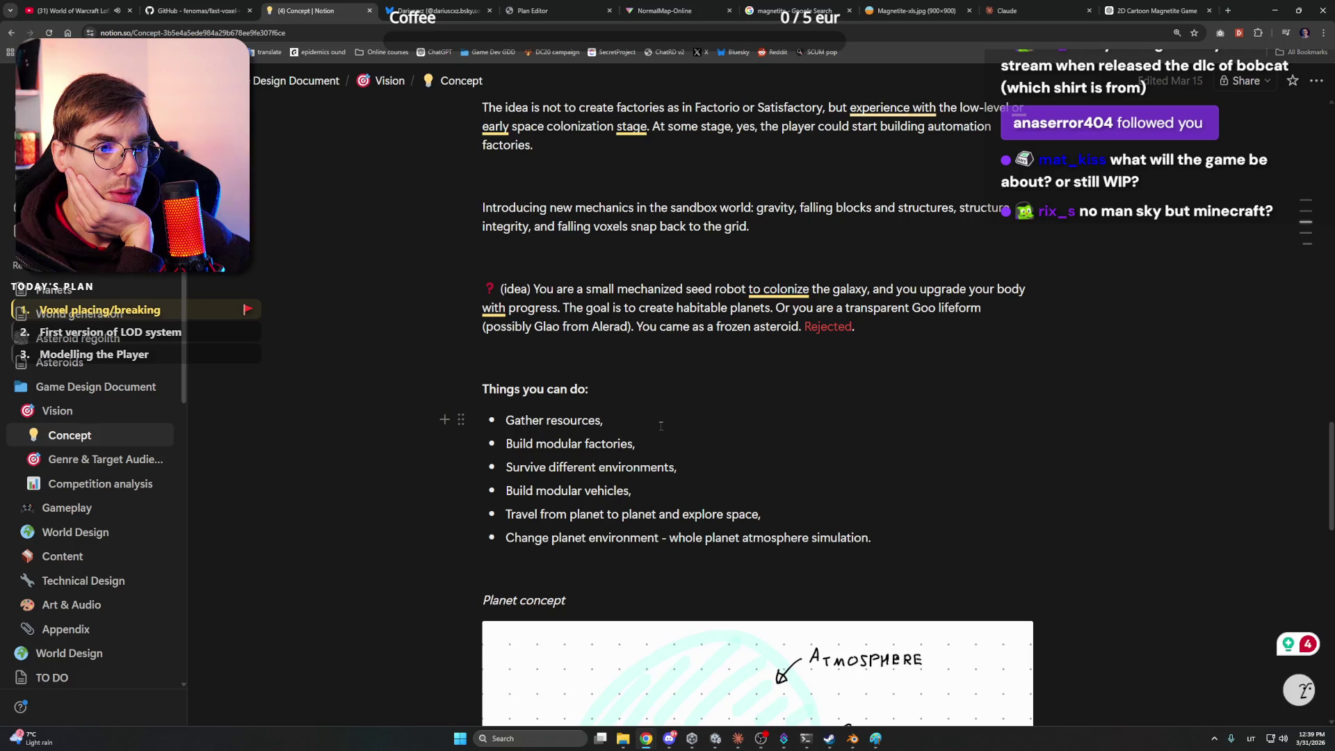
pyautogui.scroll(-15, 660, 425)
pyautogui.scroll(11, 660, 430)
pyautogui.scroll(20, 660, 430)
pyautogui.scroll(-6, 661, 424)
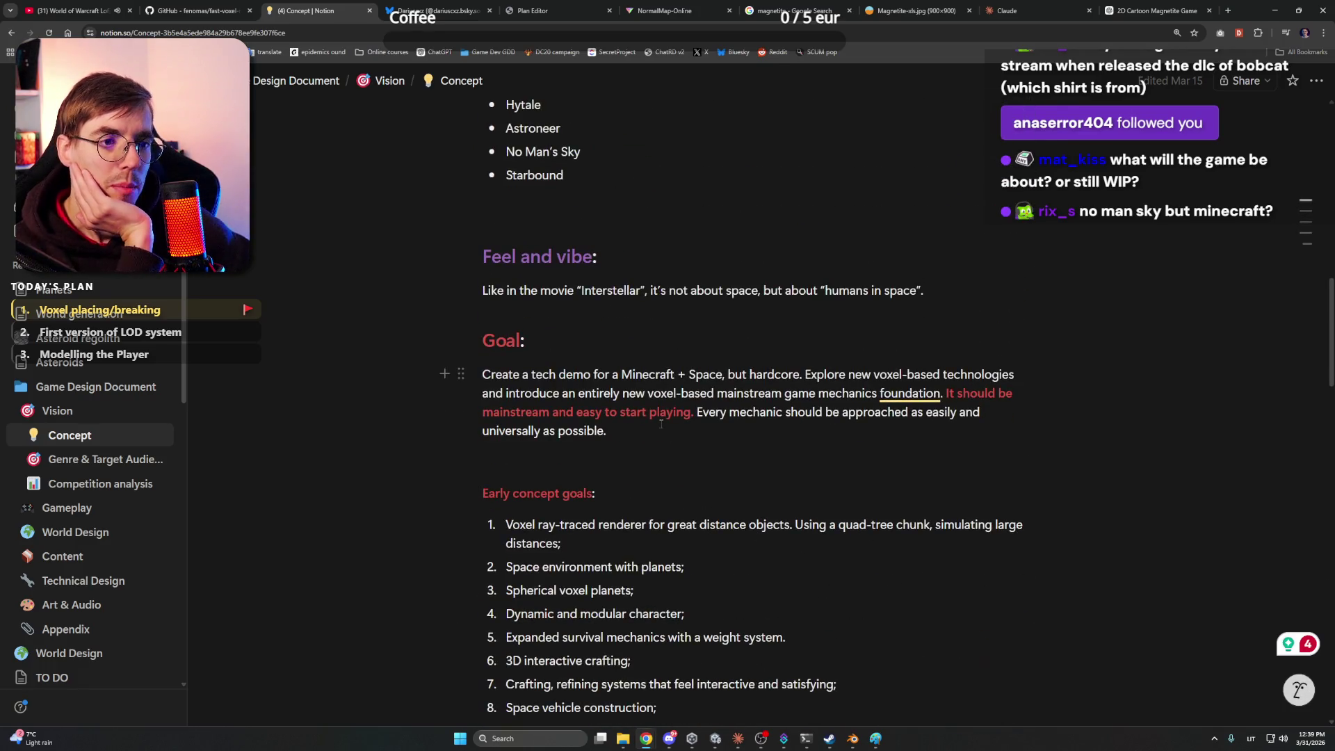
pyautogui.click(1273, 8)
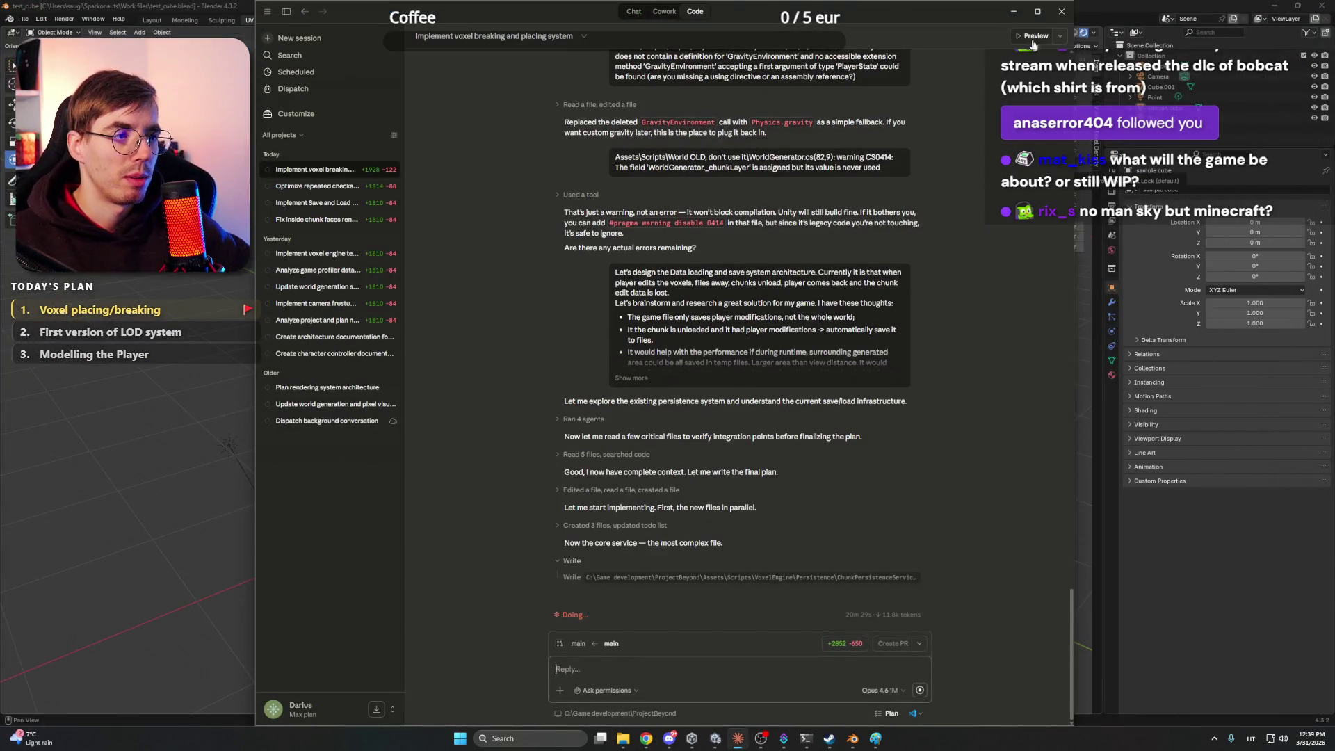
# Minimize Claude and bring Unity forward so it compiles the new scripts
pyautogui.click(1014, 12)
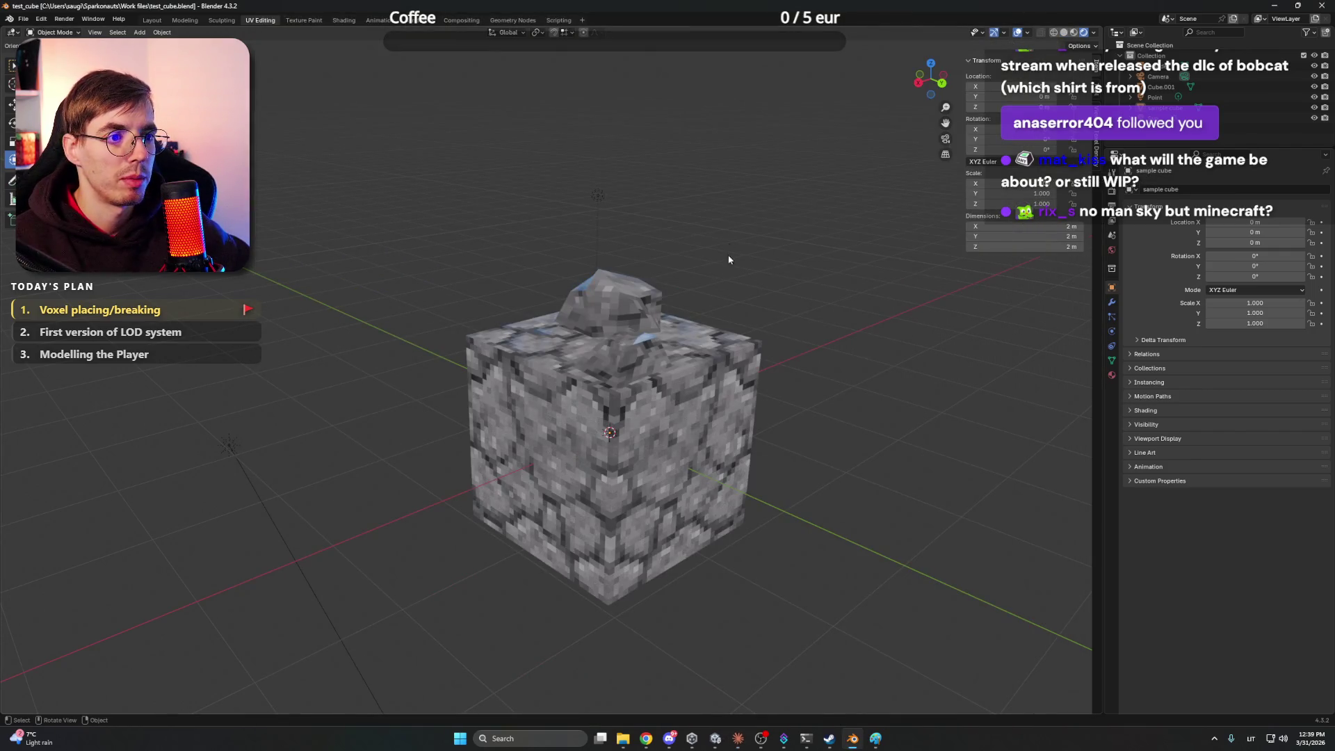
pyautogui.hotkey('alt', 'Tab')
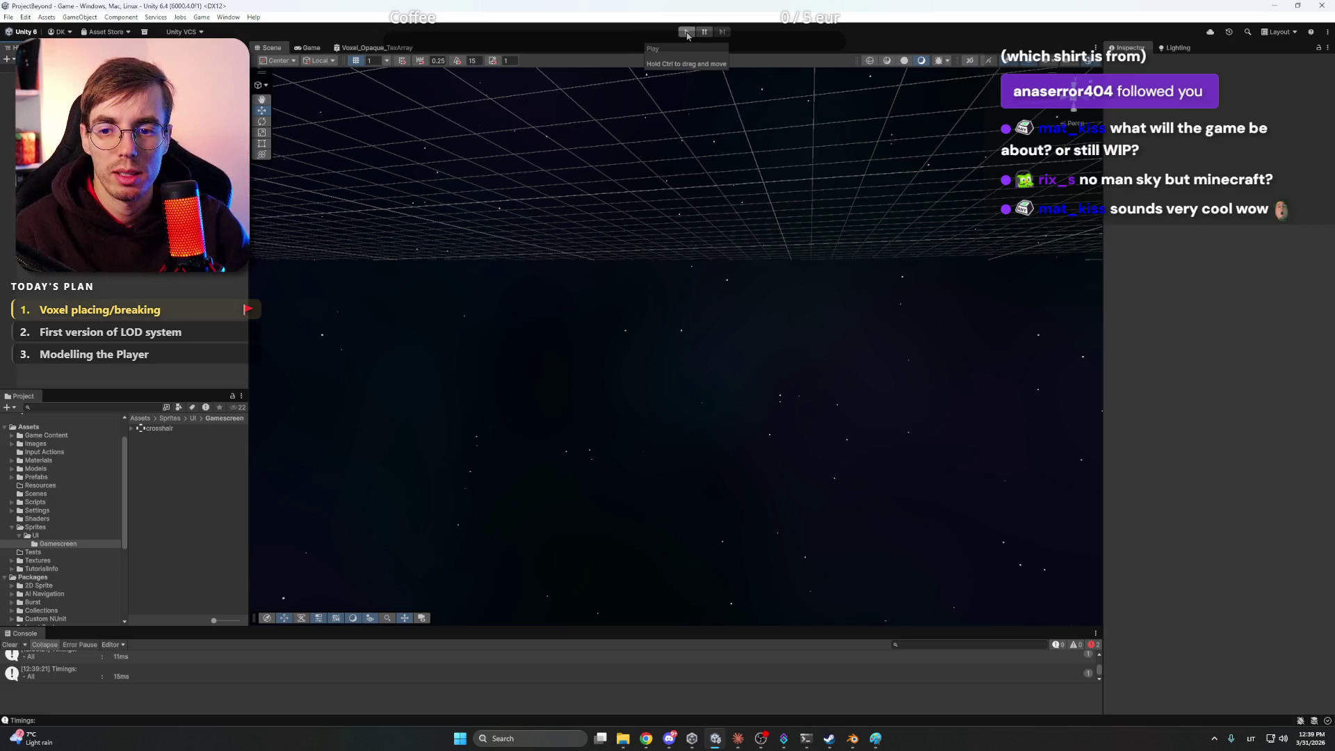
# Enter Play mode, orbit the Scene view to the spawned player, then view Claude's usage settings
pyautogui.click(687, 33)
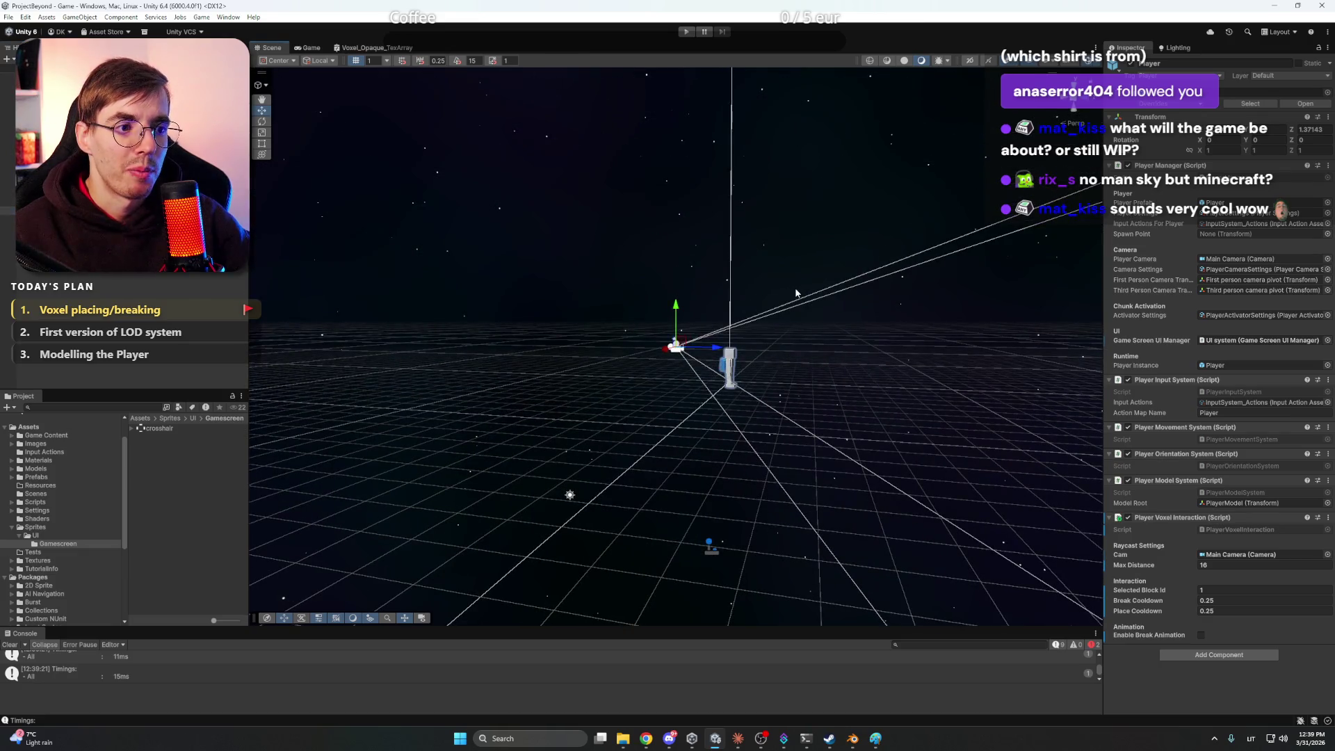
pyautogui.moveTo(705, 304)
pyautogui.mouseDown()
pyautogui.moveTo(828, 287)
pyautogui.moveTo(901, 304)
pyautogui.mouseUp()
pyautogui.click(901, 304)
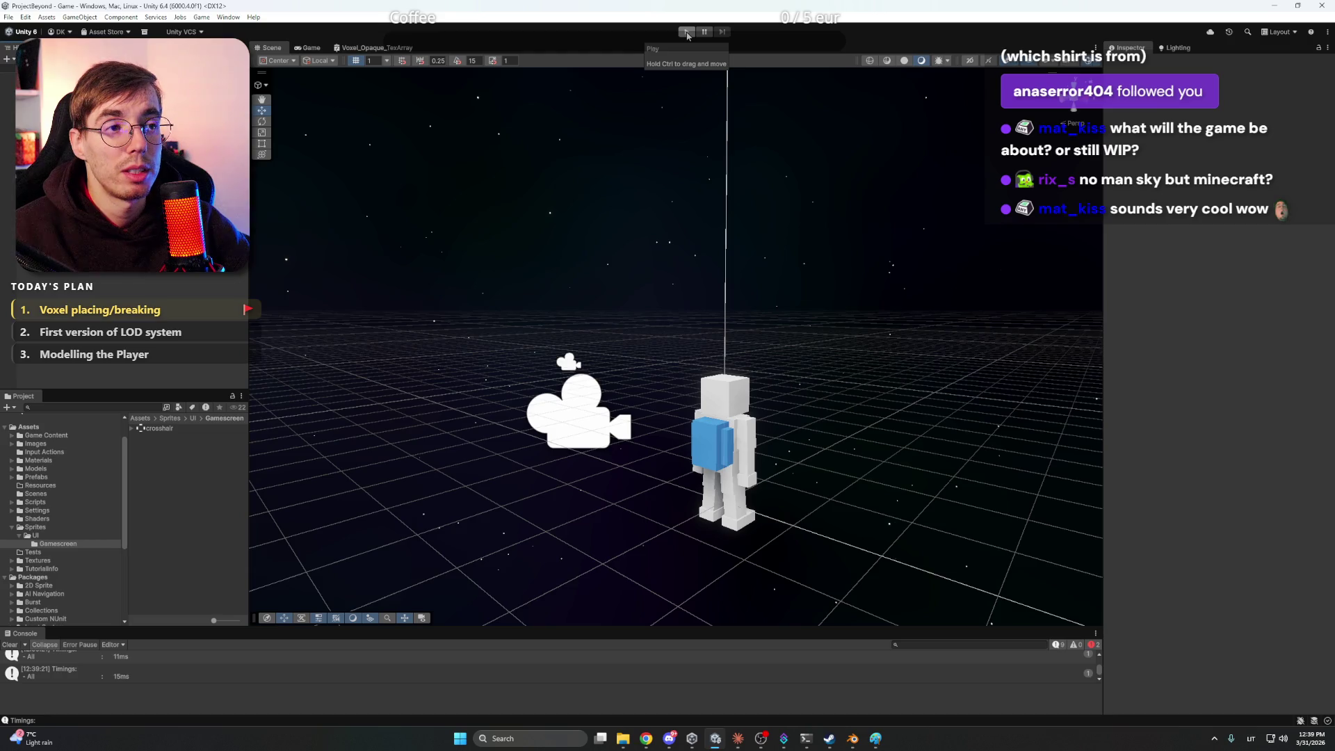
pyautogui.click(646, 739)
pyautogui.click(1021, 8)
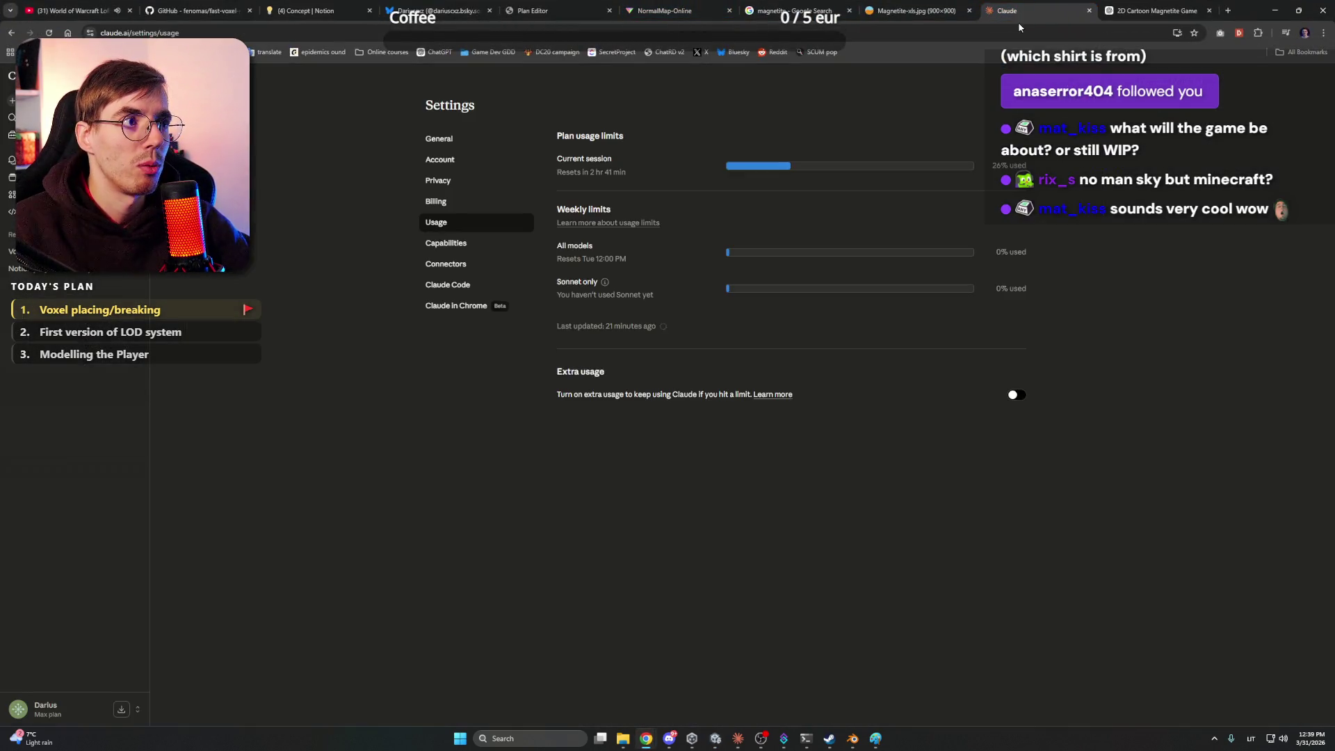
# Search Google for 'vintage story' and show the image results
pyautogui.click(1157, 8)
pyautogui.click(803, 10)
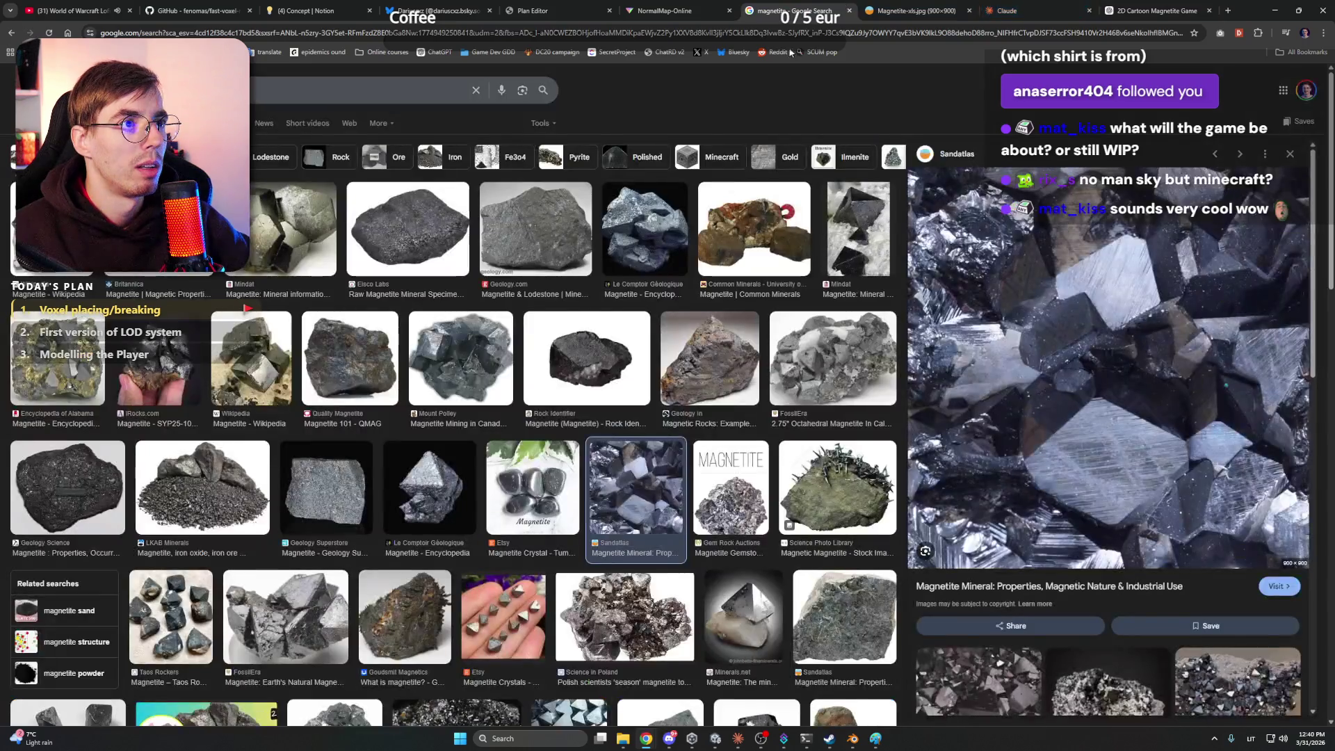
pyautogui.click(803, 29)
pyautogui.write('vintage')
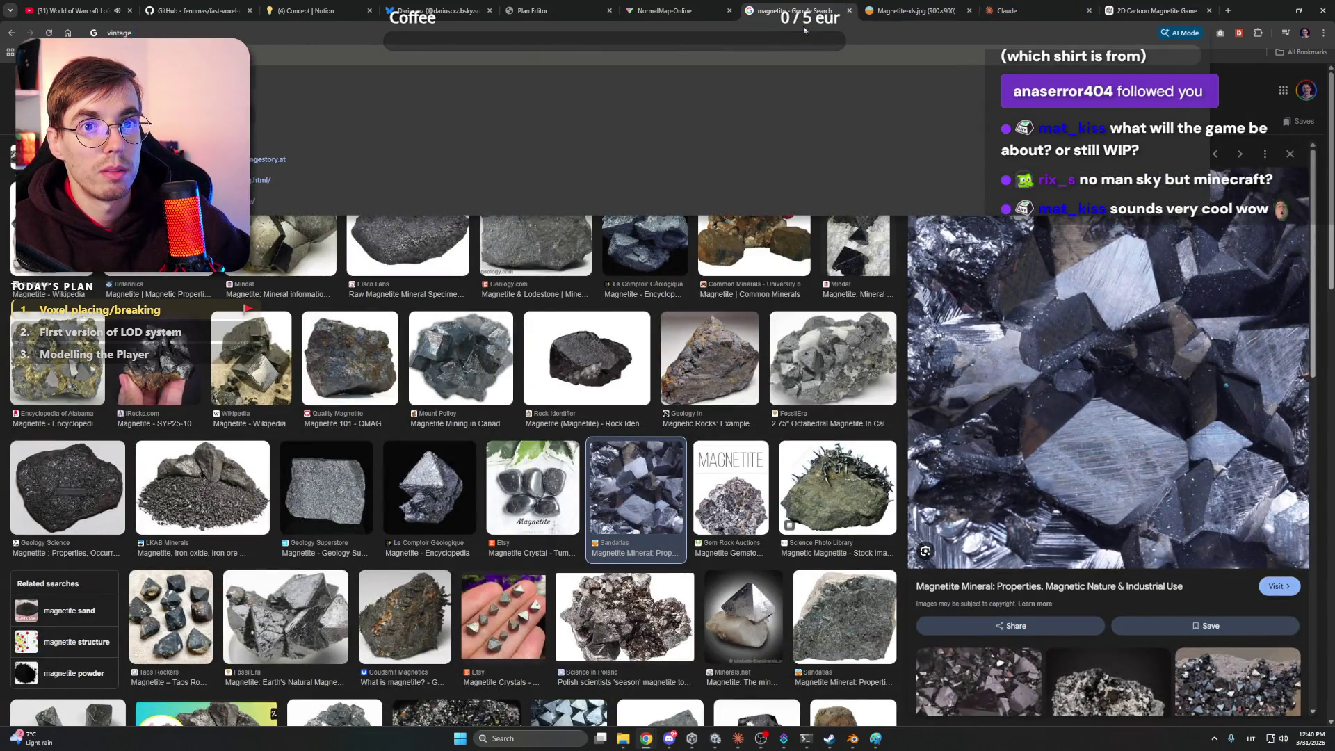
pyautogui.write(' story')
pyautogui.press('Return')
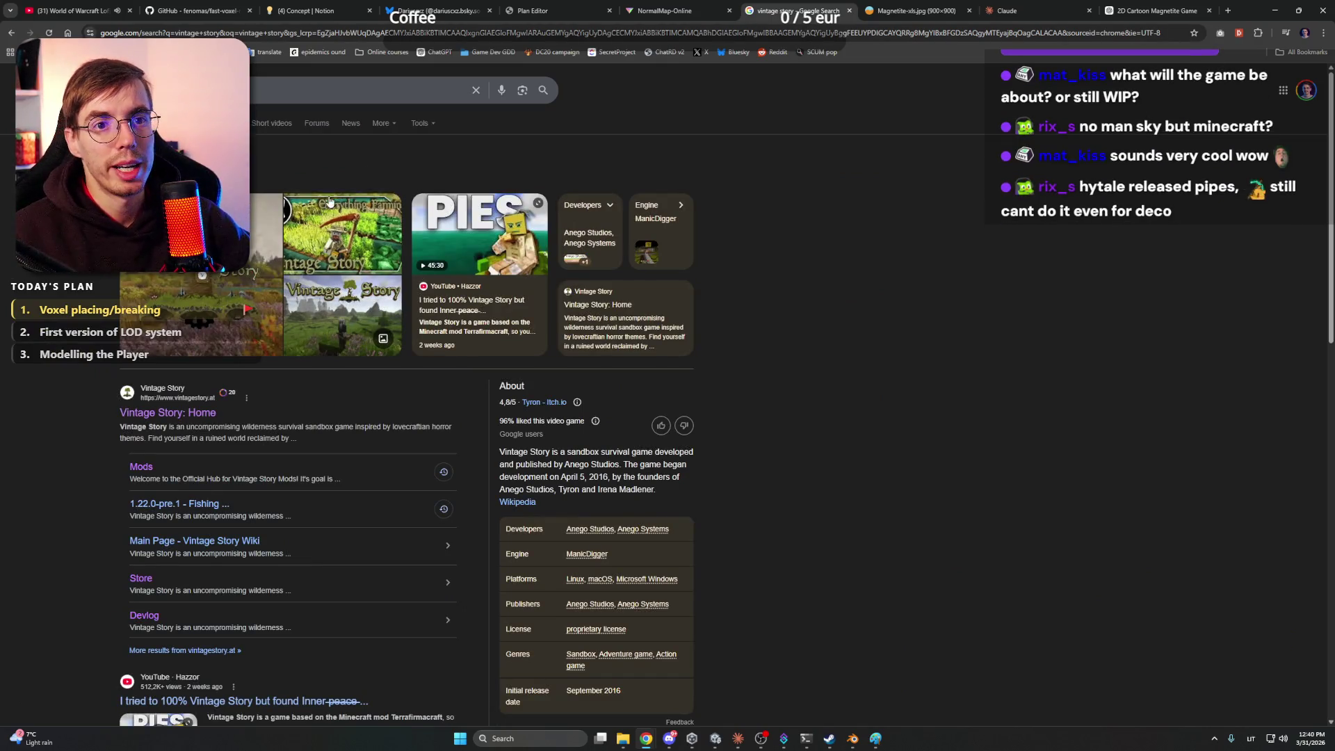
pyautogui.click(222, 123)
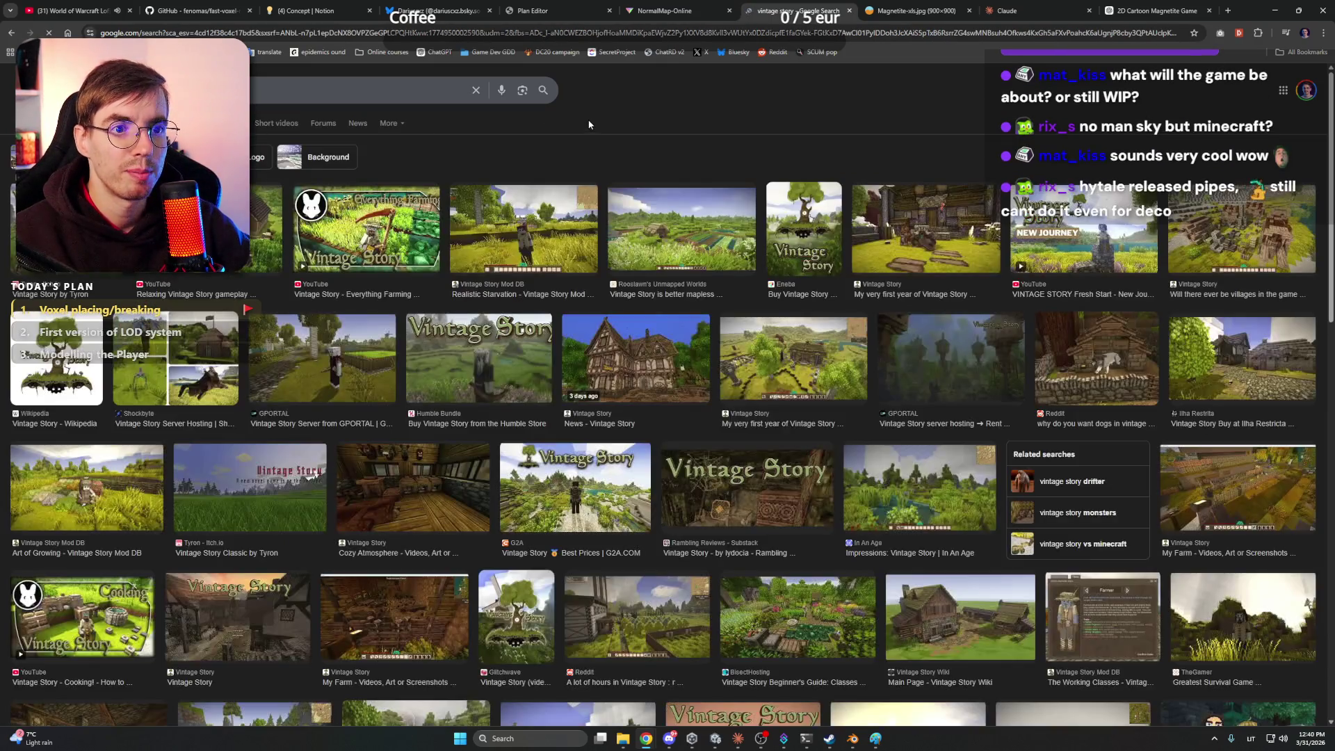
# Open the 'Vintage Story is better mapless' farm screenshot full size in a new tab
pyautogui.click(743, 240)
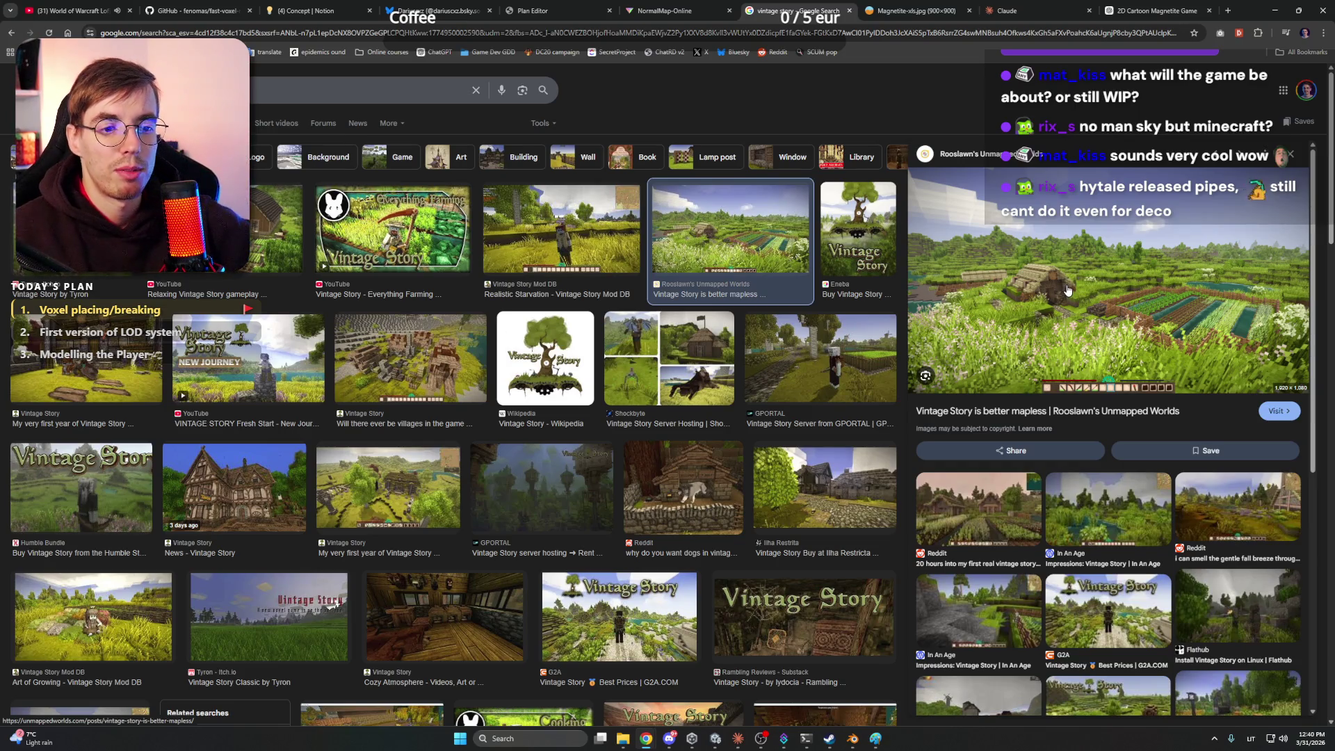
pyautogui.scroll(-3, 608, 489)
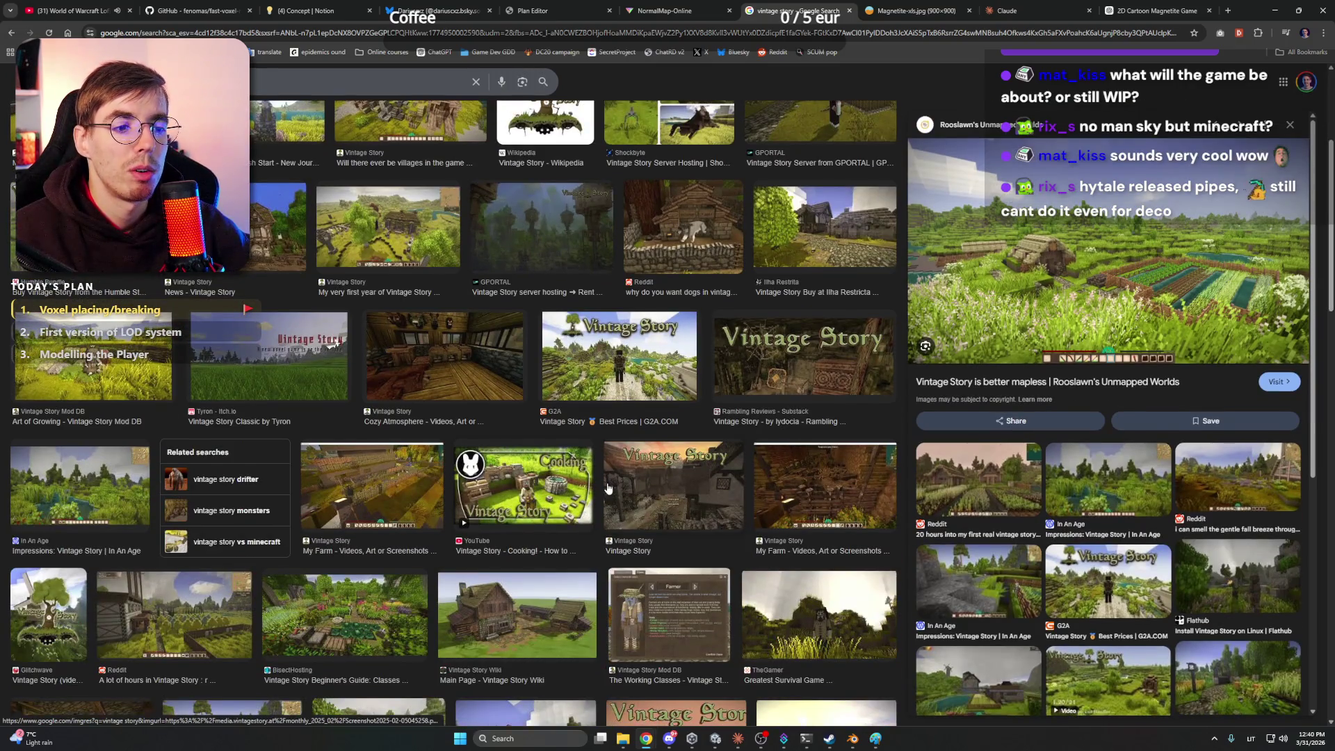
pyautogui.scroll(-4, 600, 487)
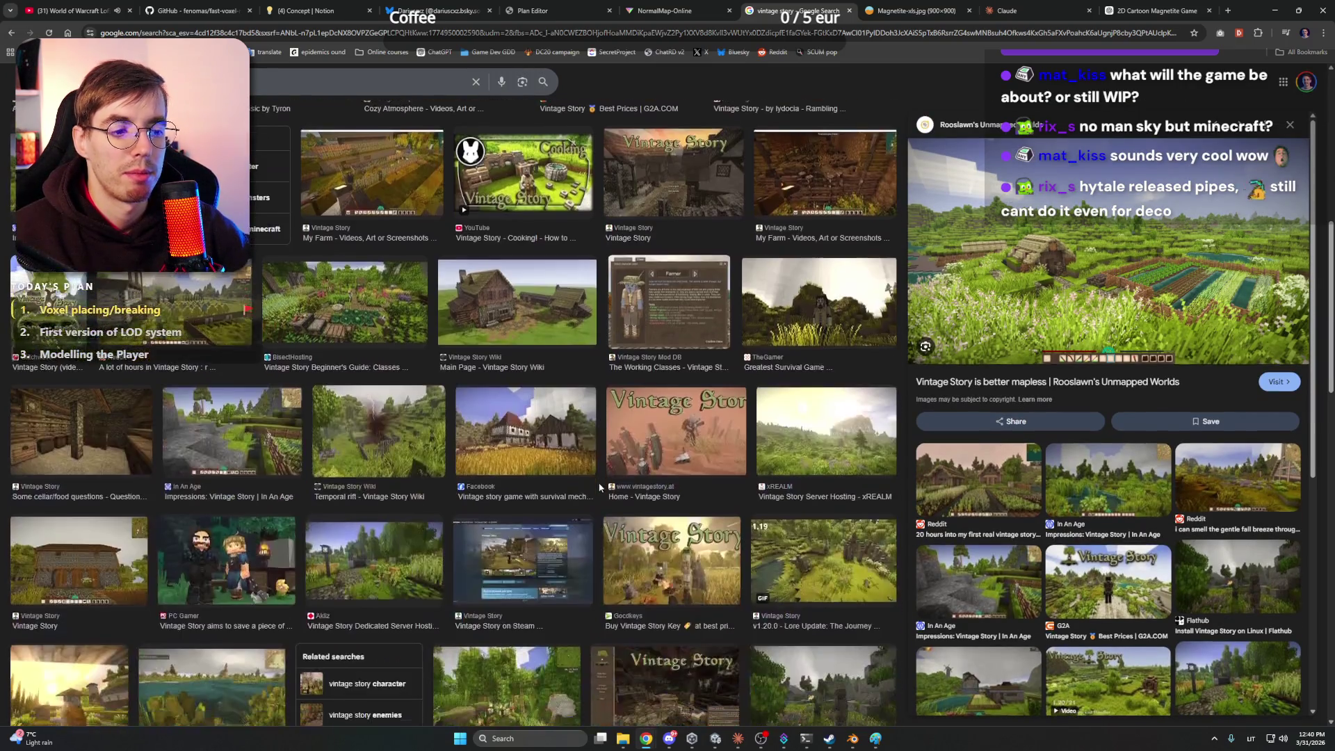
pyautogui.scroll(8, 600, 486)
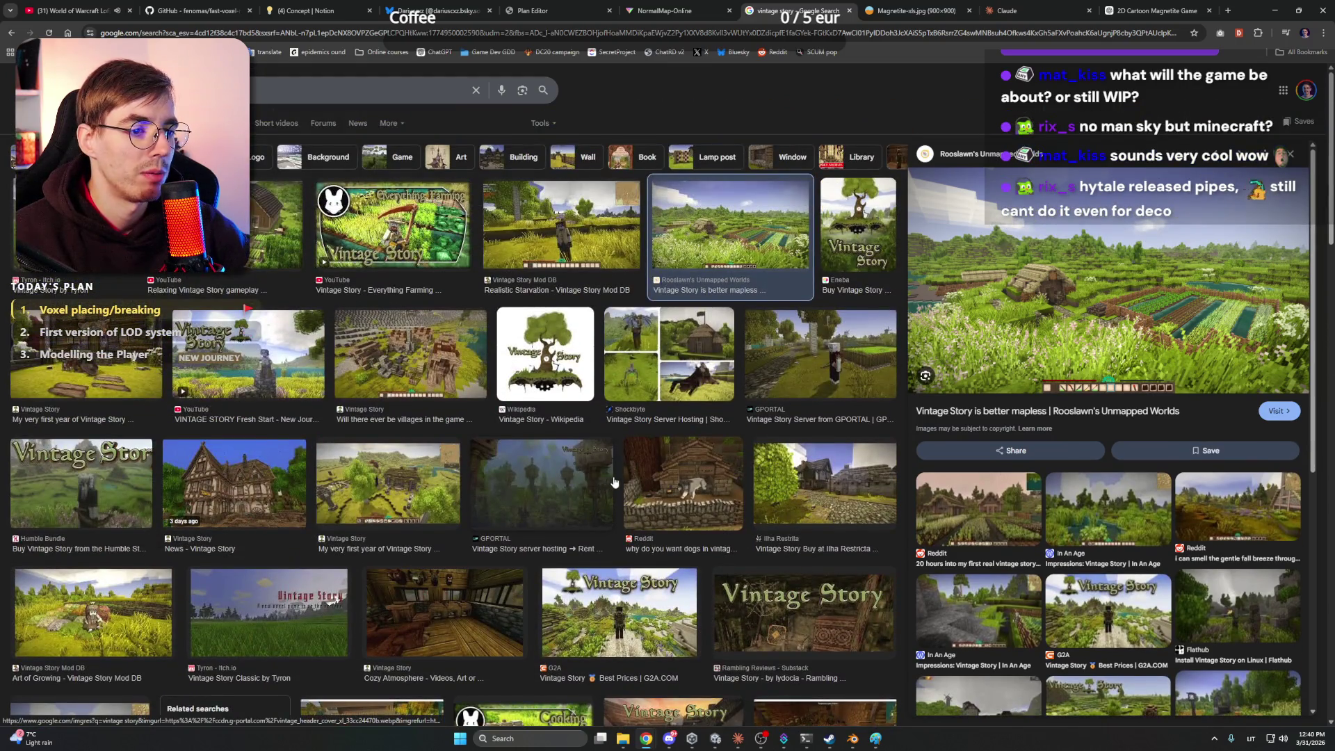
pyautogui.rightClick(996, 305)
pyautogui.click(1064, 442)
pyautogui.hotkey('ctrl', 'Tab')
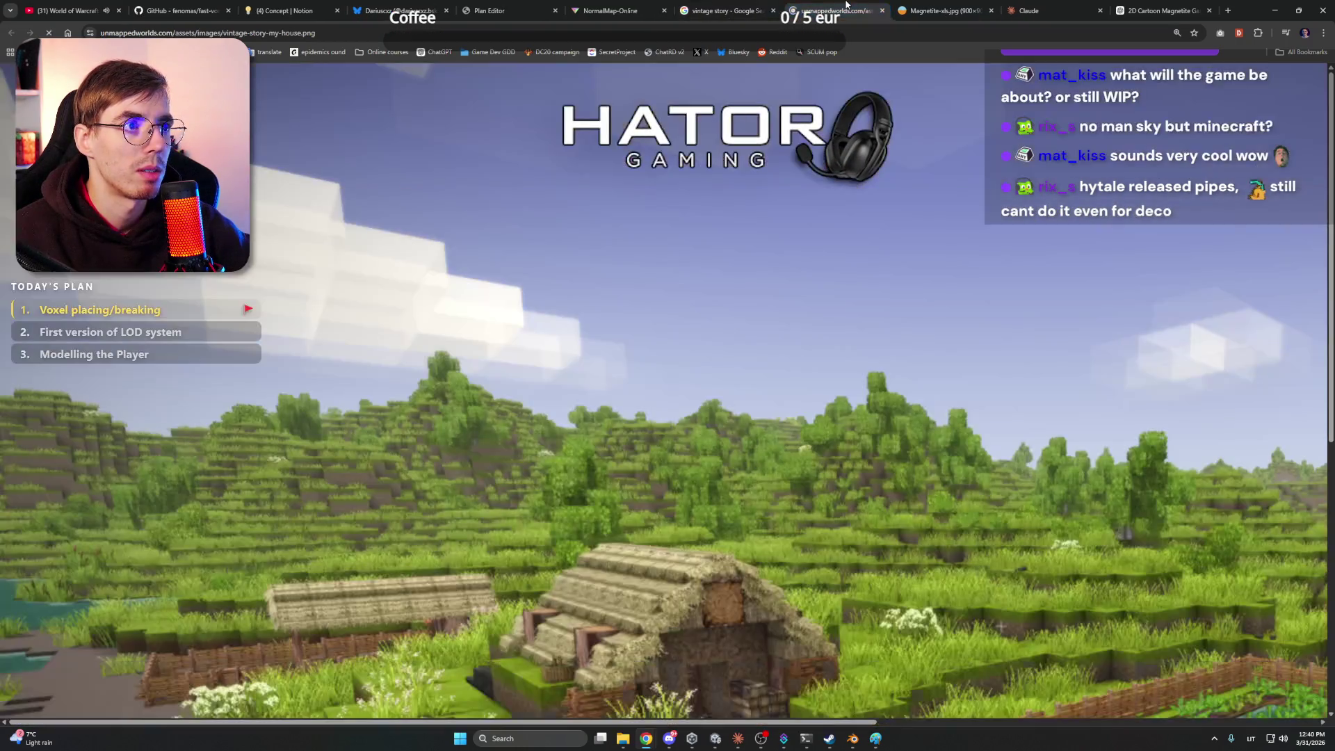
# View the whole Vintage Story farm screenshot by zooming out, then reset zoom to 100%
pyautogui.scroll(-6, 765, 328)
pyautogui.scroll(2, 803, 315)
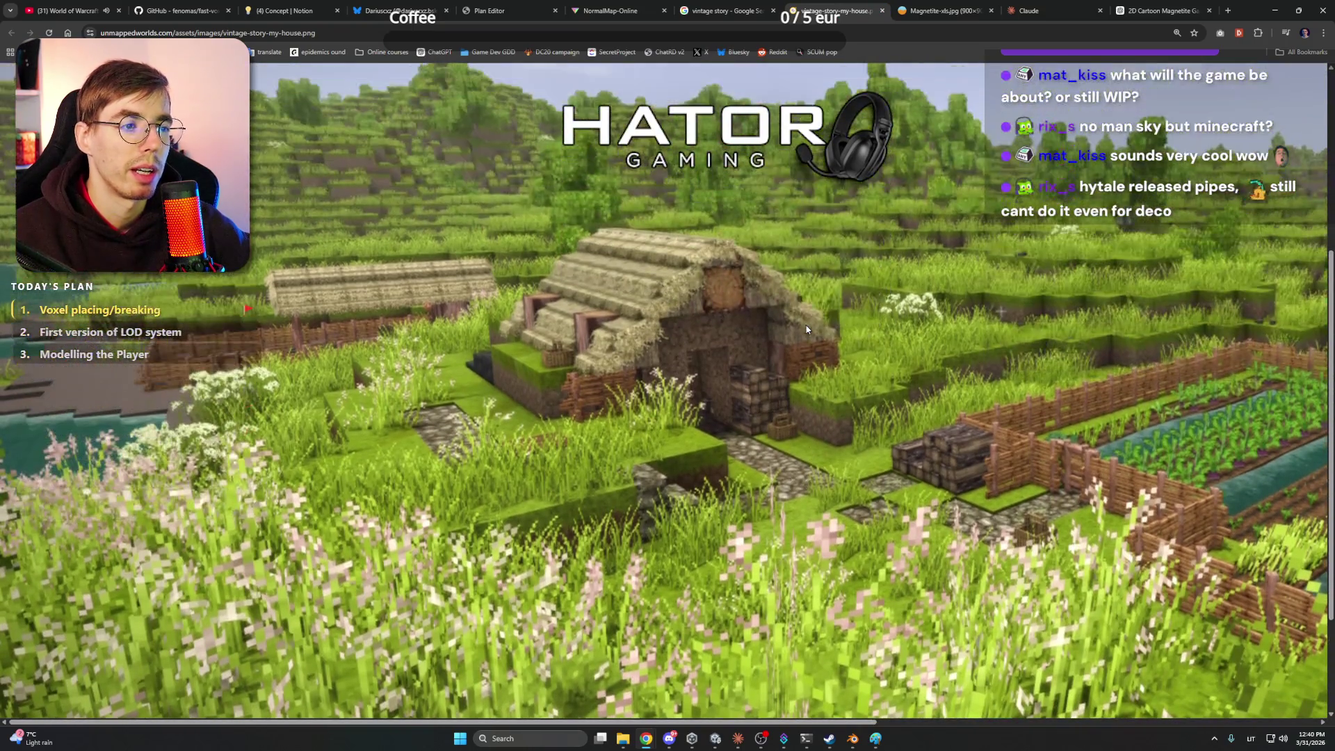
pyautogui.hotkey('ctrl', '-')
pyautogui.hotkey('ctrl', '-')
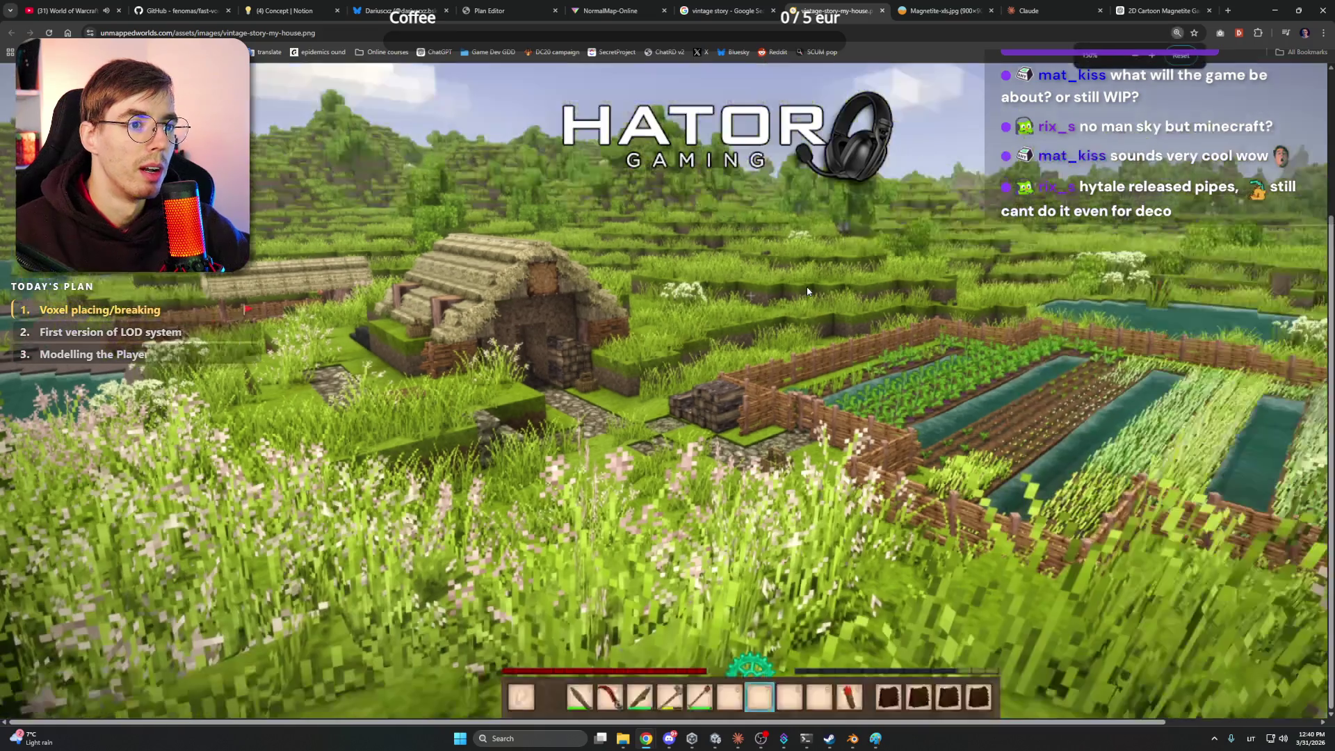
pyautogui.click(1182, 56)
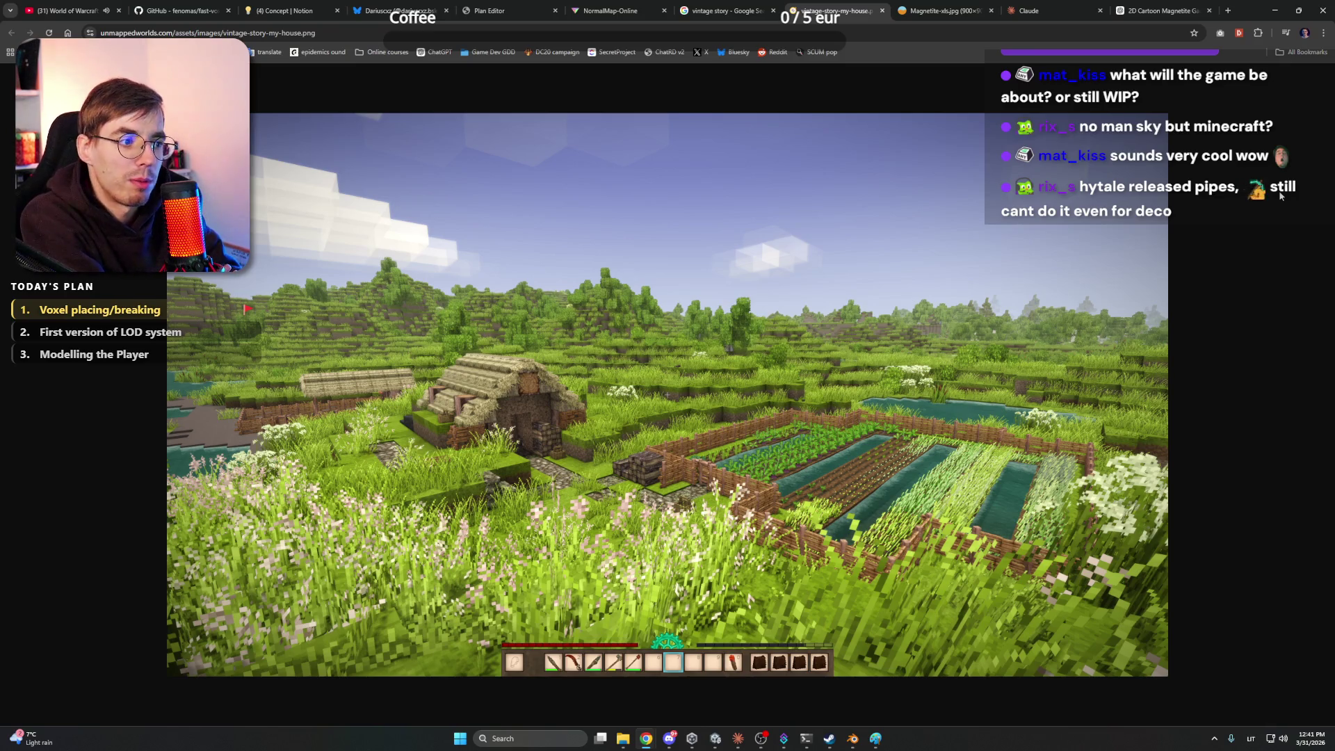
# Close the screenshot tab and move through the open tabs to the Bluesky profile page
pyautogui.click(882, 11)
pyautogui.click(656, 6)
pyautogui.click(501, 8)
pyautogui.click(400, 8)
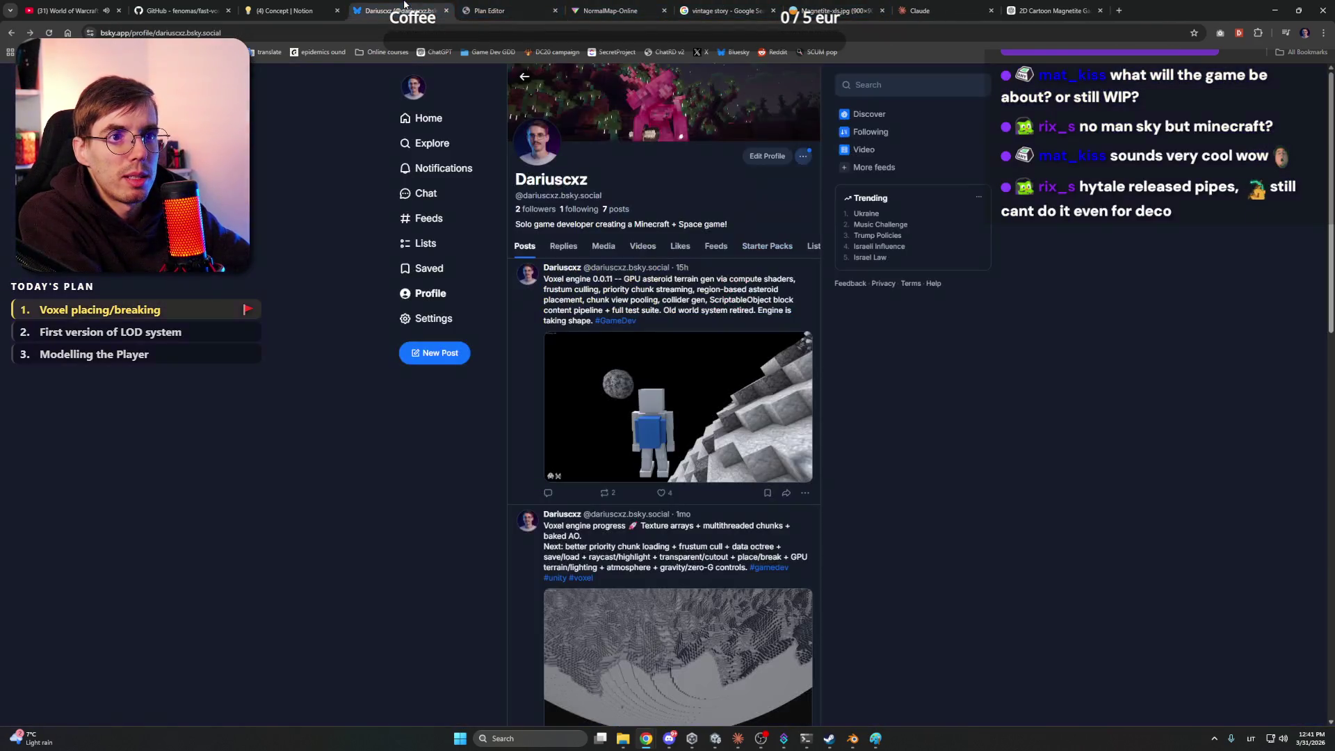
# Read the Feel and vibe and Goal sections of Notion's Concept page, then switch back to Unity
pyautogui.click(333, 6)
pyautogui.click(610, 257)
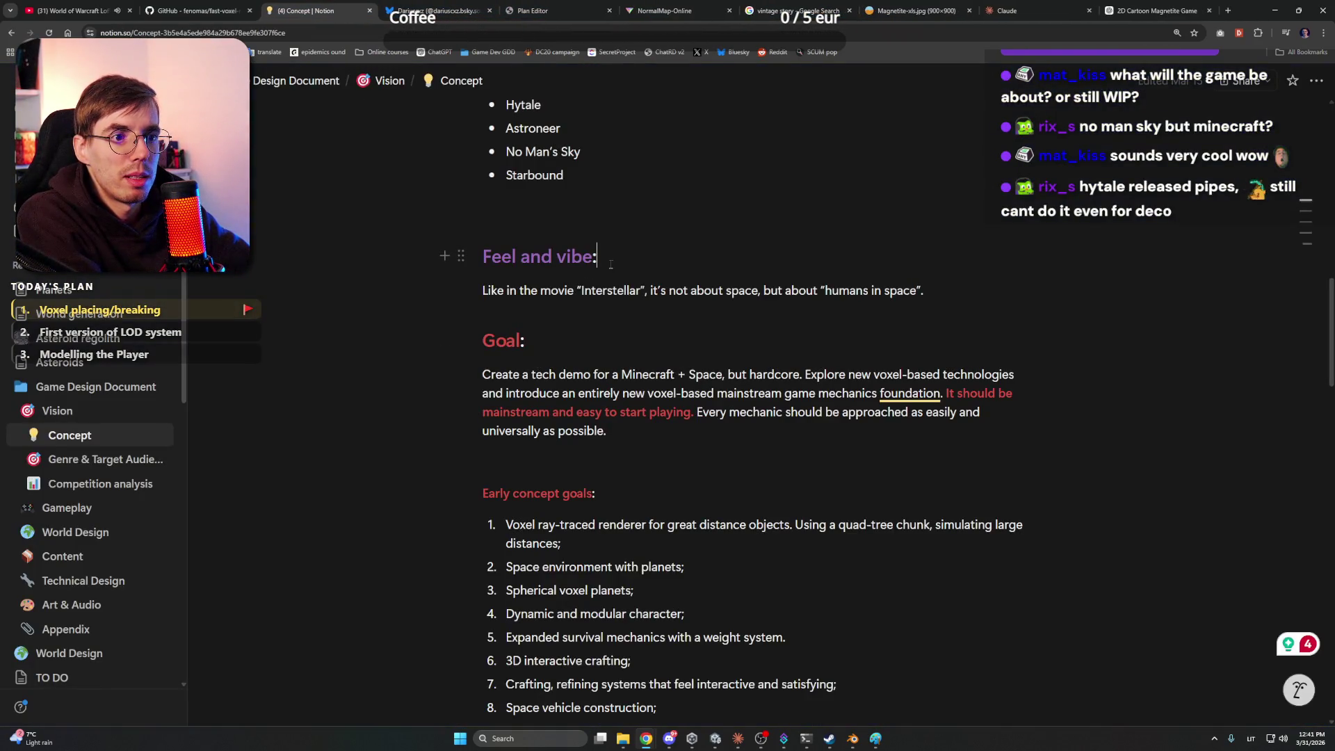
pyautogui.scroll(-2, 612, 263)
pyautogui.moveTo(1331, 369); pyautogui.dragTo(1331, 373)
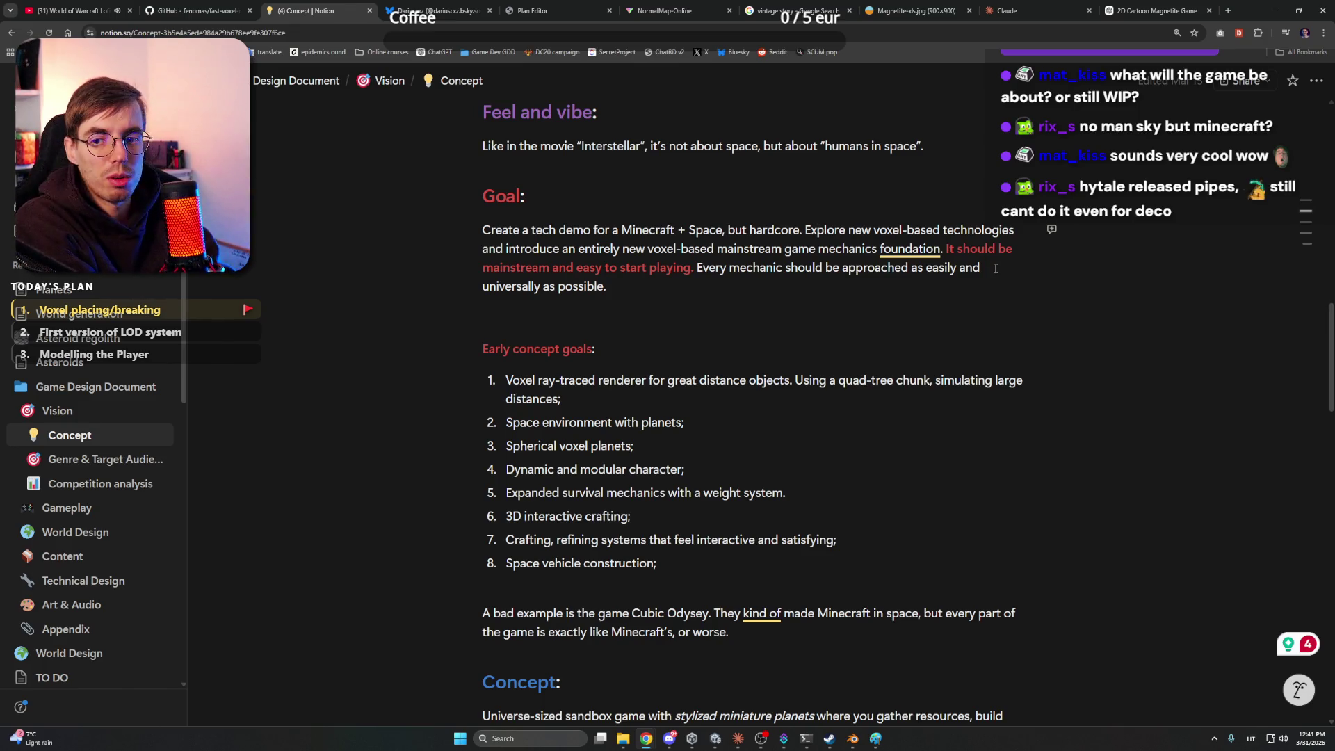
pyautogui.click(995, 269)
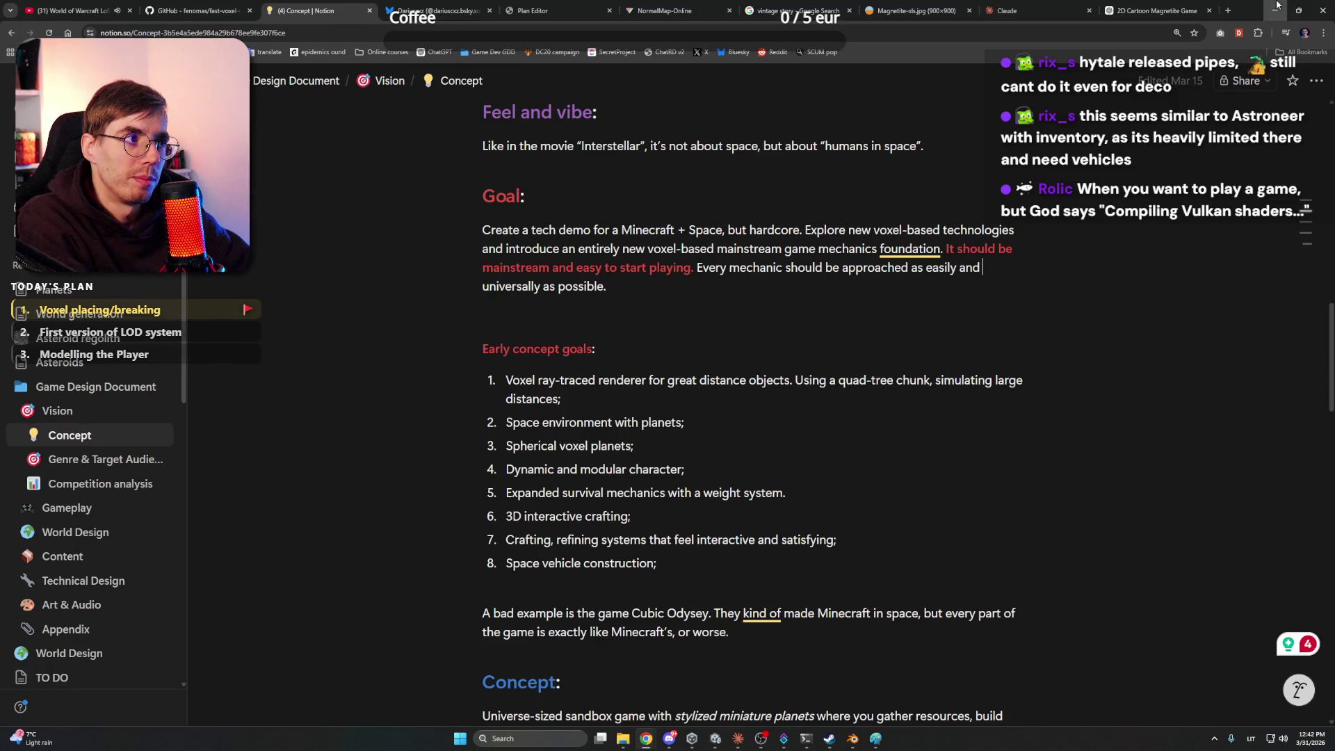
pyautogui.hotkey('alt', 'Tab')
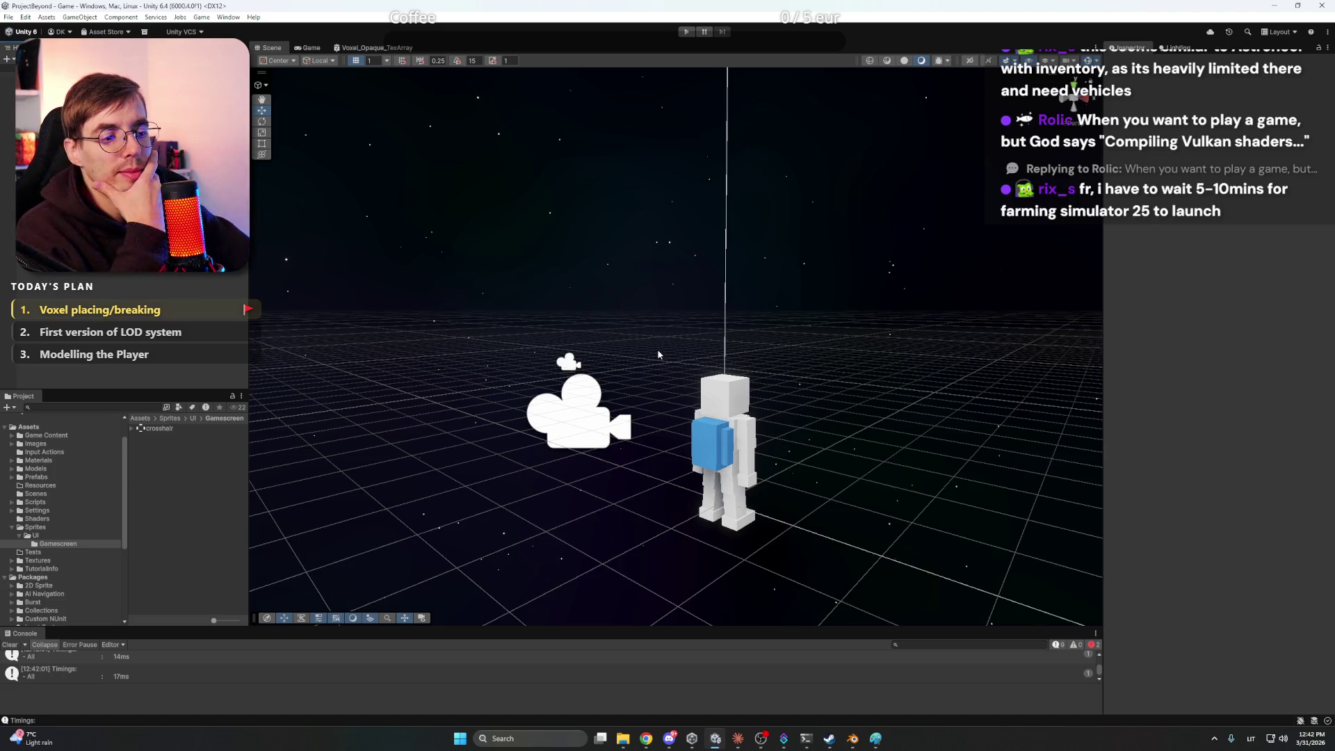
# Bring up the Claude app to see its chunk persistence implementation summary
pyautogui.click(736, 740)
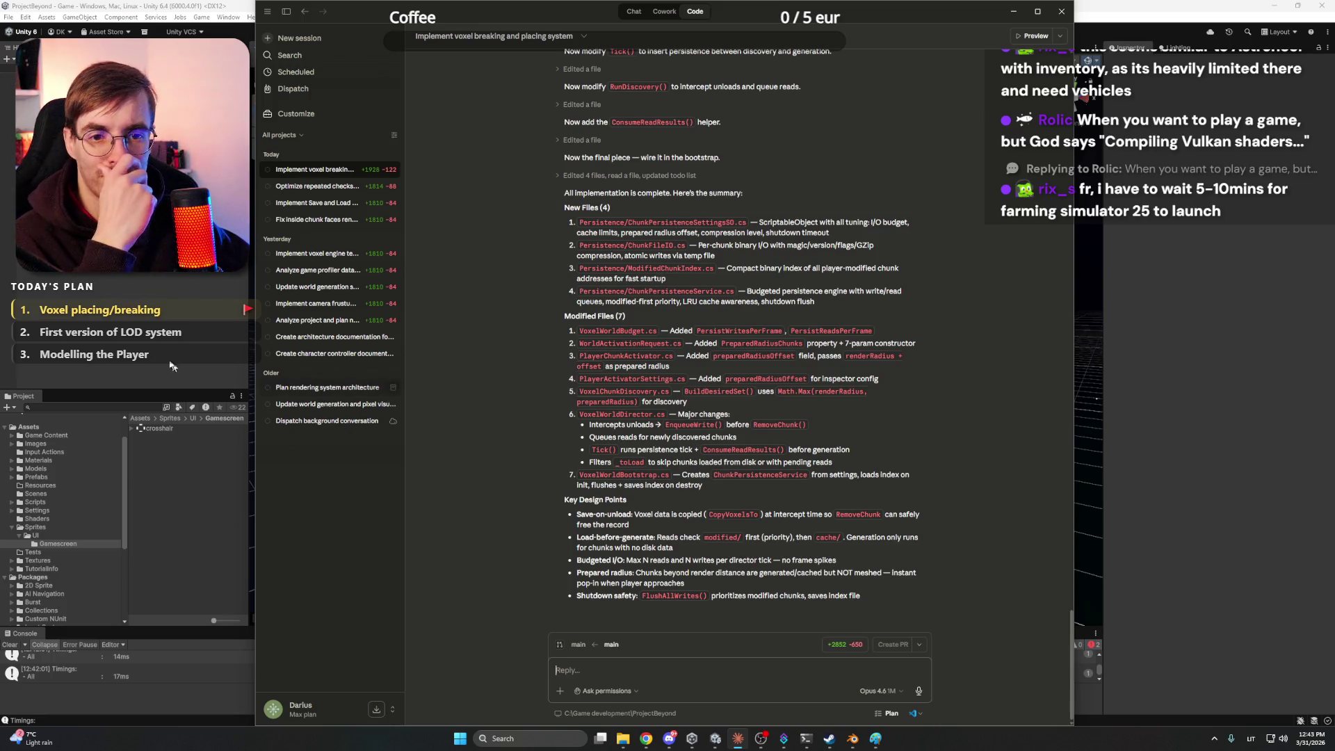
# Open the Assets/Settings/World folder and browse its Create > Project Beyond submenus
pyautogui.click(51, 512)
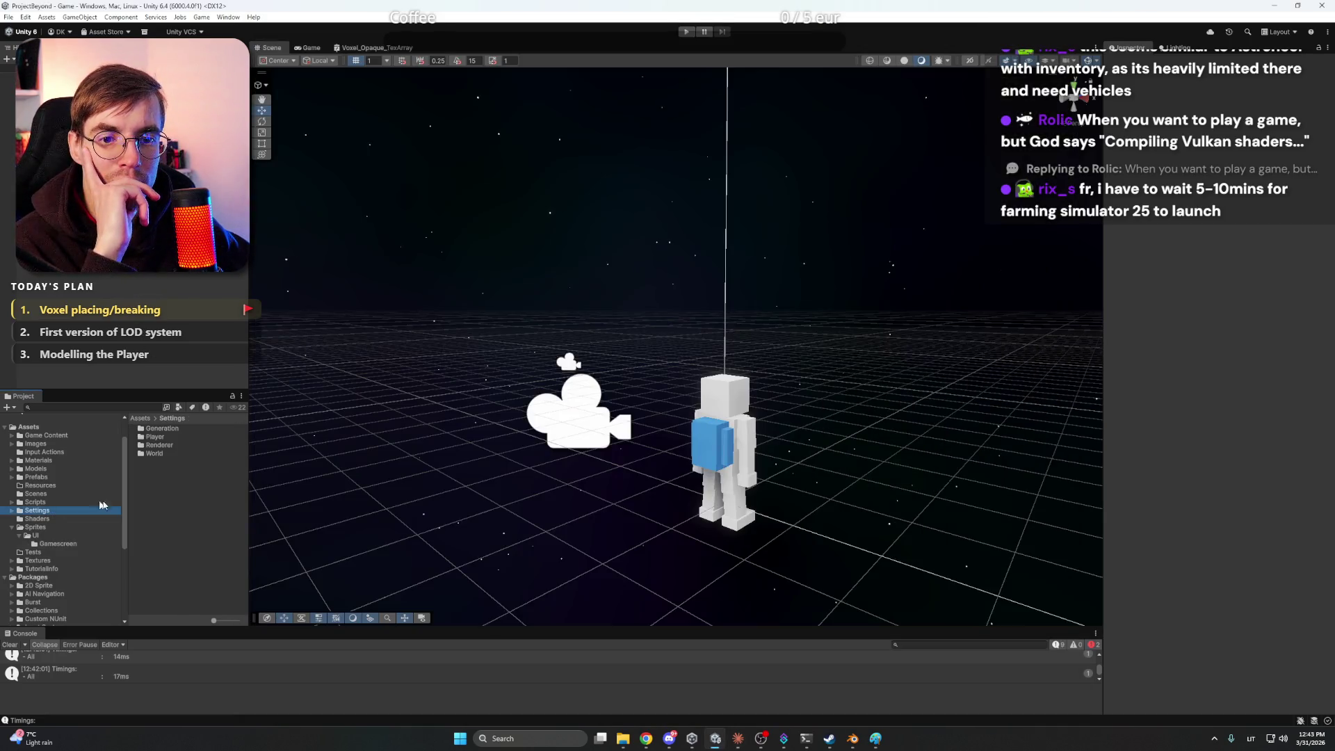
pyautogui.doubleClick(165, 455)
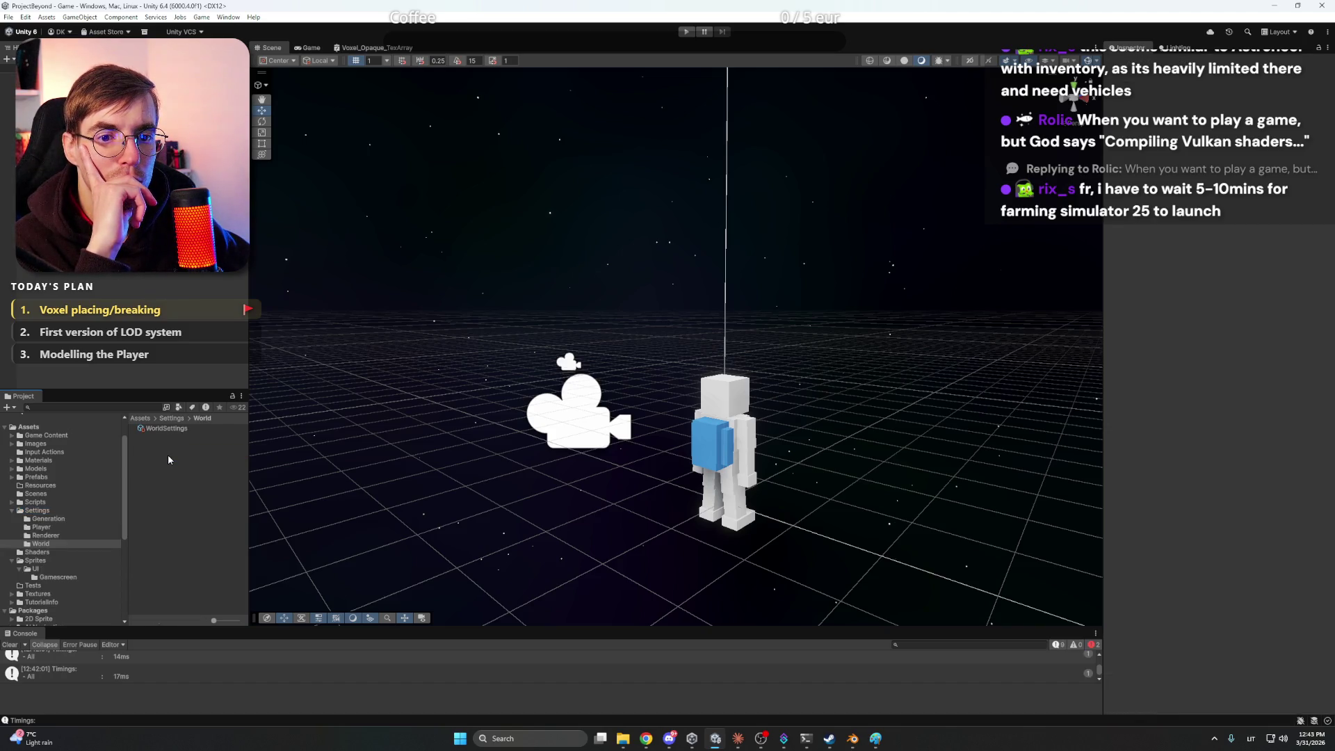
pyautogui.rightClick(168, 453)
pyautogui.moveTo(306, 162)
pyautogui.moveTo(390, 439)
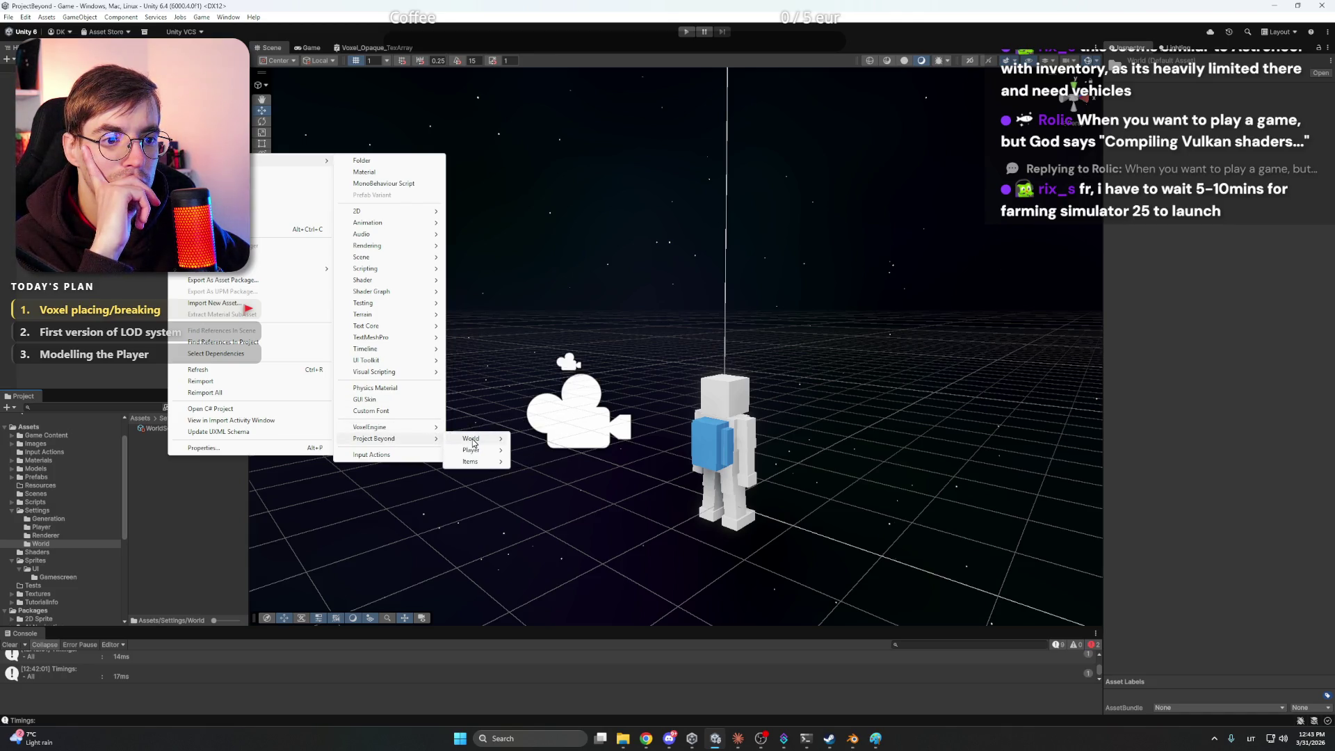
pyautogui.moveTo(476, 441)
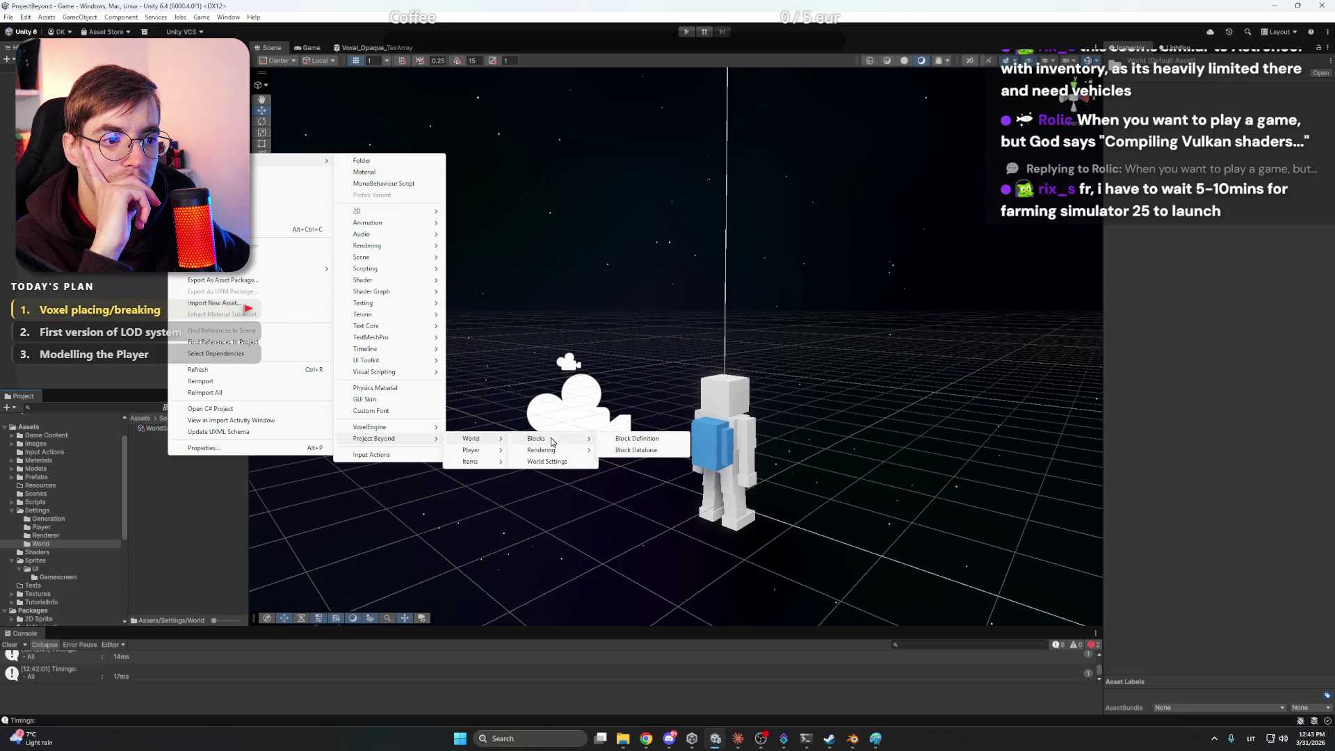
pyautogui.moveTo(559, 453)
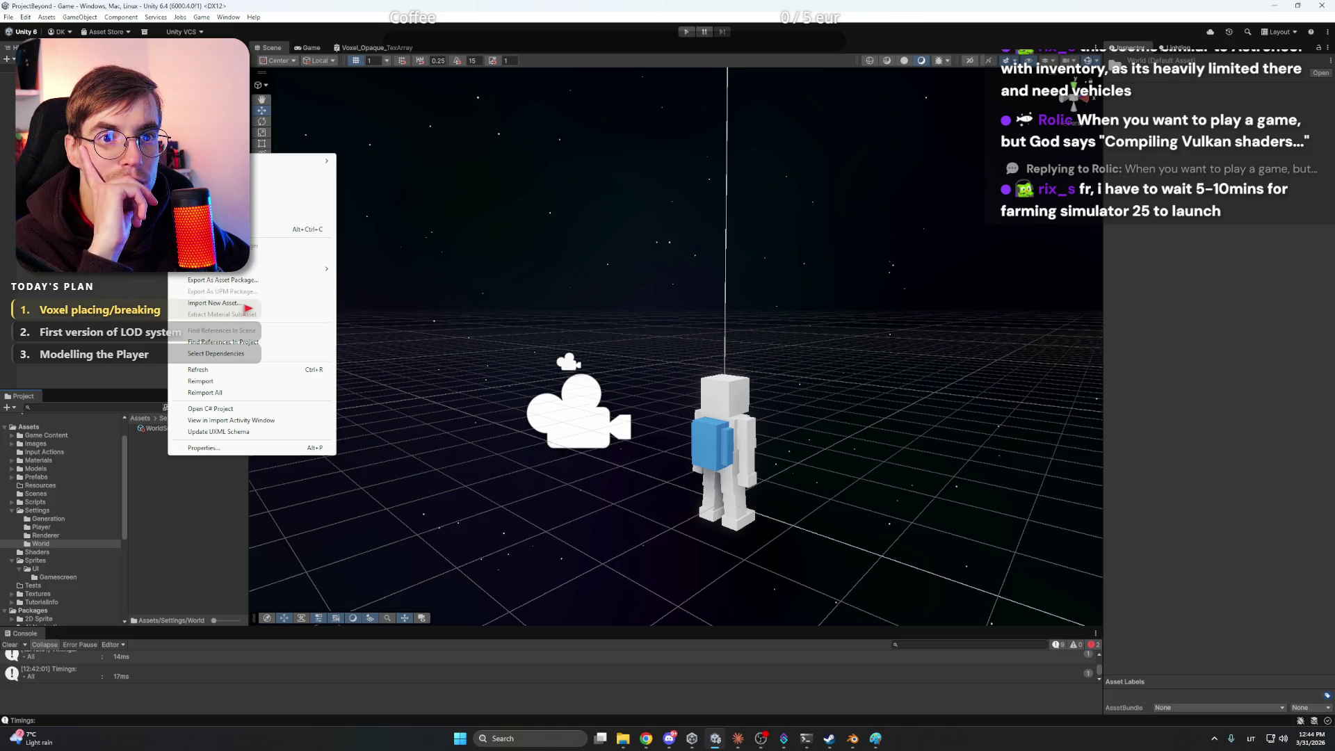
# Check the Game > Definitions menu, then return to the Claude app
pyautogui.click(201, 17)
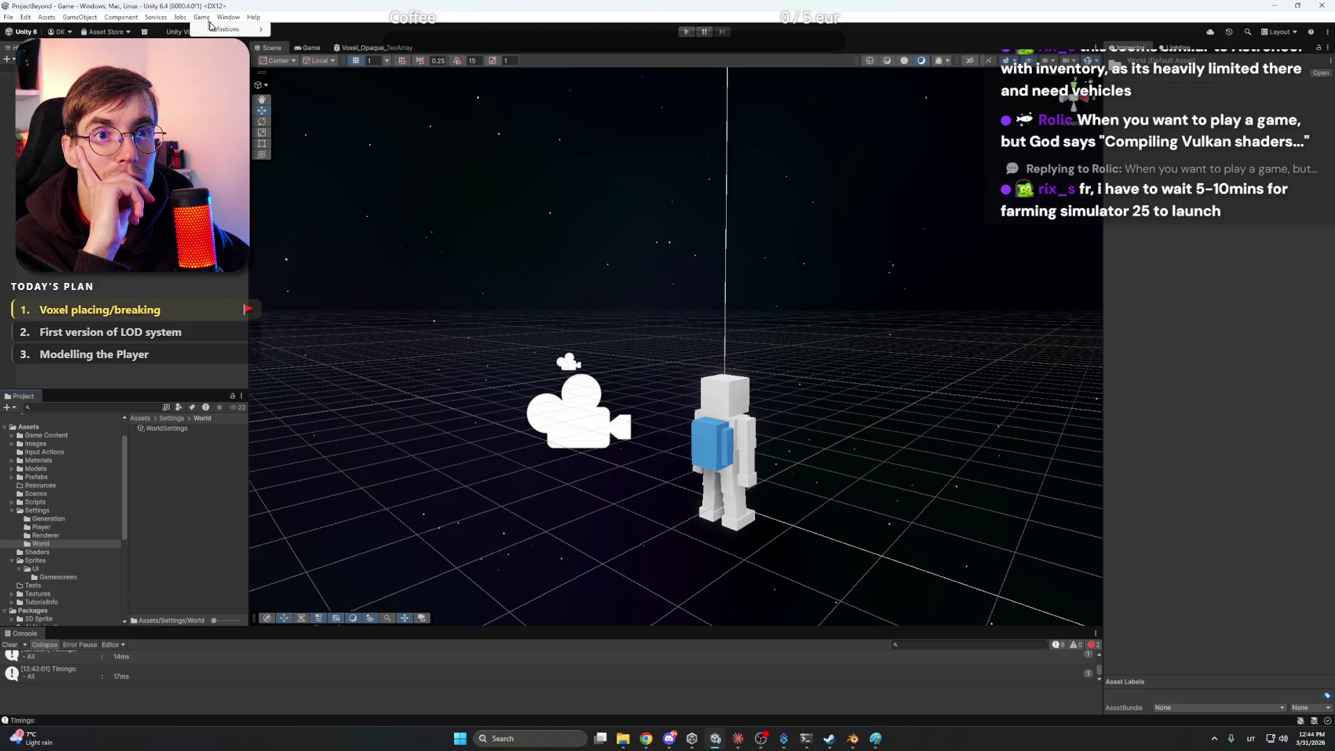
pyautogui.moveTo(221, 30)
pyautogui.click(165, 275)
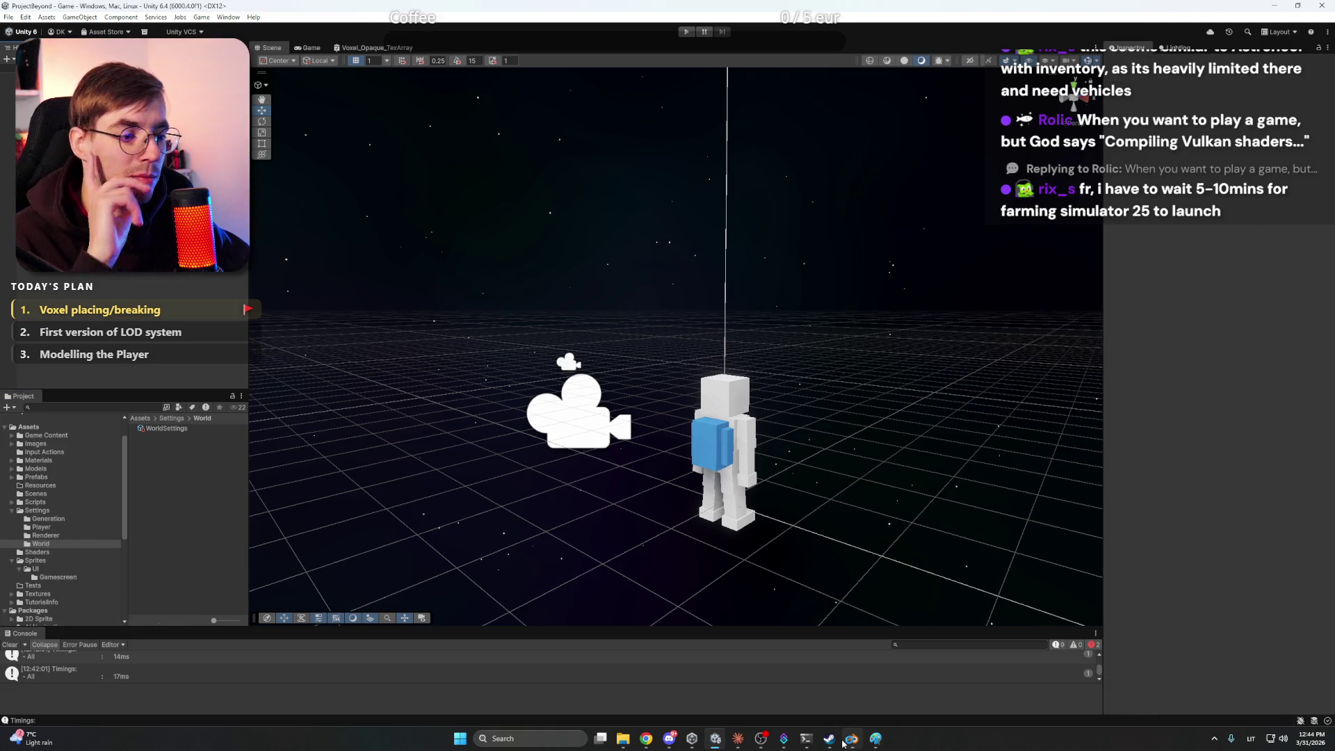
pyautogui.click(737, 739)
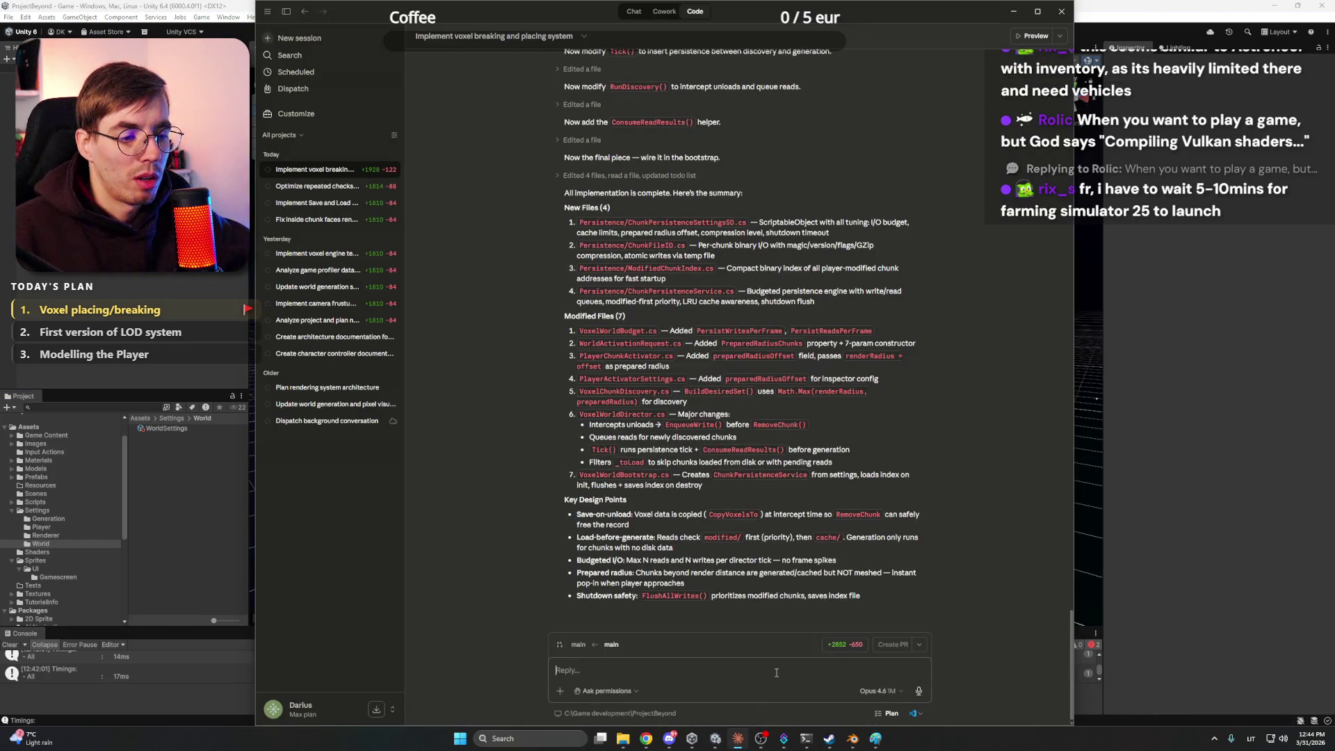
# Ask Claude 'What I need to do in the editor to implement this?' and read its setup steps
pyautogui.write('Whe')
pyautogui.write(' I need to')
pyautogui.write(' do ')
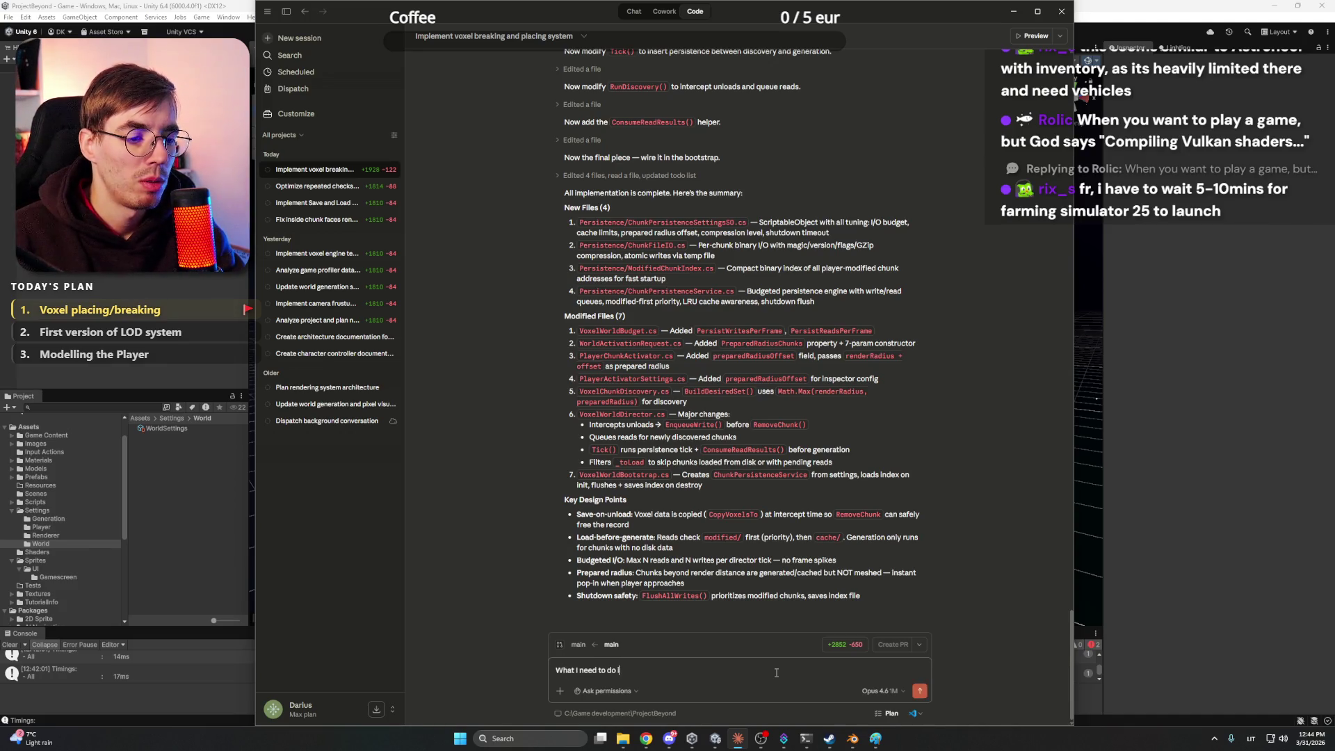
pyautogui.write('in the editor')
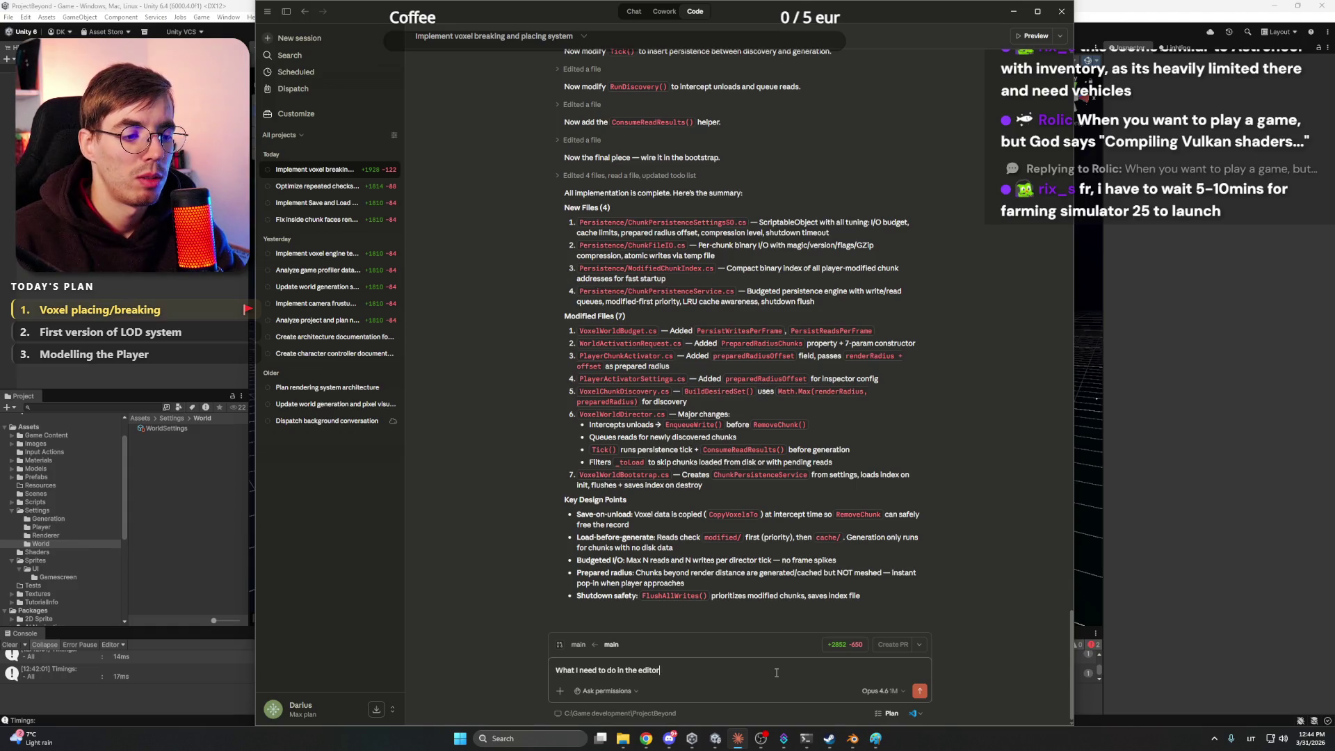
pyautogui.write(' to imp')
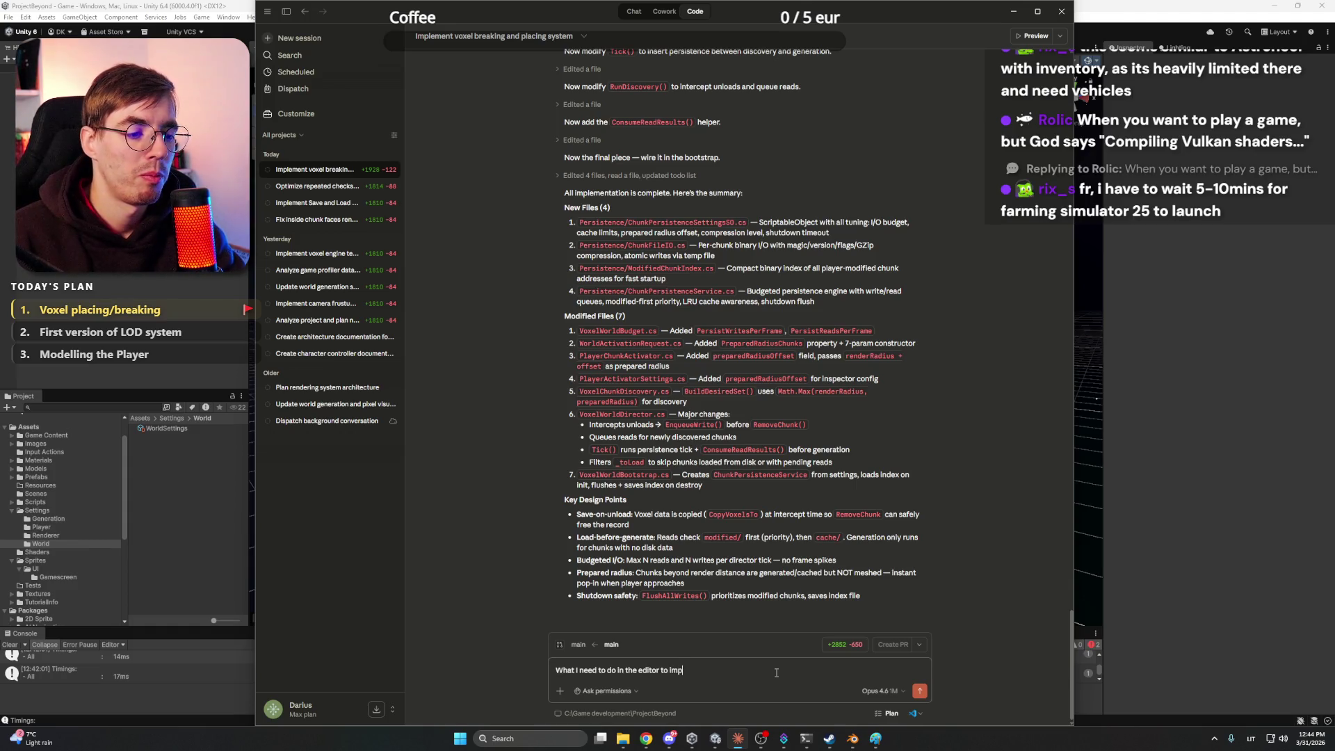
pyautogui.write('ement this?')
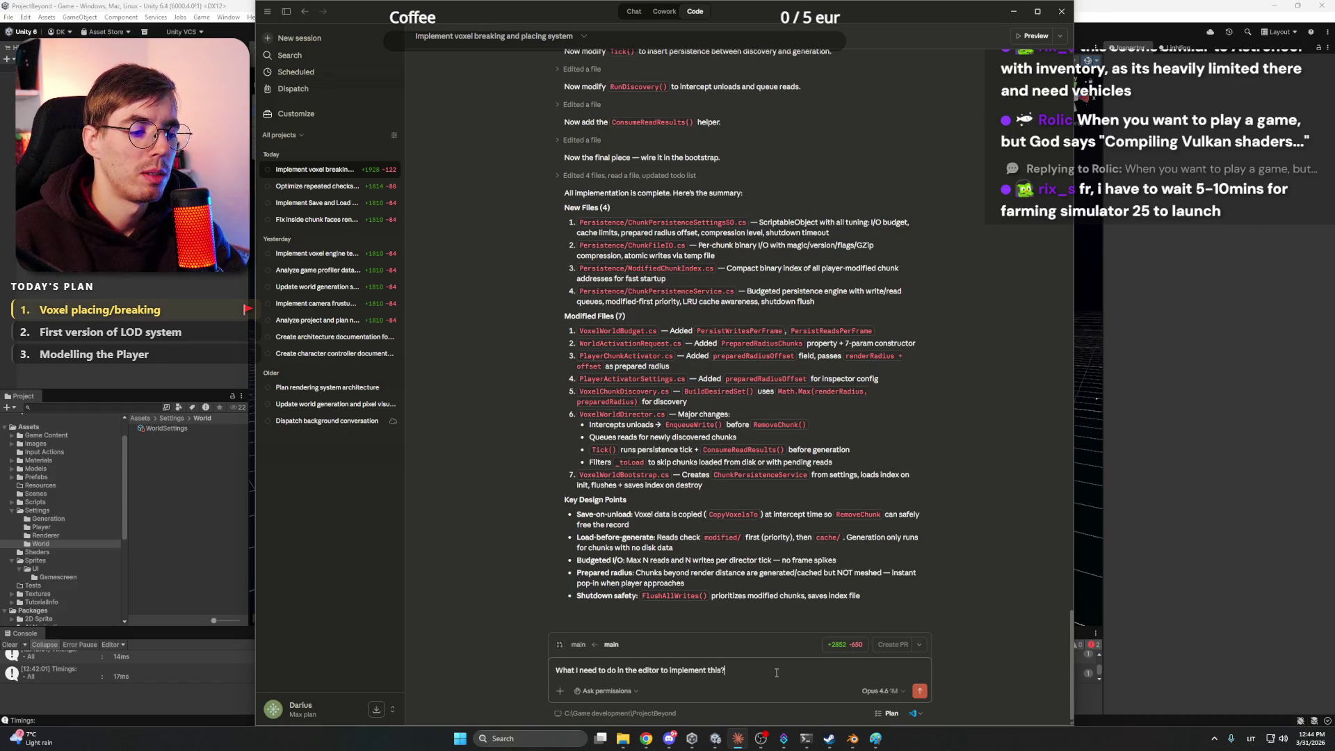
pyautogui.press('Return')
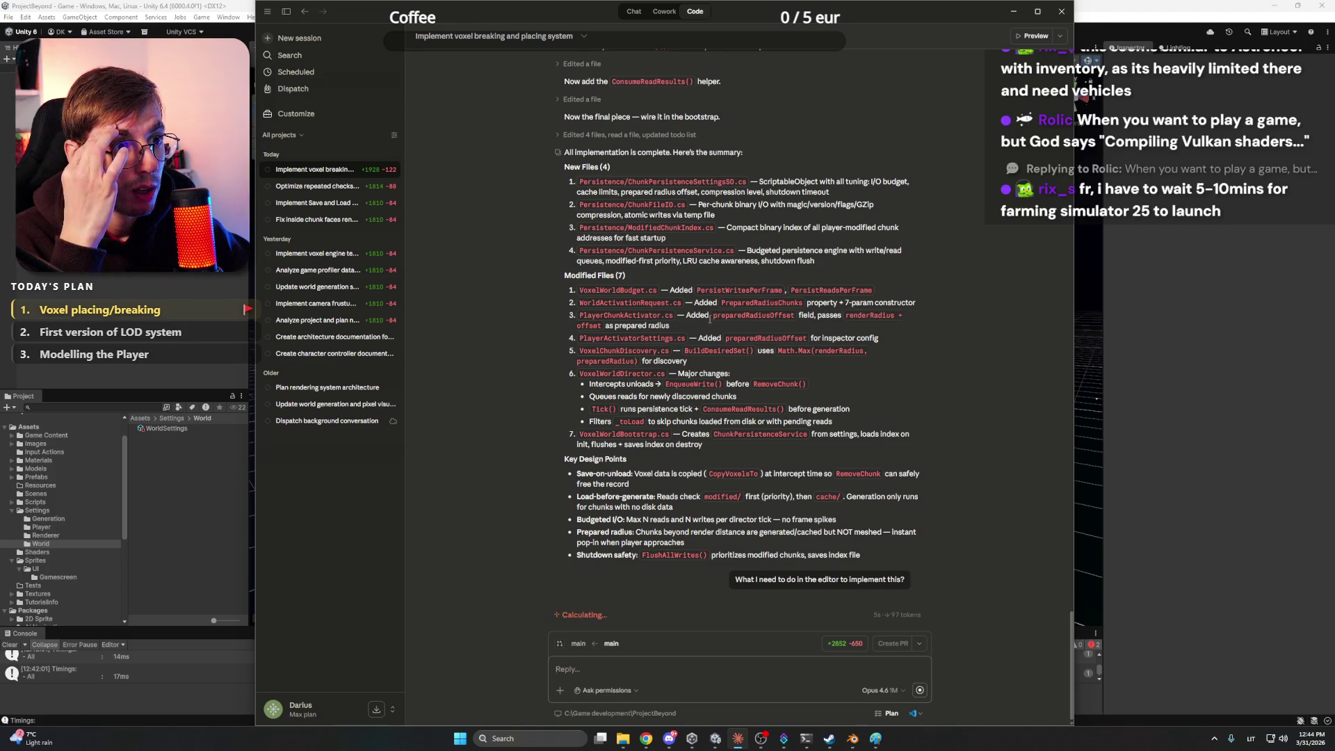
pyautogui.scroll(2, 709, 318)
pyautogui.scroll(-2, 710, 321)
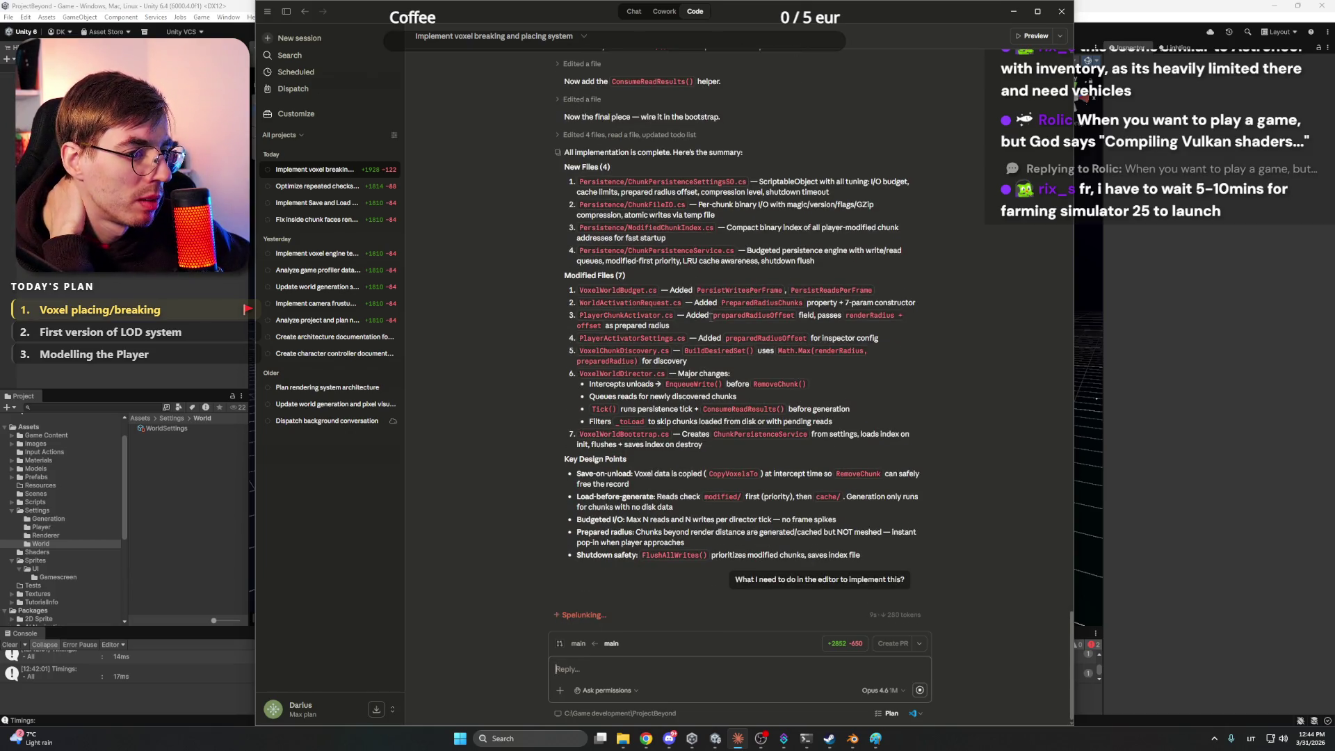
pyautogui.scroll(2, 711, 339)
pyautogui.scroll(-2, 512, 298)
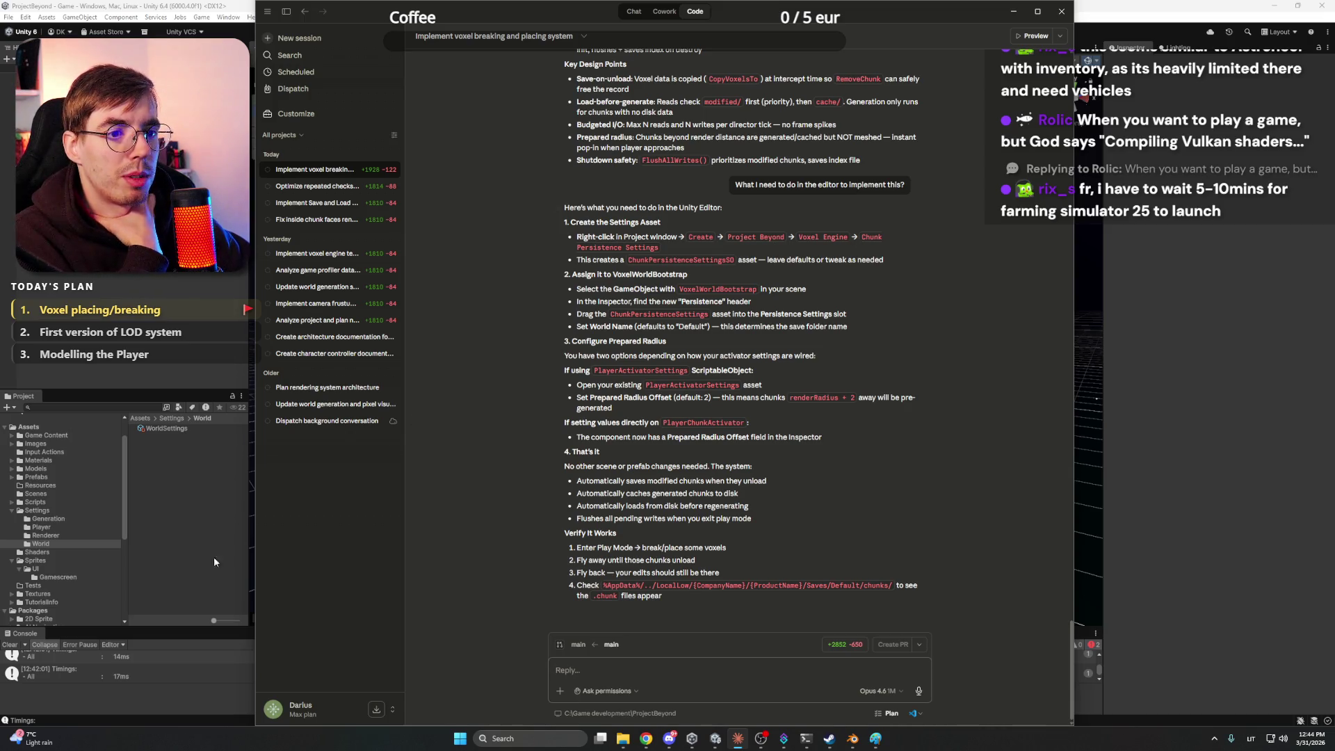
pyautogui.rightClick(191, 468)
# Close the Create > VoxelEngine and Project Beyond submenus without creating an asset, and enlarge the Console
pyautogui.moveTo(313, 169)
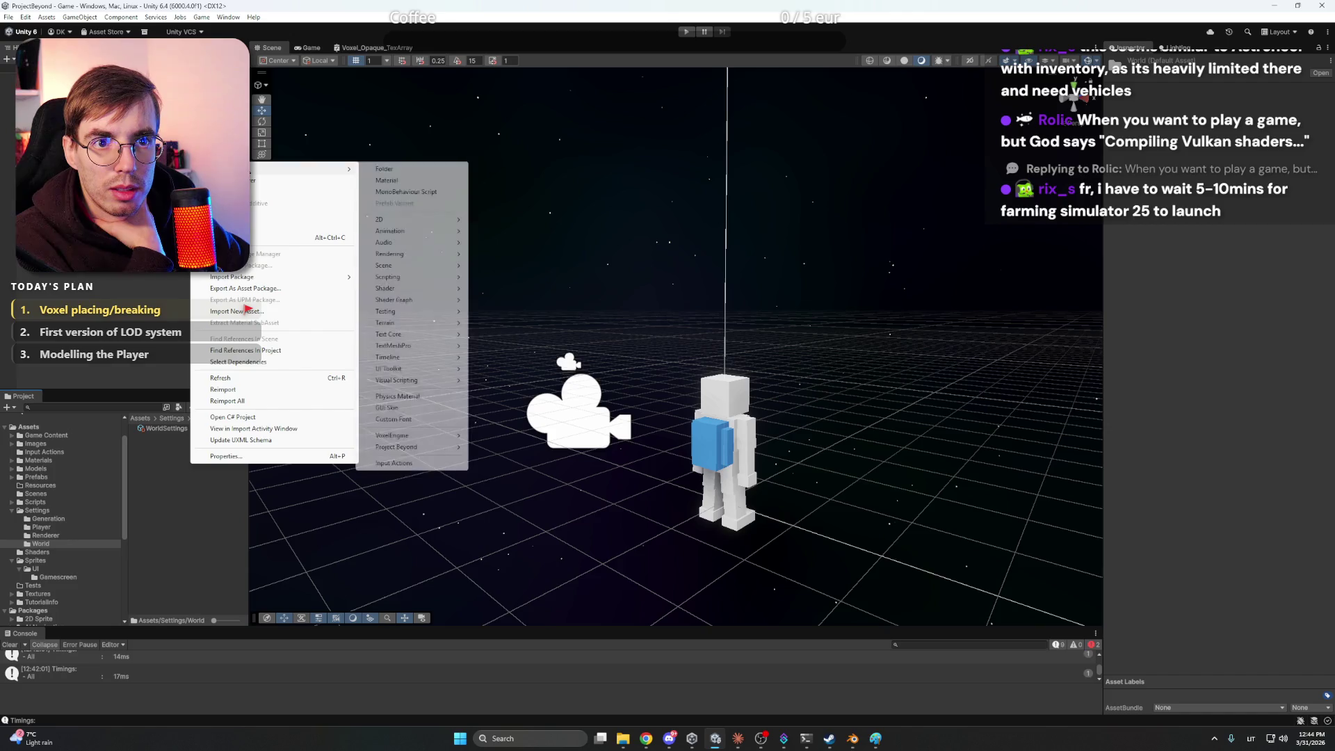
pyautogui.moveTo(425, 436)
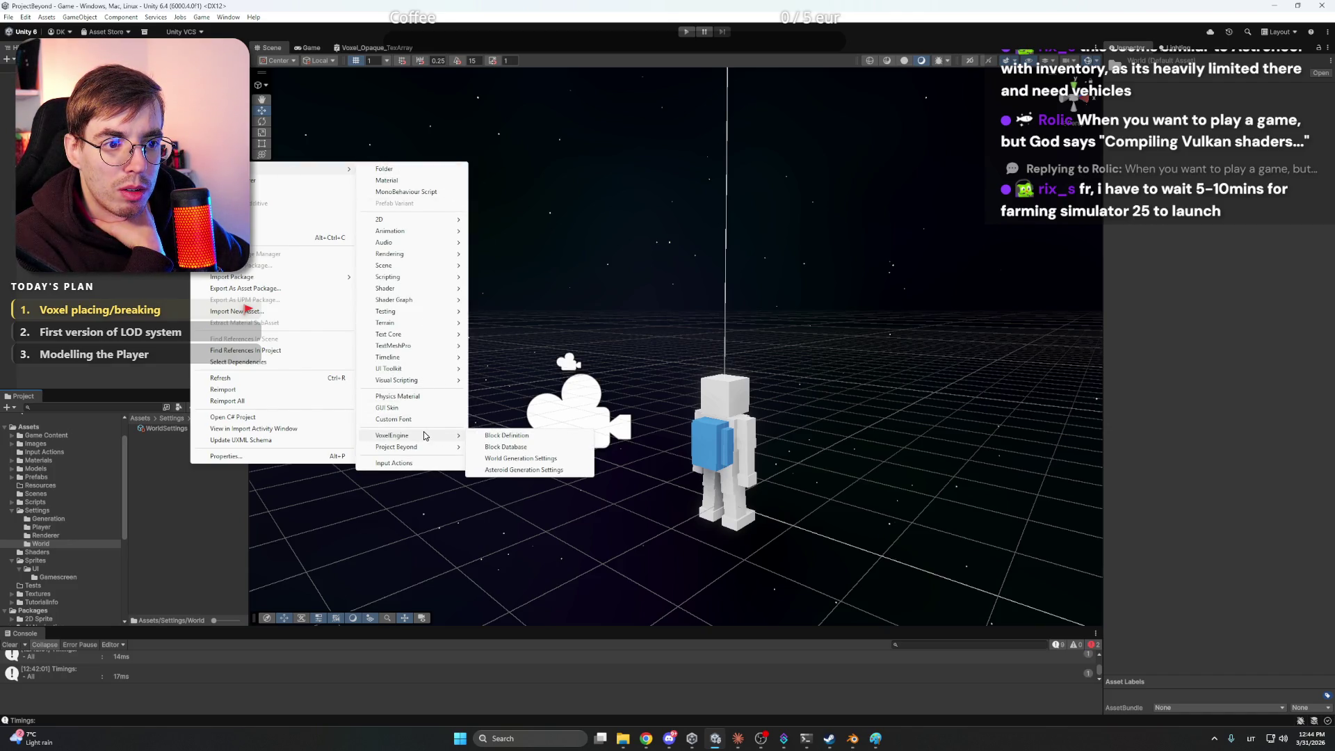
pyautogui.moveTo(495, 447)
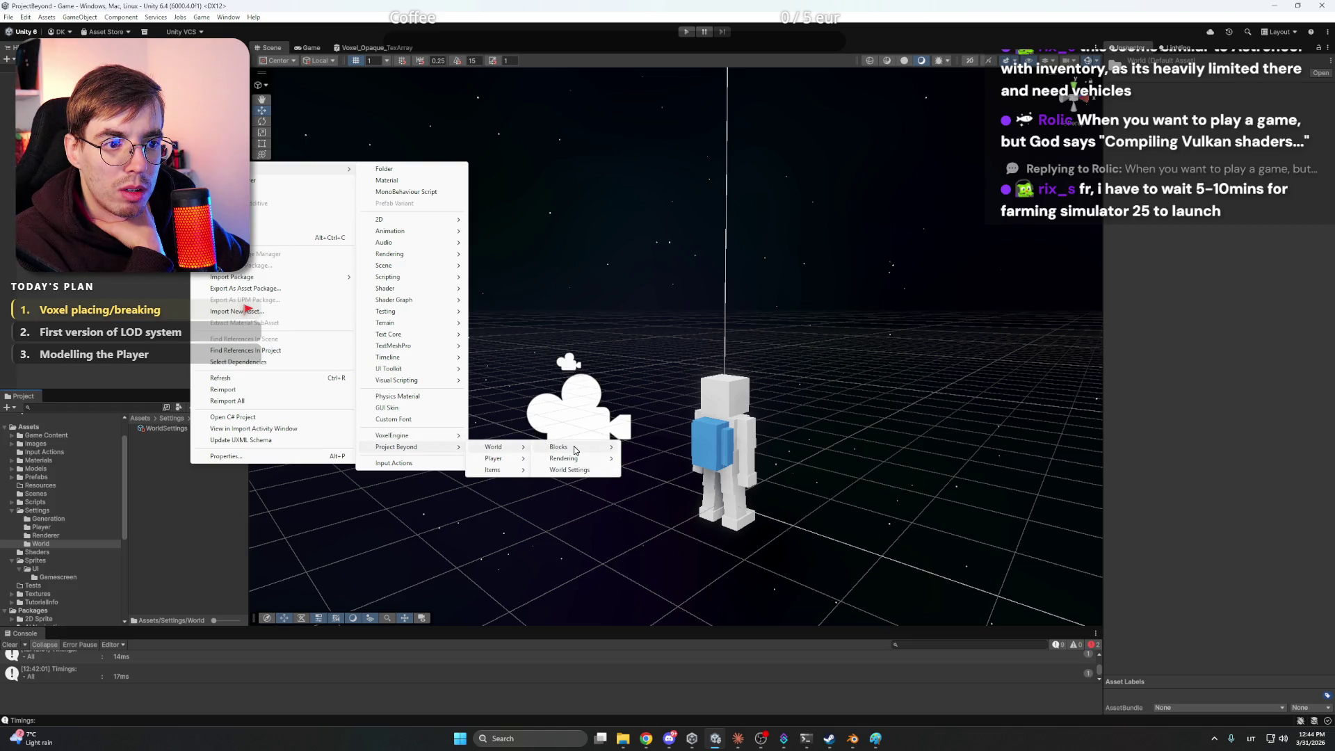
pyautogui.moveTo(578, 459)
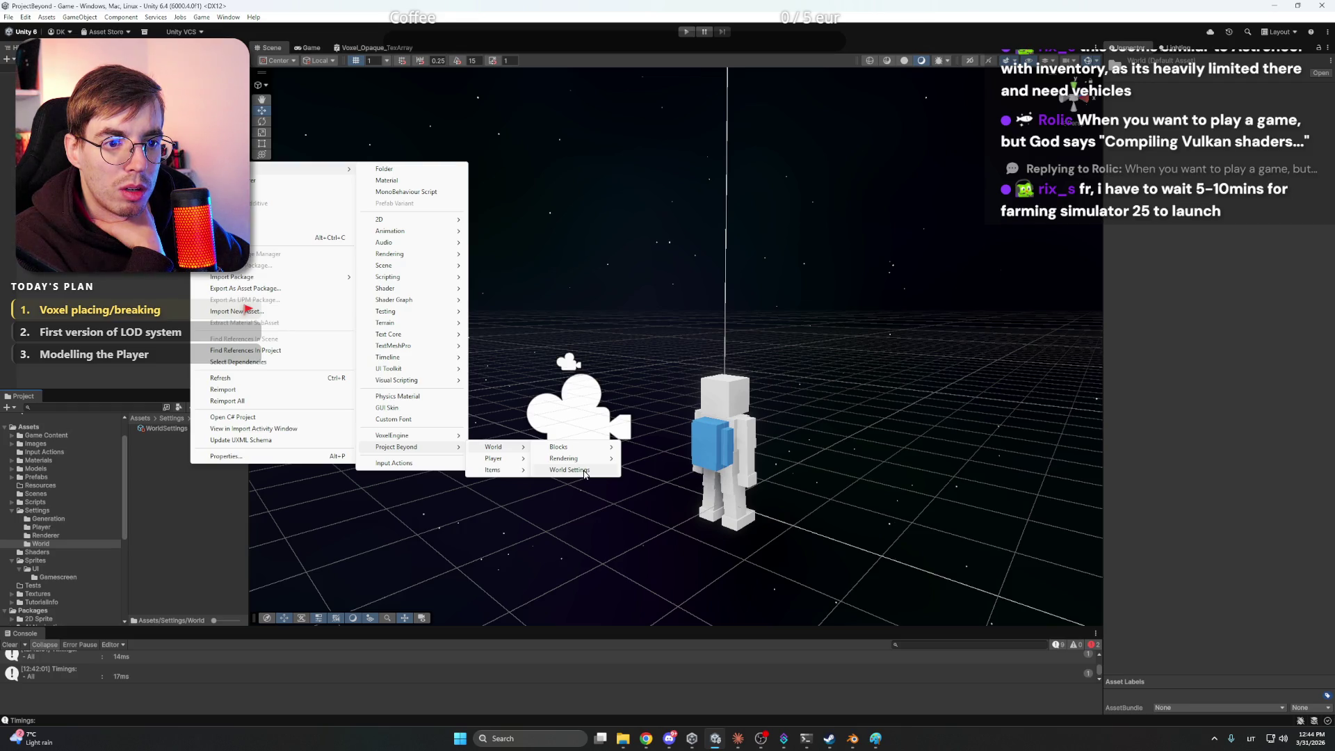
pyautogui.click(569, 470)
pyautogui.click(391, 543)
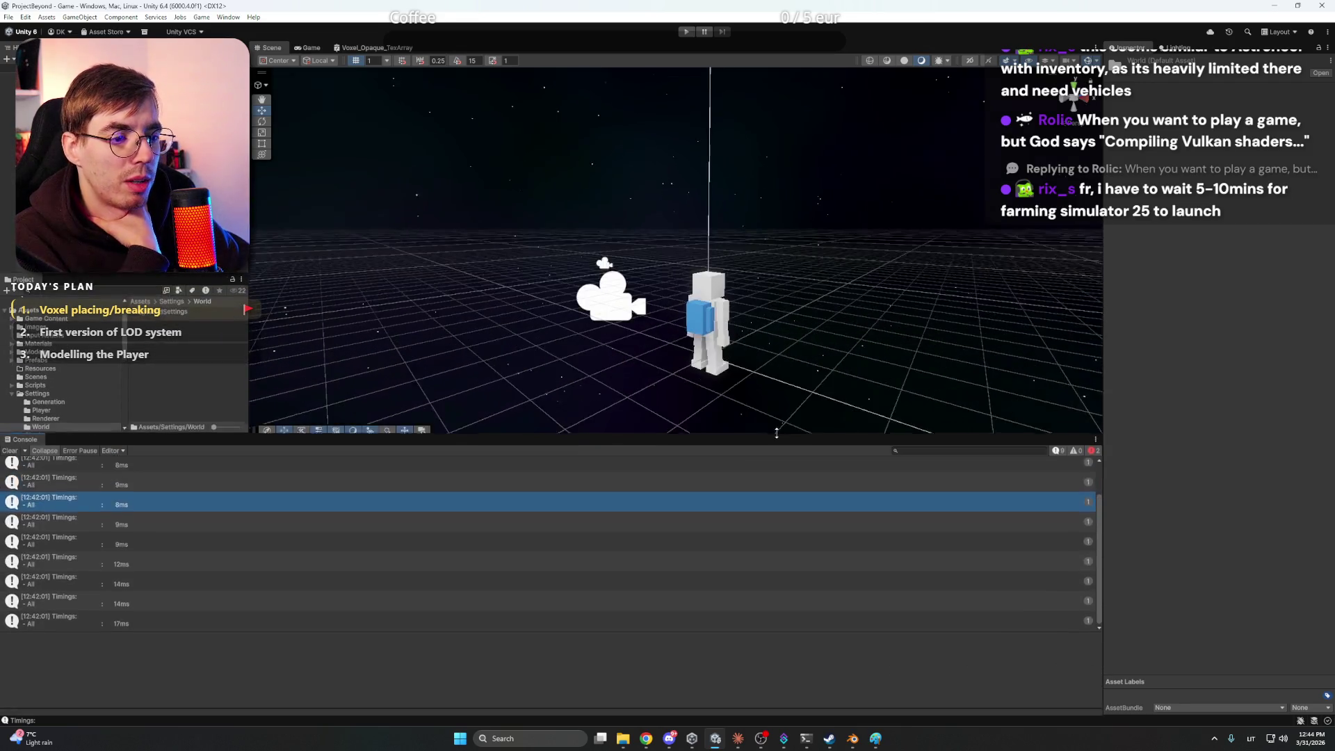
# Send the CS0104 CompressionLevel error from the Console to Claude, then bring up the Paint sketch
pyautogui.click(389, 466)
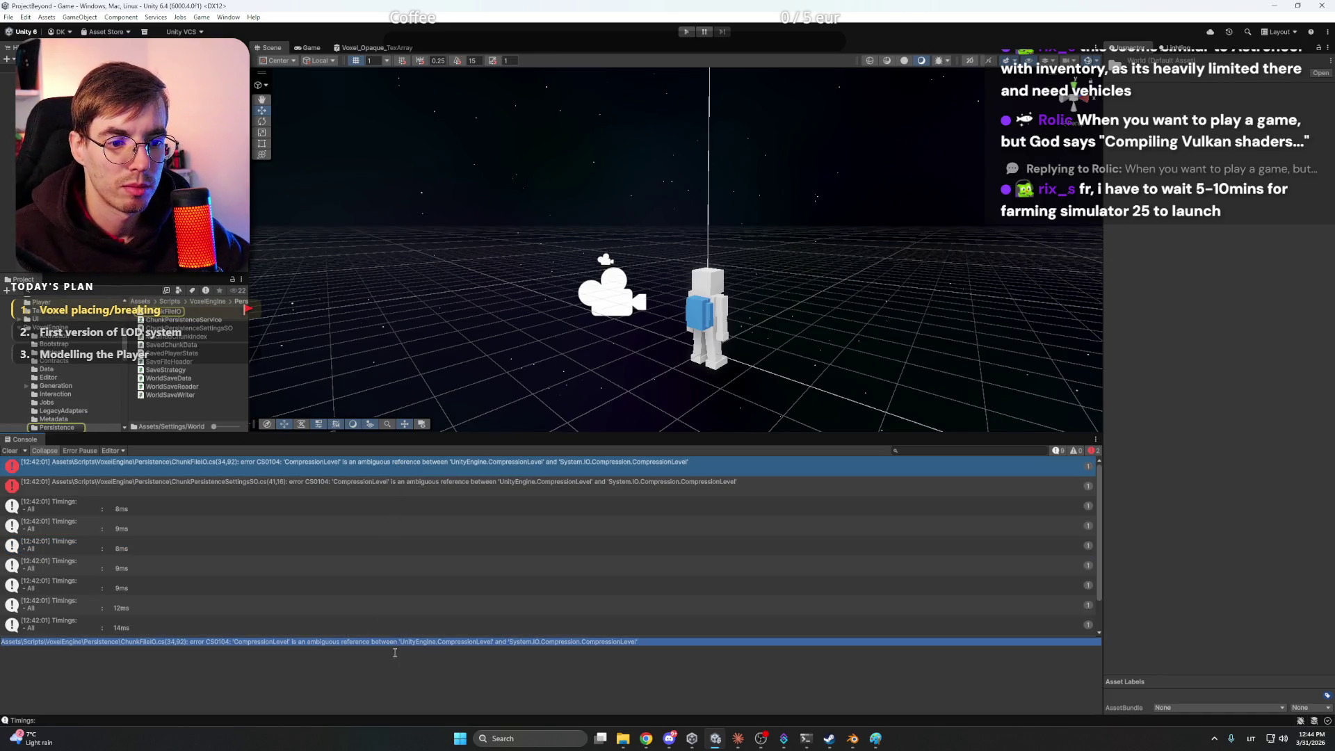
pyautogui.click(736, 730)
pyautogui.click(739, 677)
pyautogui.write("Assets\\Scripts\\VoxelEngine\\Persistence\\ChunkFileIO.cs(34,92): error CS0104: 'CompressionLevel' is an ambiguous reference between 'UnityEngine.CompressionLevel' and 'System.IO.Compression.CompressionLevel'")
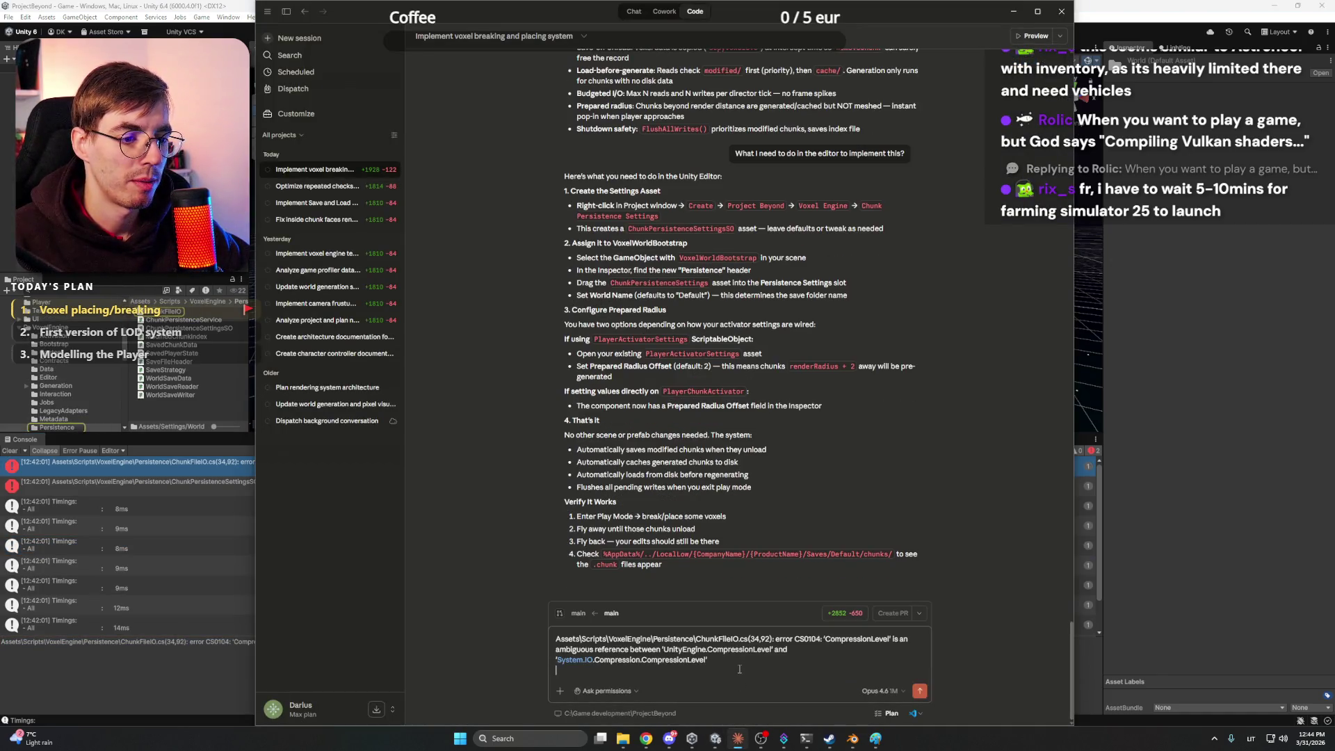
pyautogui.press('Return')
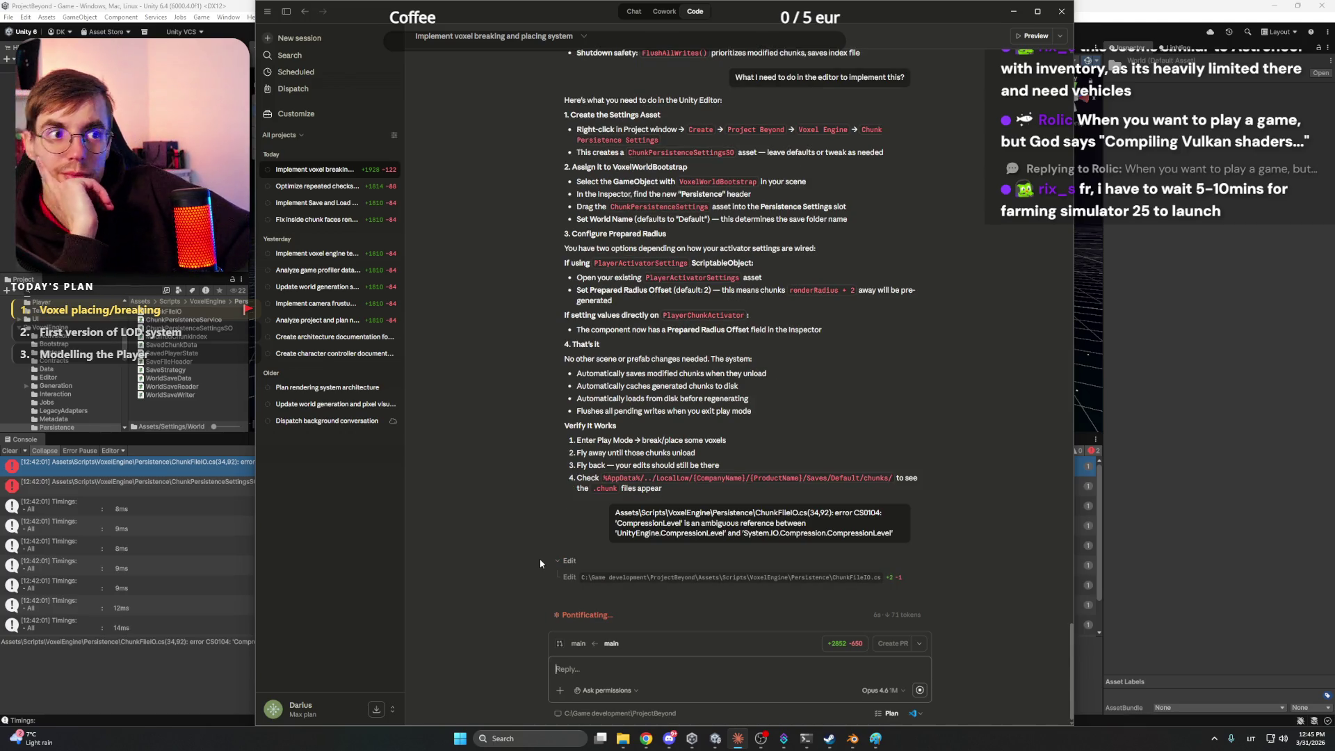
pyautogui.click(876, 739)
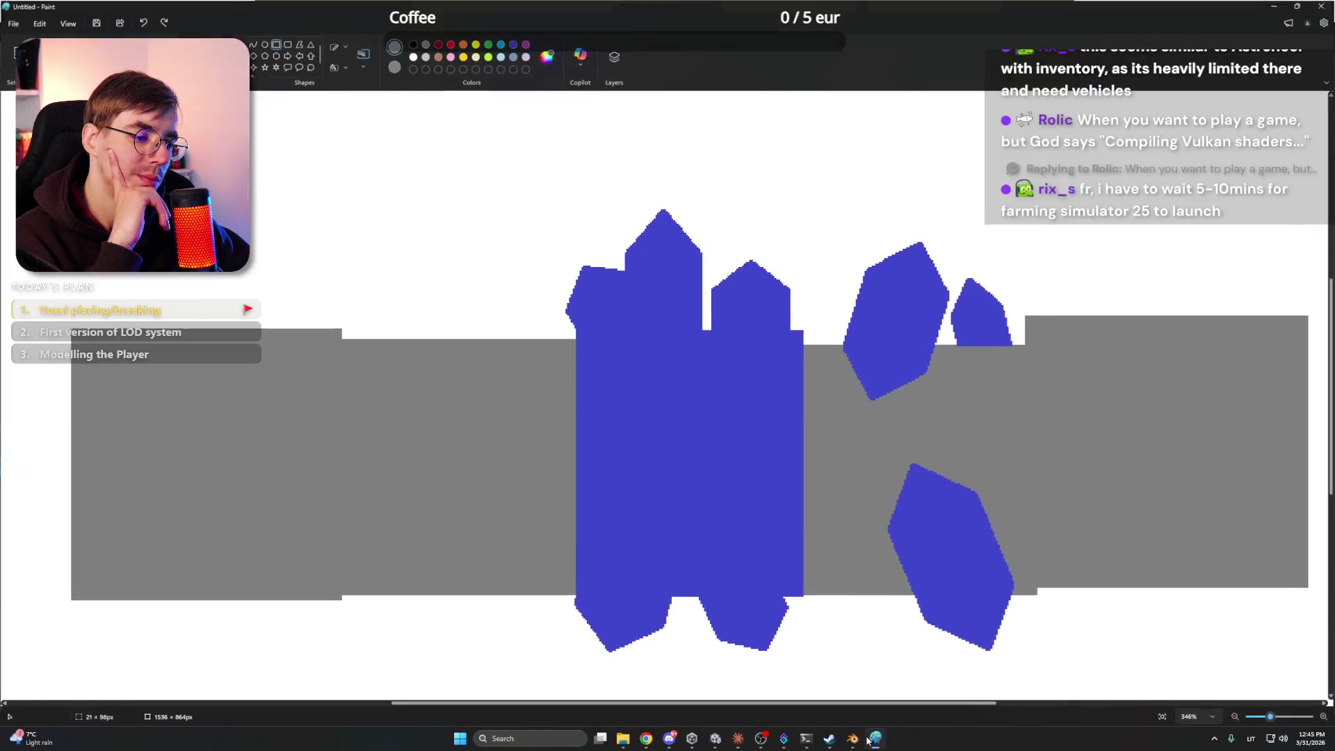
# Scroll over the crystal voxel sketch in Paint, then return to Claude's CompressionLevel fix summary
pyautogui.scroll(-2, 1008, 292)
pyautogui.scroll(3, 1013, 304)
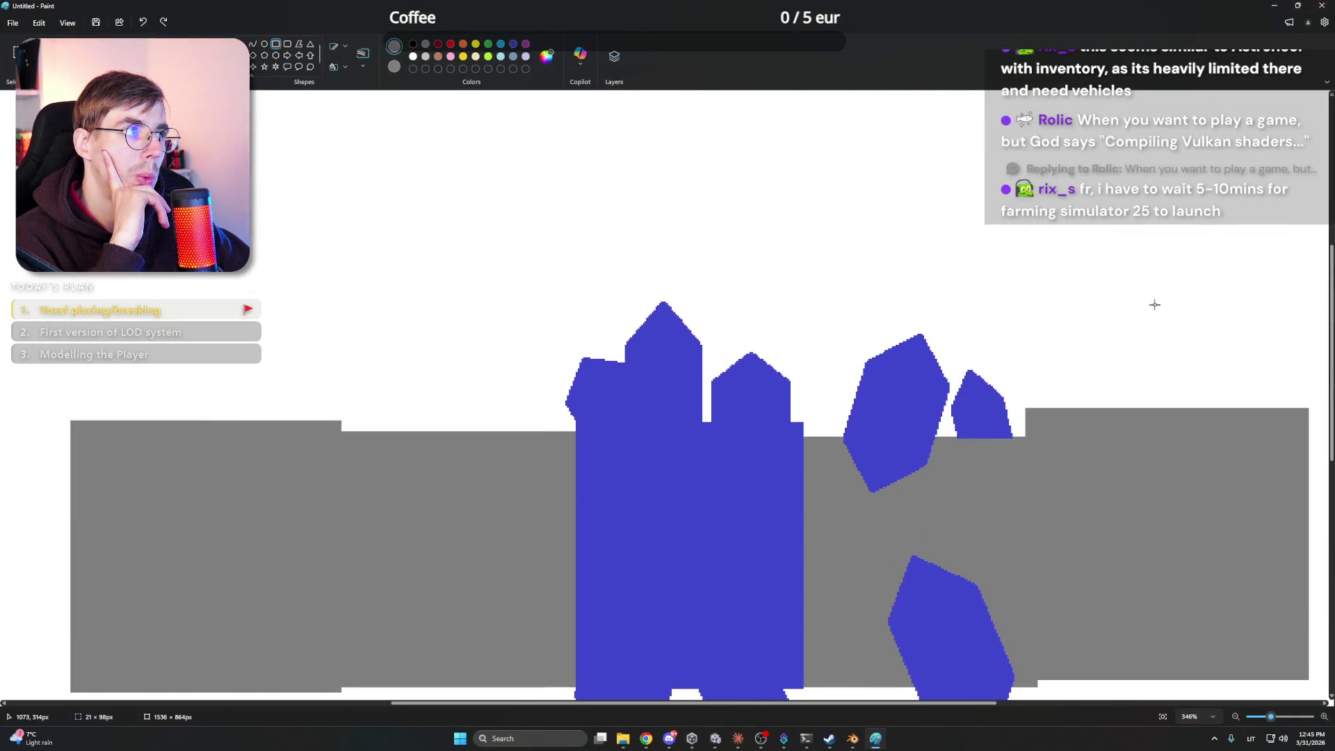
pyautogui.scroll(-4, 1153, 301)
pyautogui.scroll(3, 1257, 114)
pyautogui.hotkey('alt', 'Tab')
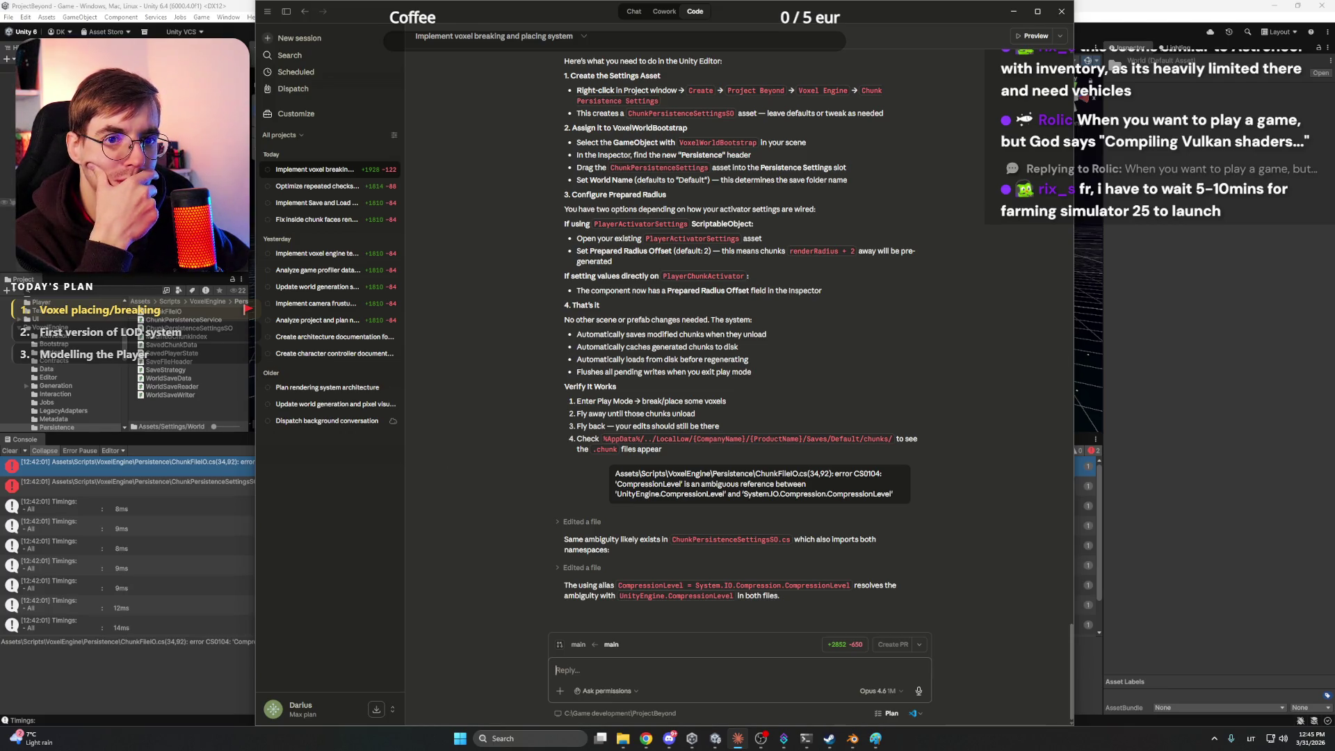
# Back in Unity, shrink the Console and select the Assets/Settings/World folder
pyautogui.hotkey('alt', 'Tab')
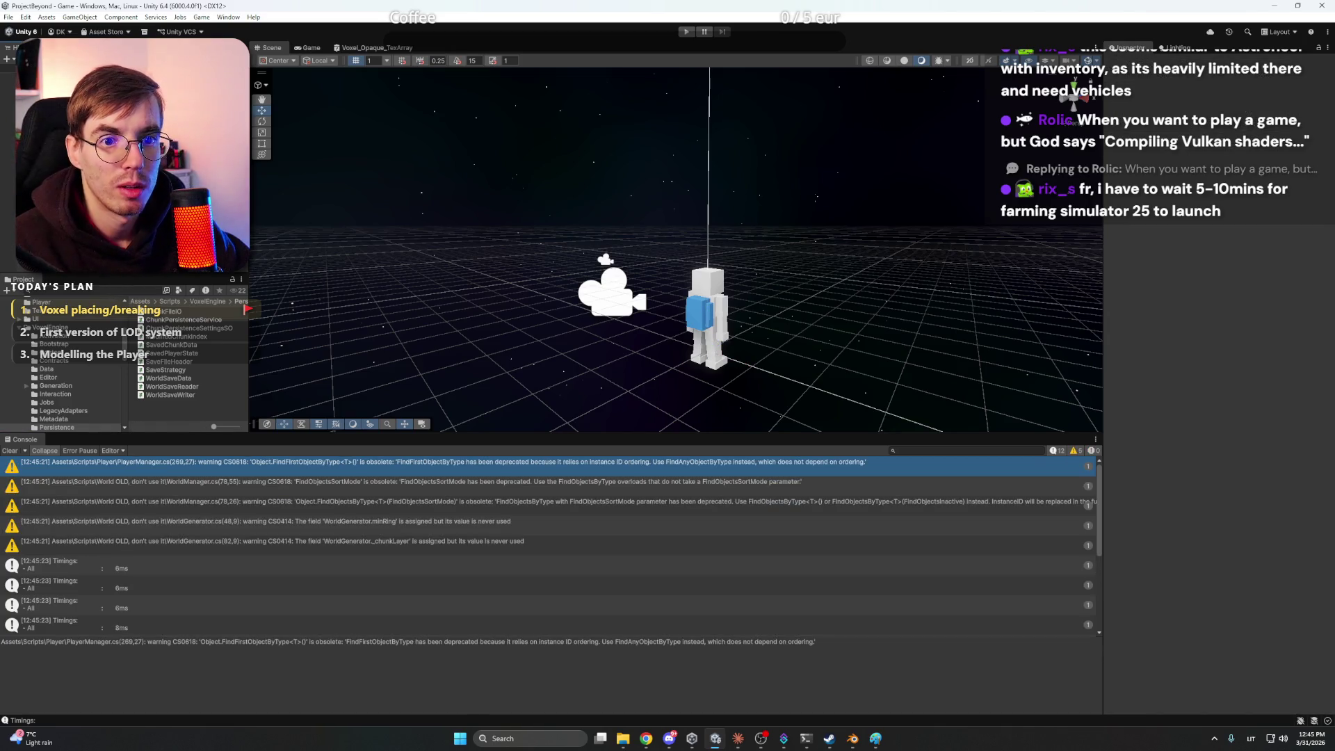
pyautogui.moveTo(147, 433); pyautogui.dragTo(146, 437)
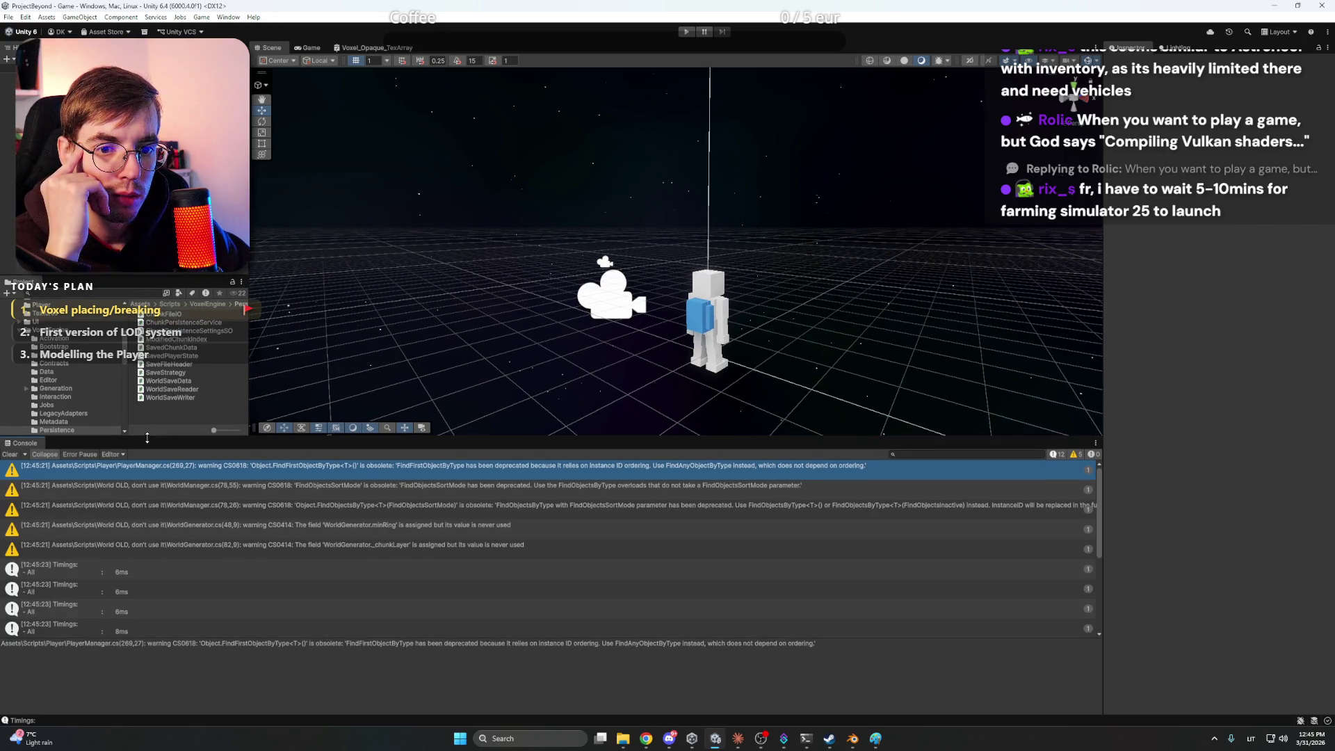
pyautogui.moveTo(147, 438); pyautogui.dragTo(152, 559)
pyautogui.scroll(2, 63, 473)
pyautogui.click(19, 435)
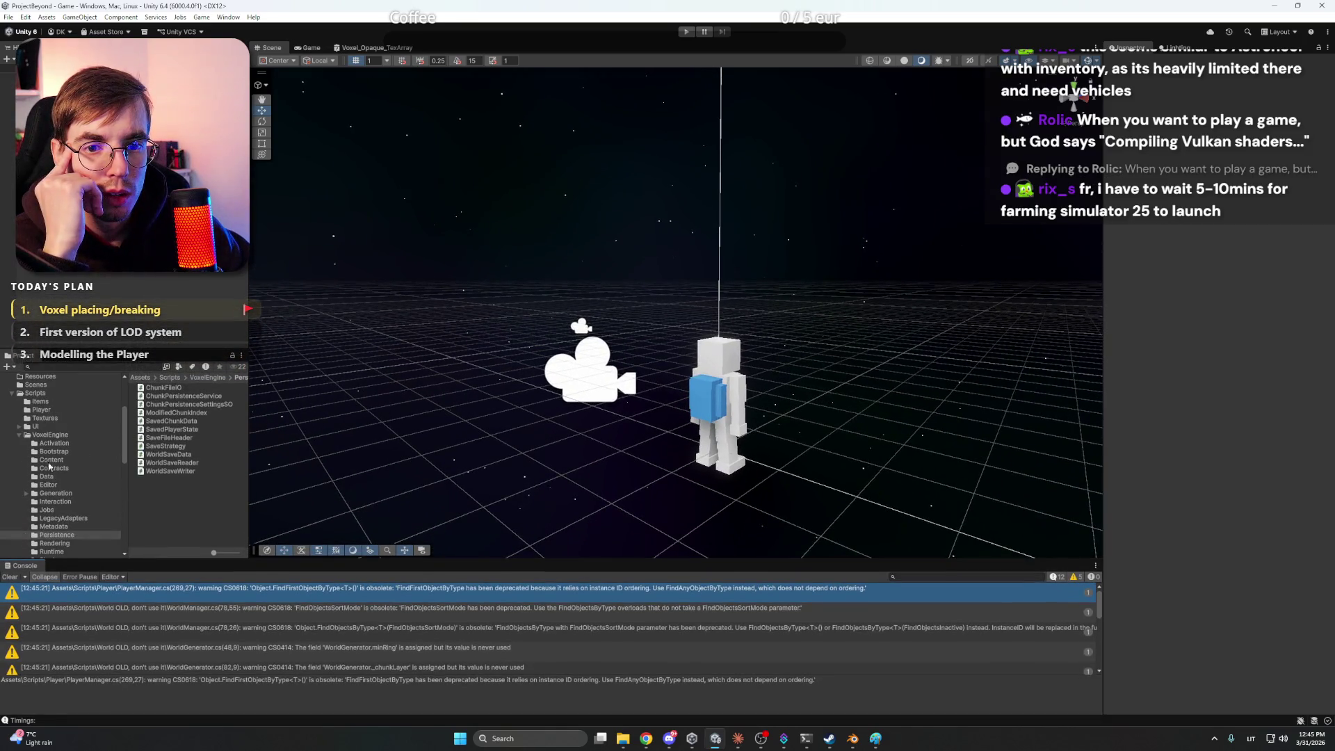
pyautogui.click(11, 394)
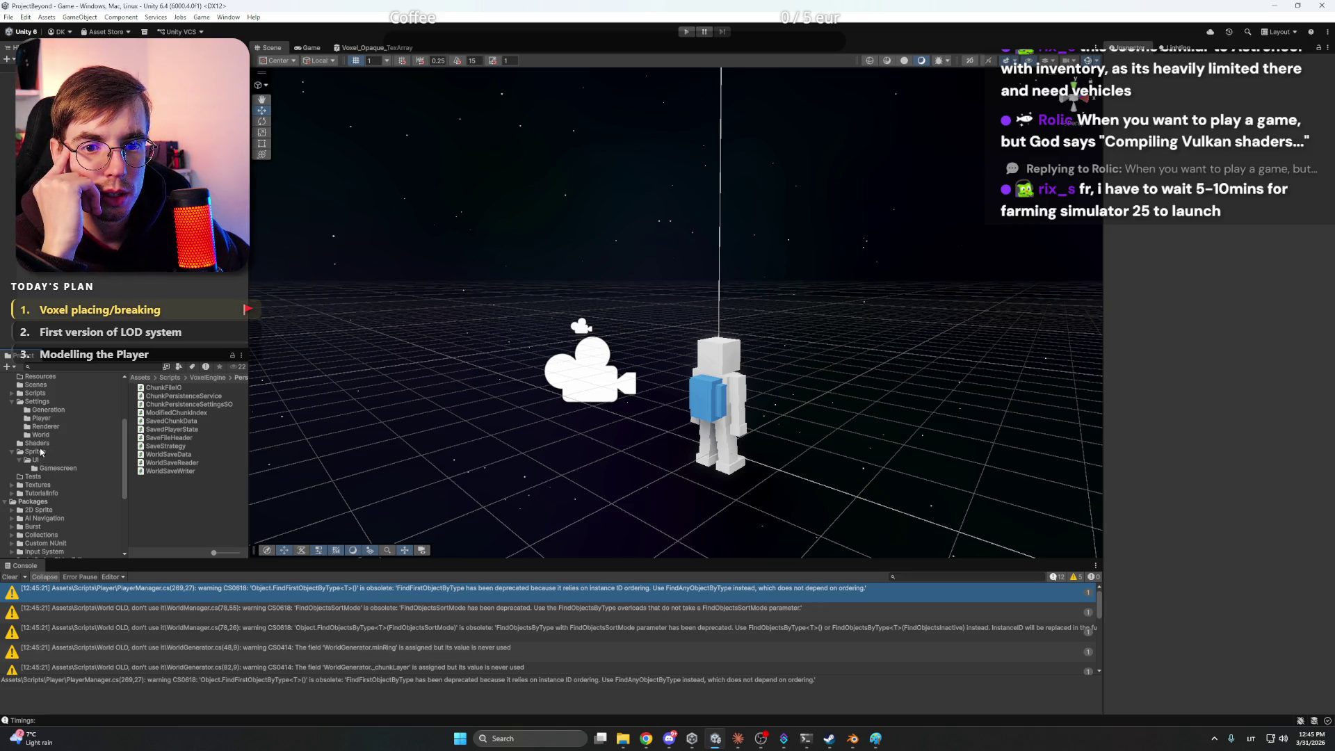
pyautogui.click(39, 402)
pyautogui.click(40, 435)
# Create a Chunk Persistence Settings asset in the World folder, leaving Compression Level at Optimal
pyautogui.rightClick(174, 422)
pyautogui.moveTo(209, 428)
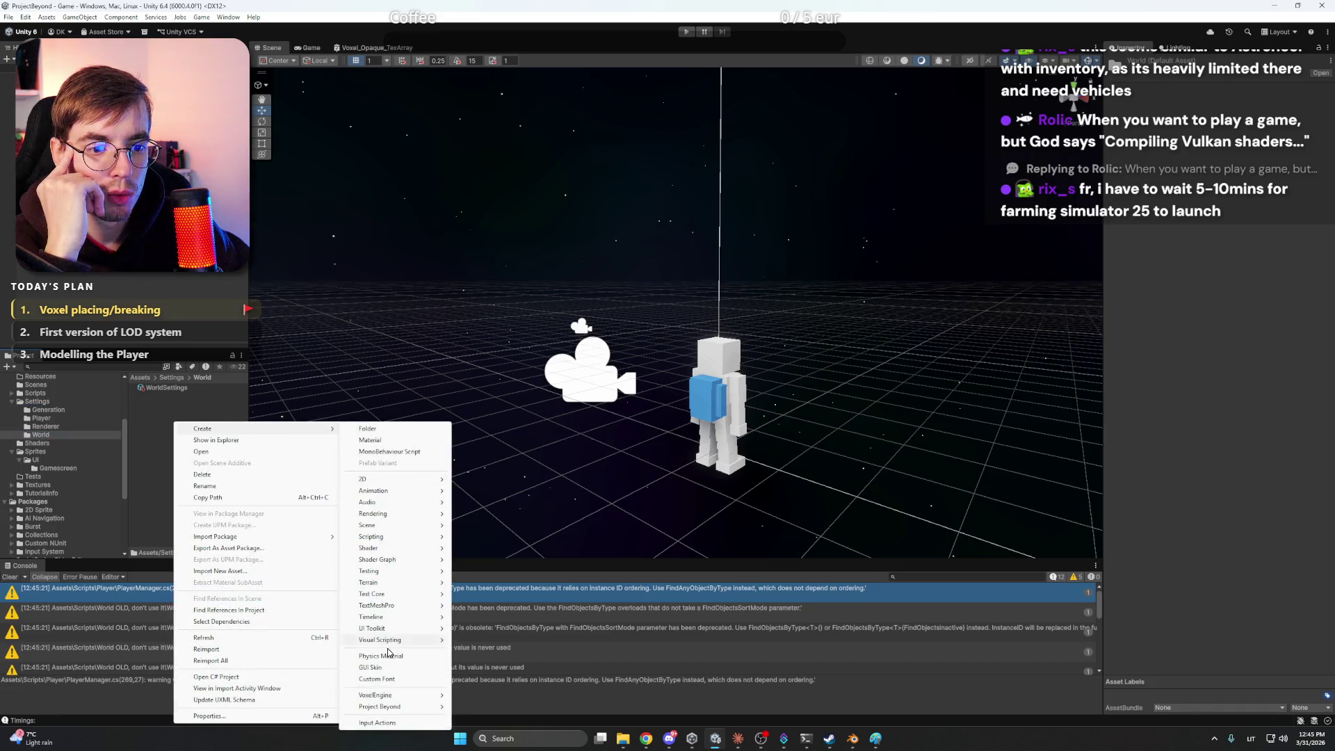
pyautogui.moveTo(387, 706)
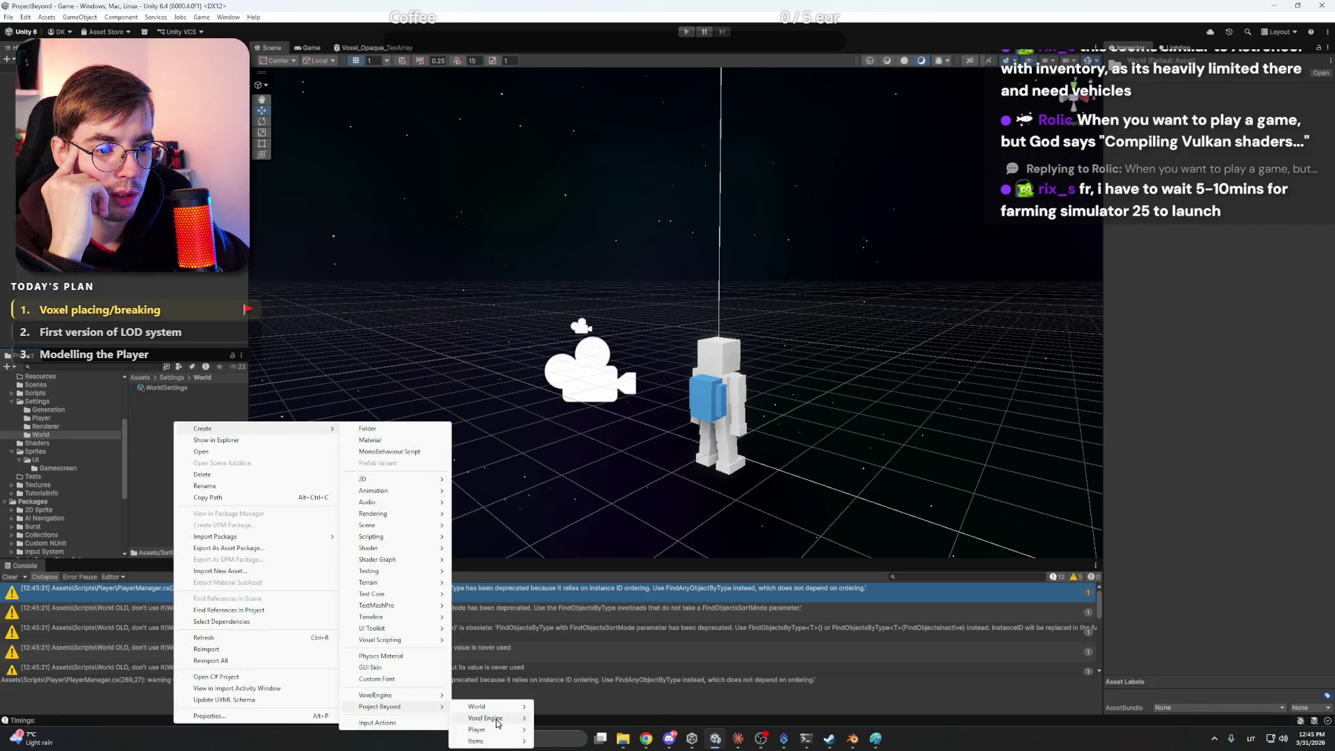
pyautogui.moveTo(499, 723)
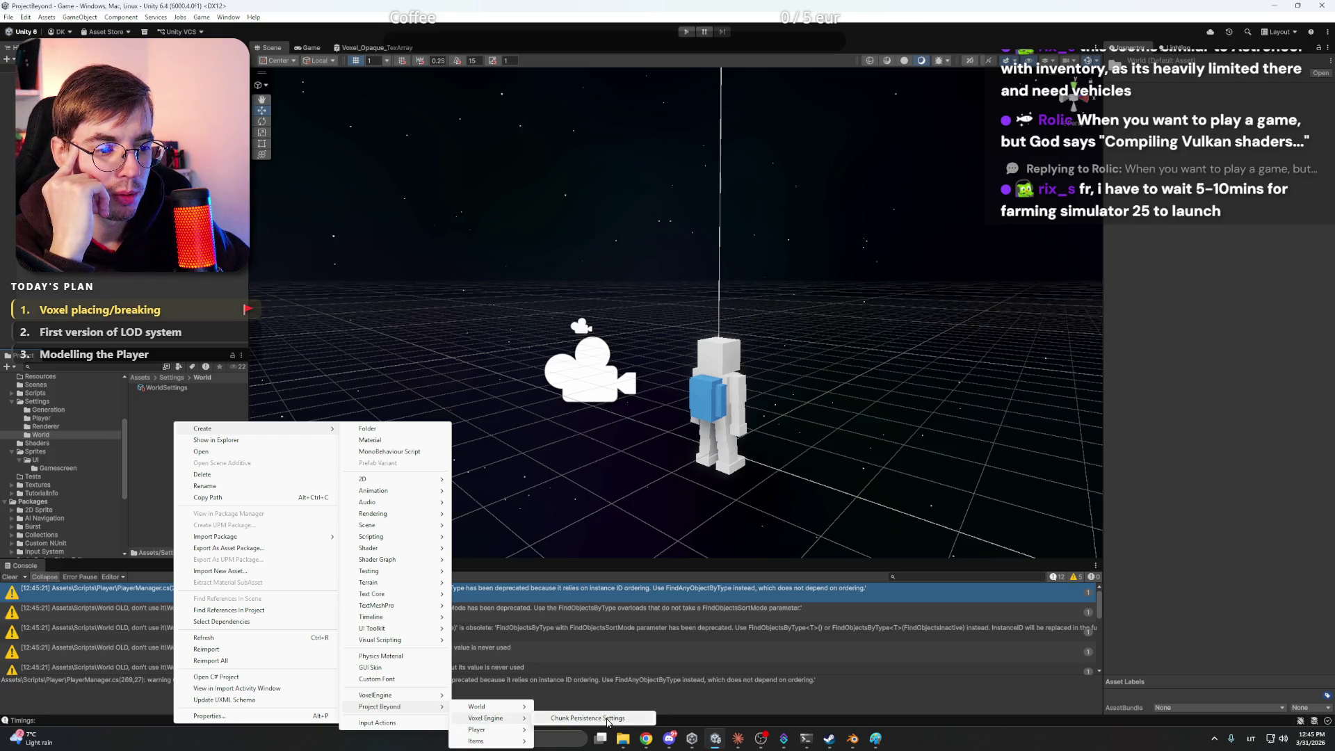
pyautogui.click(607, 719)
pyautogui.press('Return')
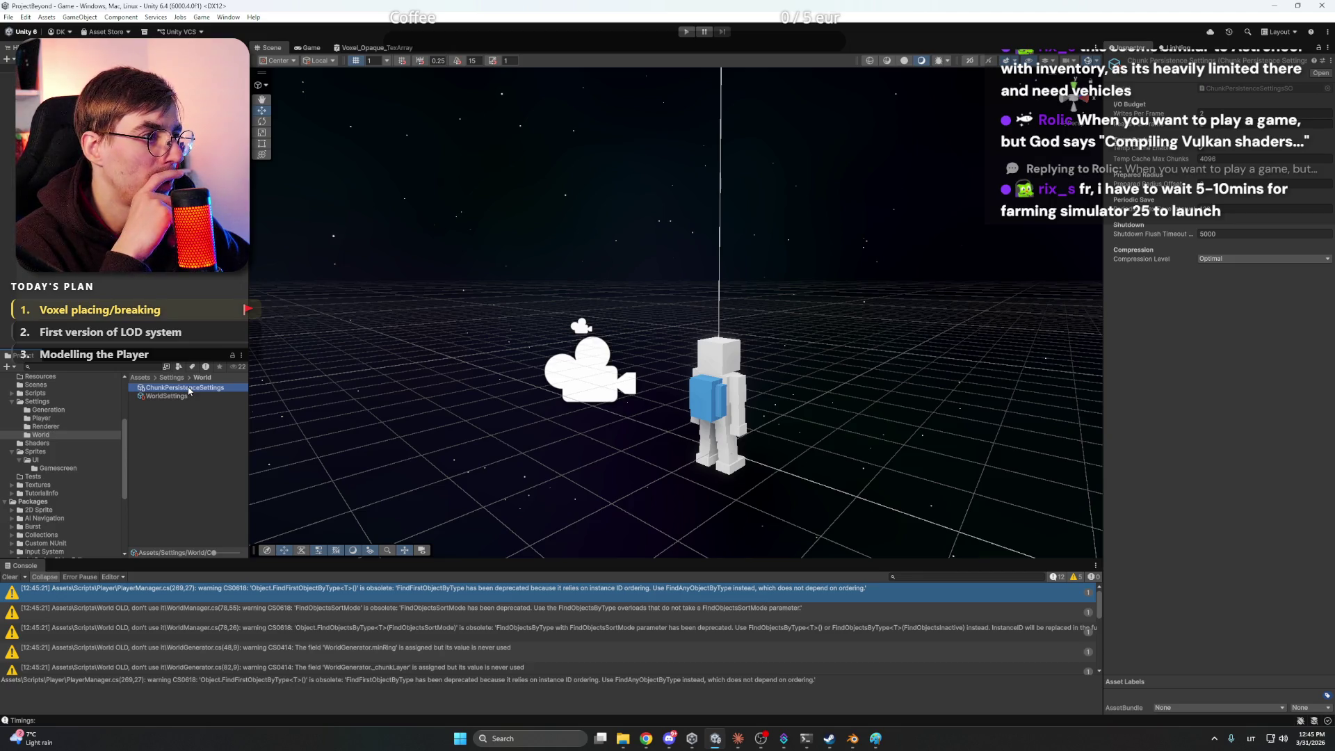
pyautogui.click(1279, 259)
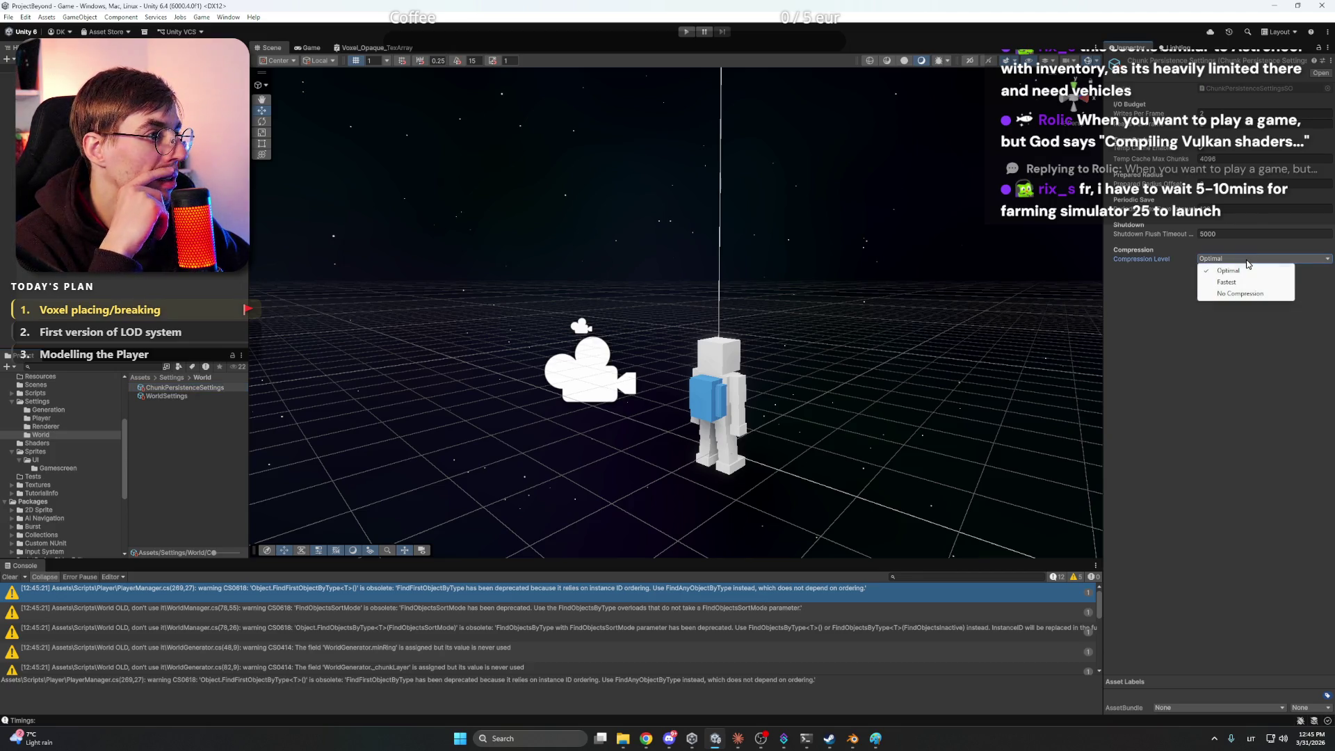
pyautogui.click(1210, 343)
pyautogui.click(185, 394)
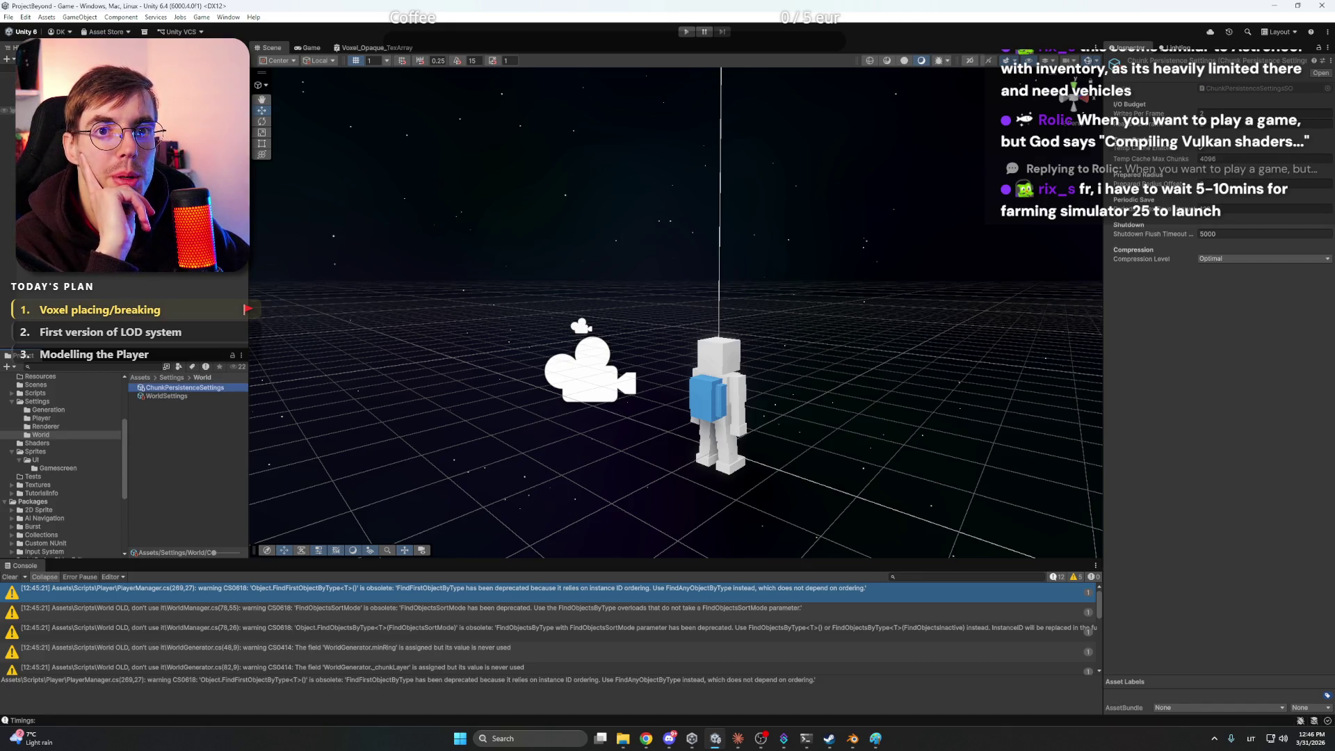
pyautogui.click(42, 118)
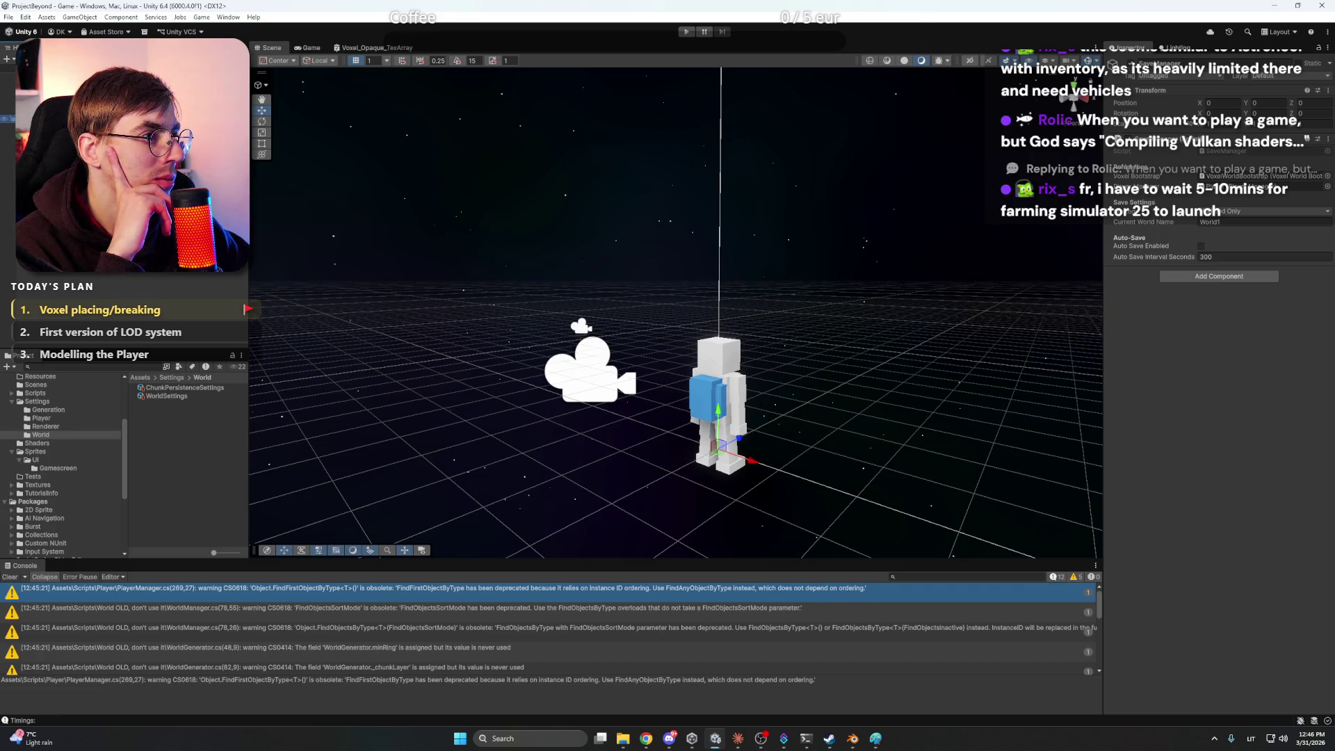
# Assign ChunkPersistenceSettings to VoxelWorldBootstrap's Persistence Settings slot and set World Name to Default
pyautogui.click(41, 94)
pyautogui.click(42, 85)
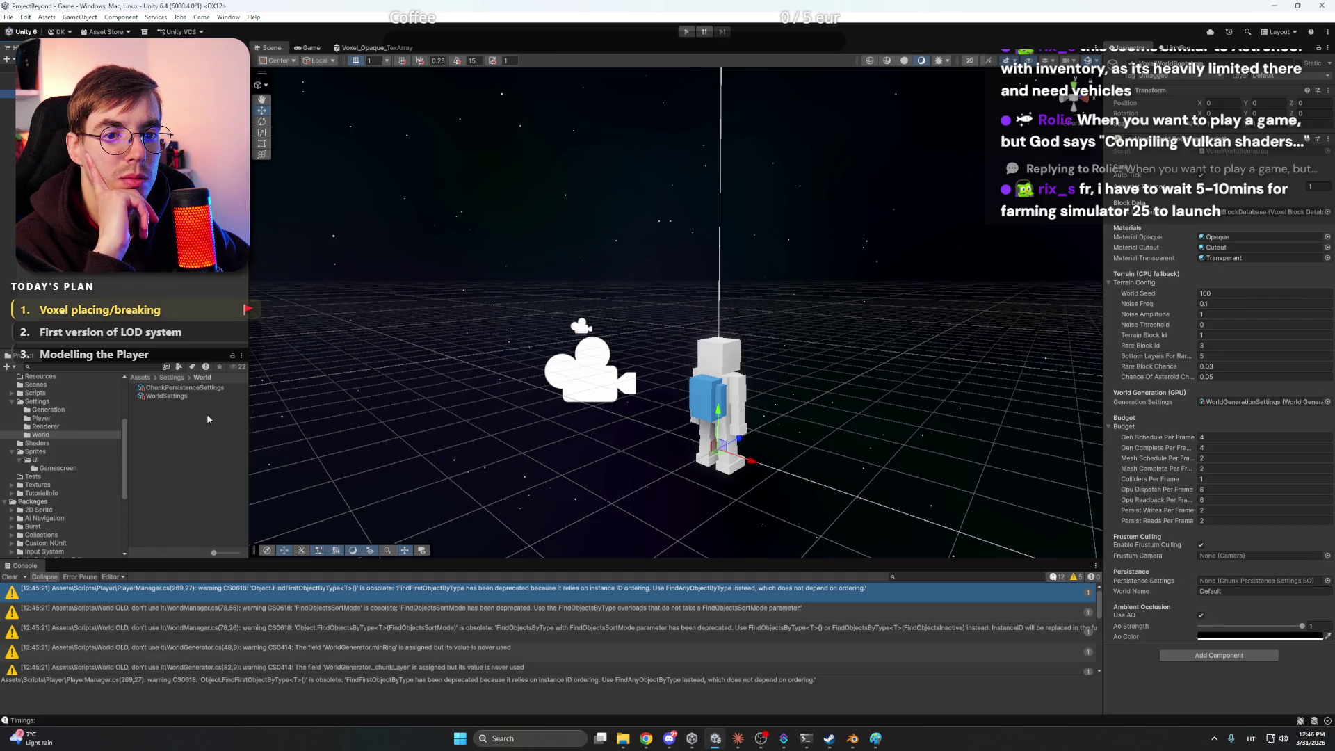
pyautogui.moveTo(184, 390); pyautogui.dragTo(1214, 584)
pyautogui.click(1232, 592)
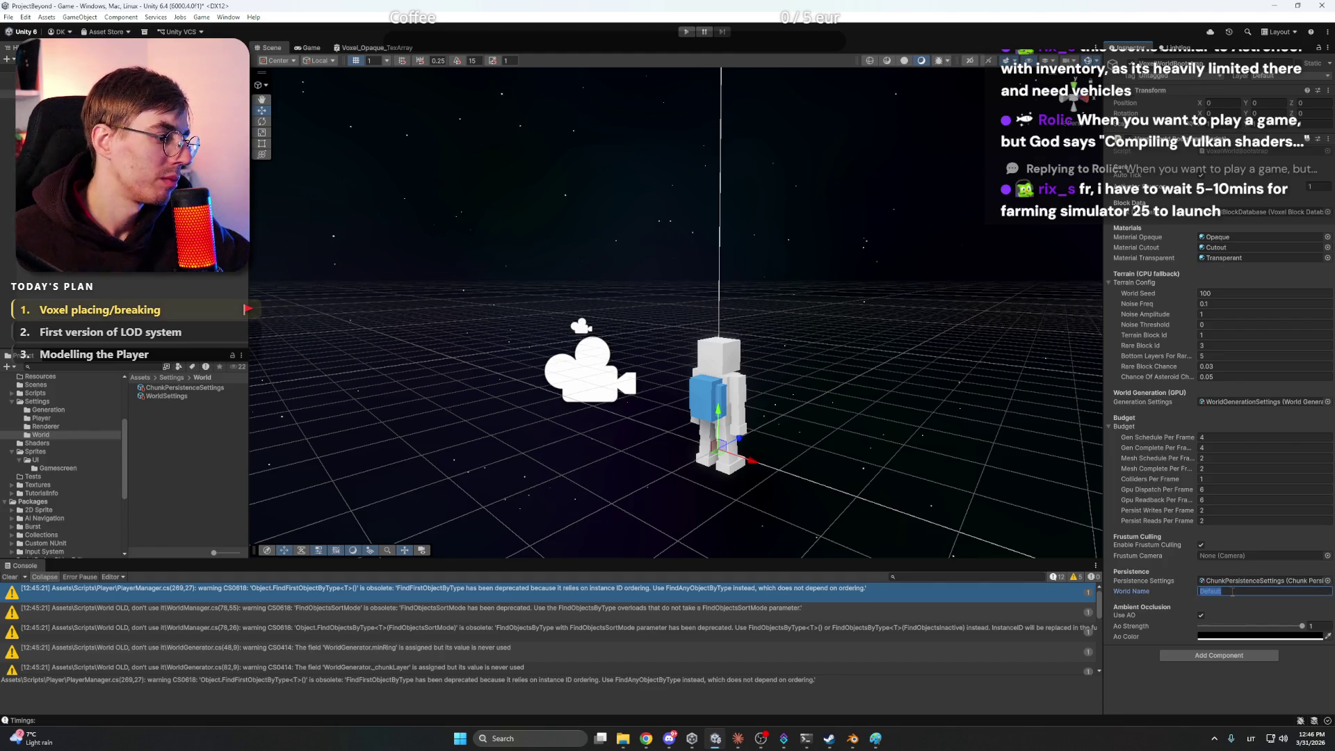
pyautogui.write('Wo')
pyautogui.press('BackSpace')
pyautogui.press('BackSpace')
pyautogui.write('Def')
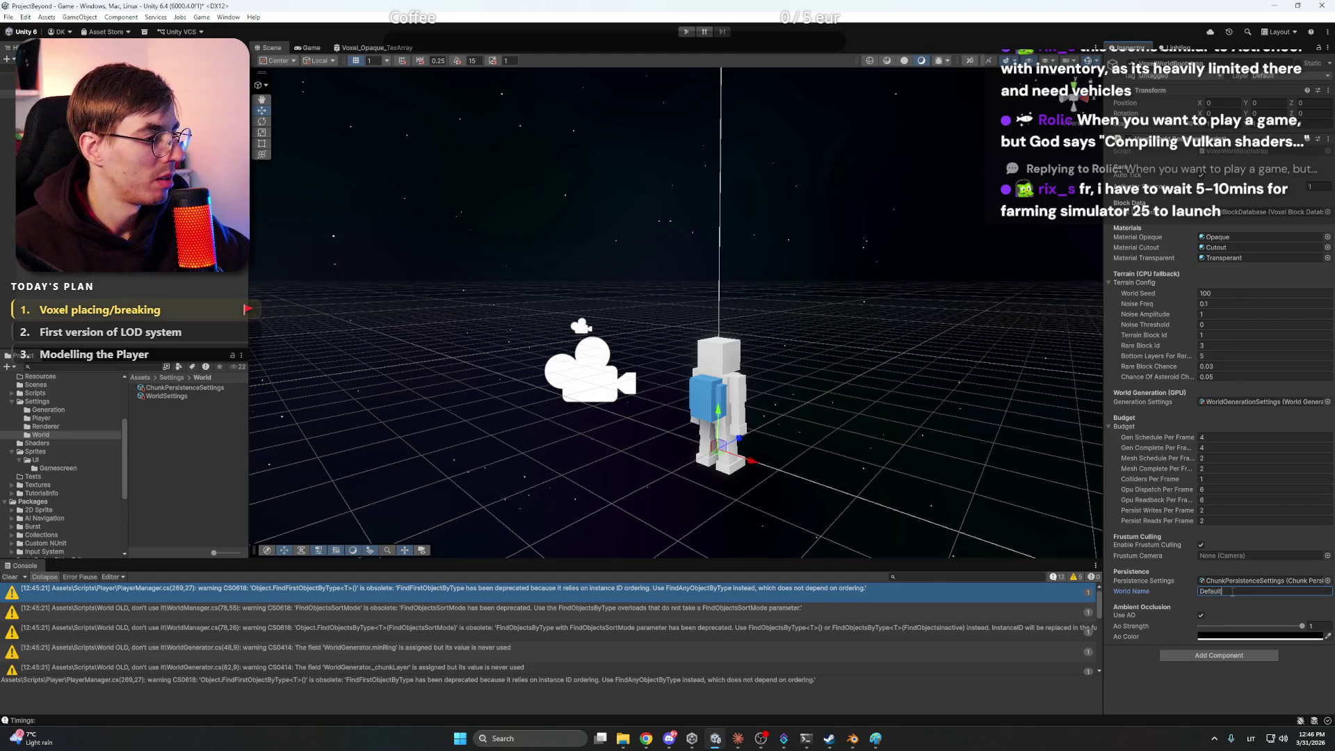
pyautogui.press('Return')
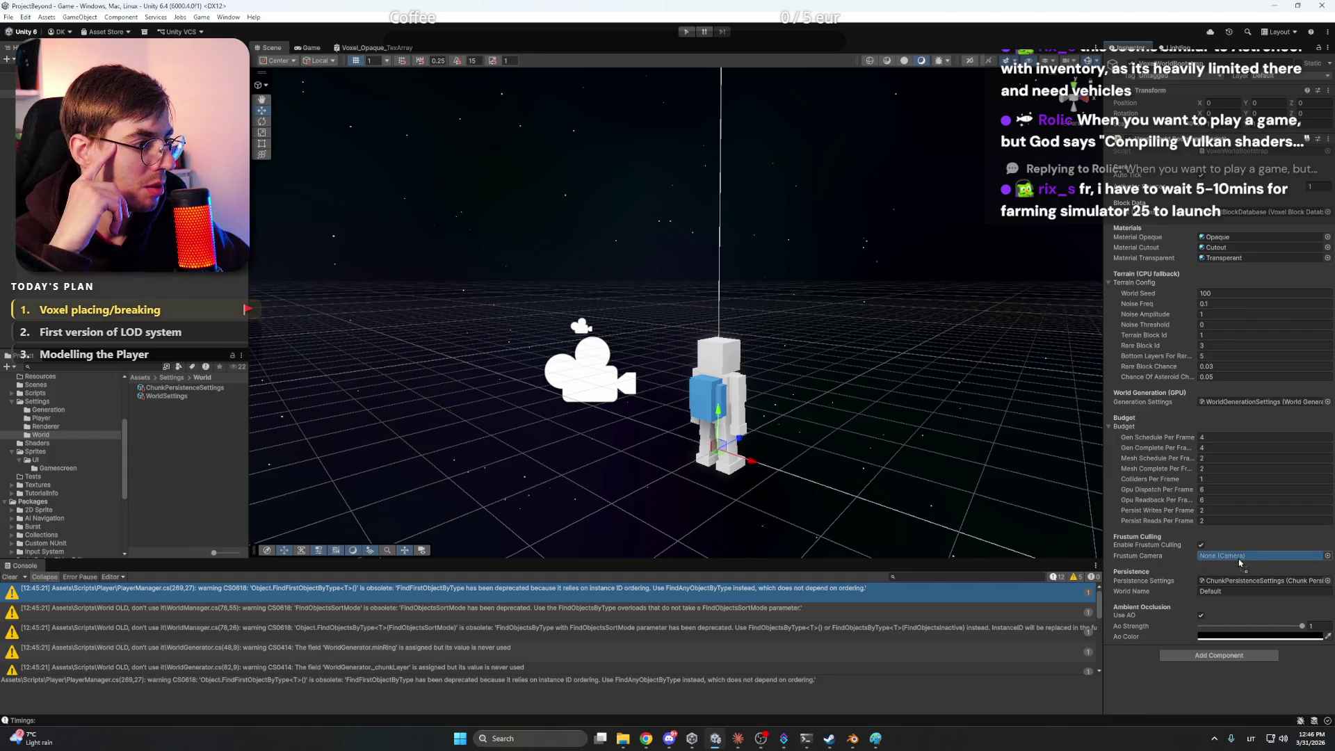
# Save the project and start Play mode
pyautogui.click(93, 297)
pyautogui.hotkey('ctrl', 's')
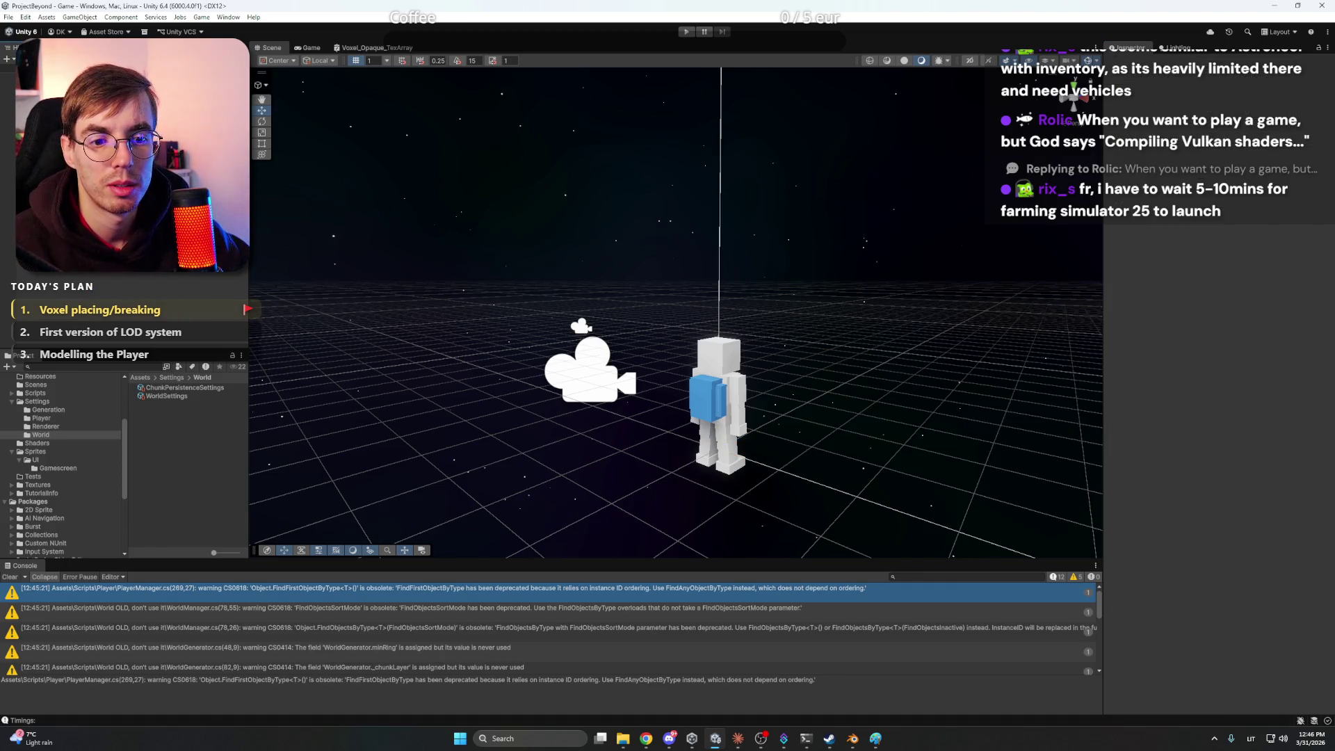
pyautogui.click(686, 31)
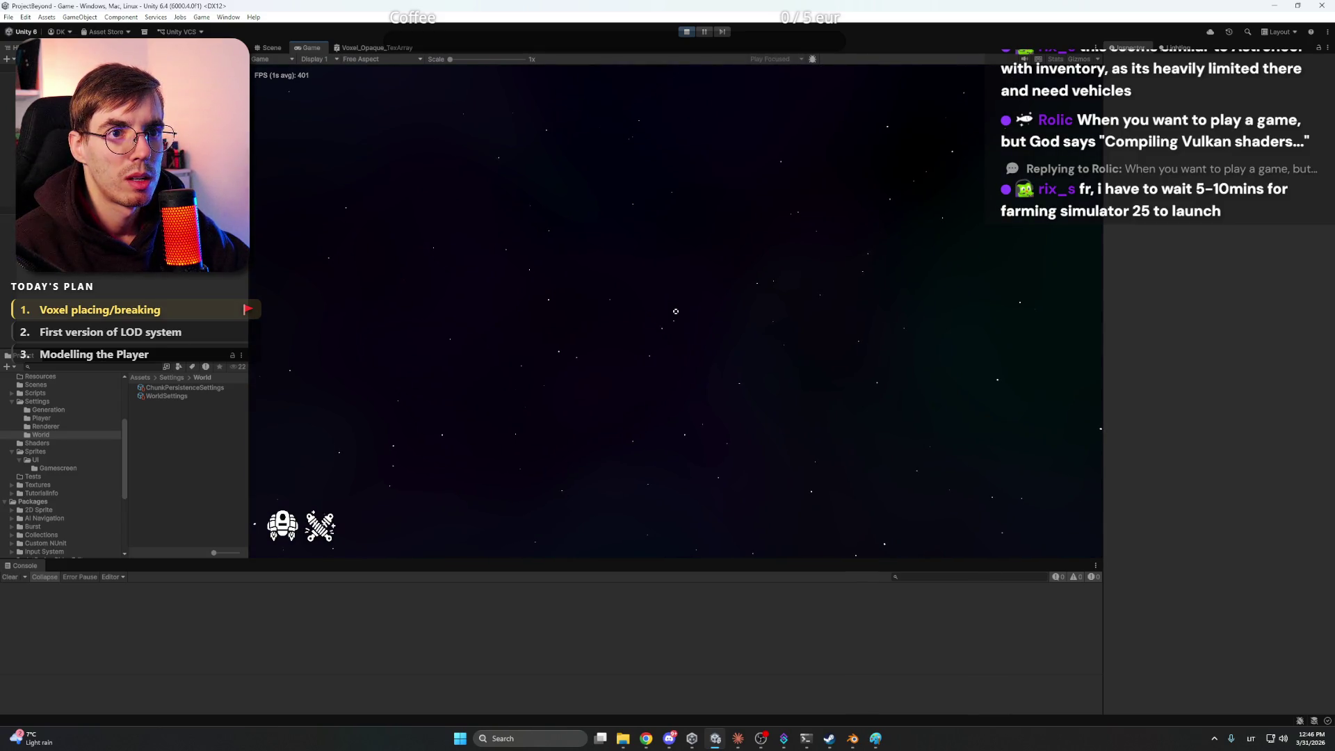
pyautogui.press('F5')
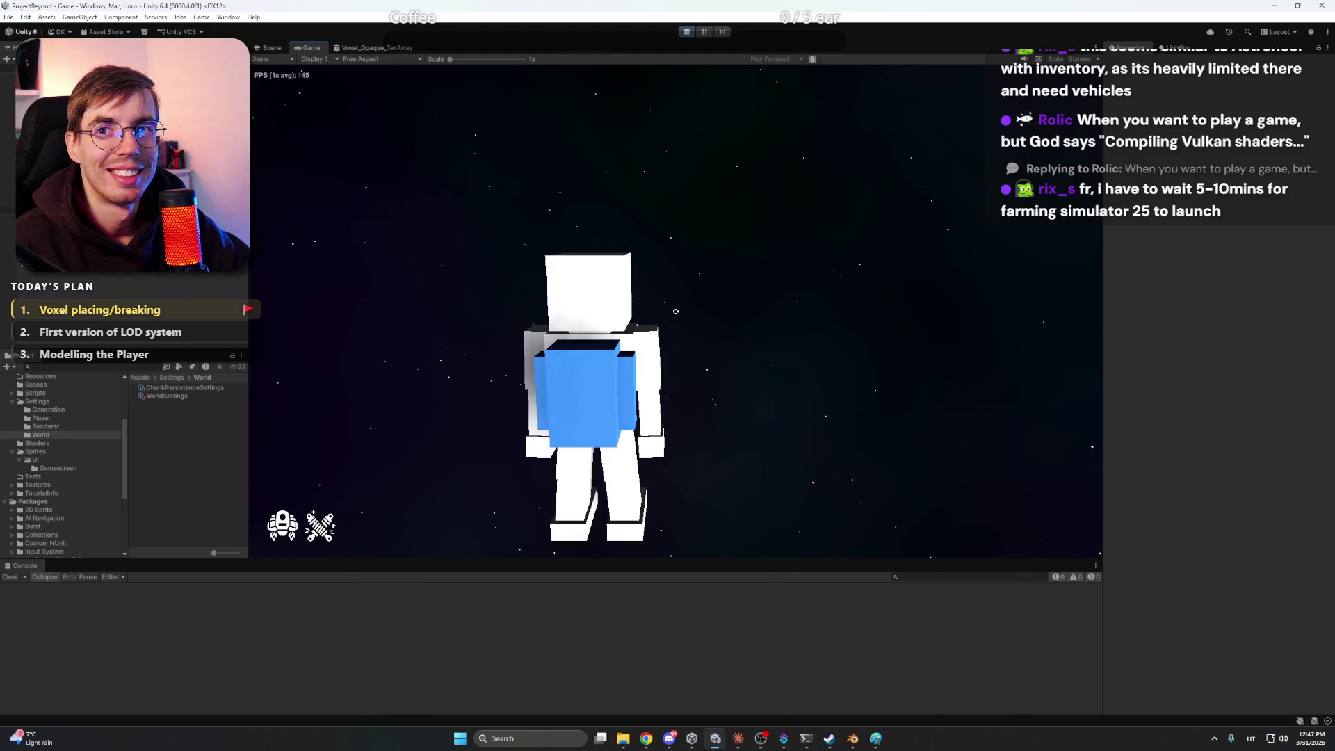
pyautogui.click(687, 31)
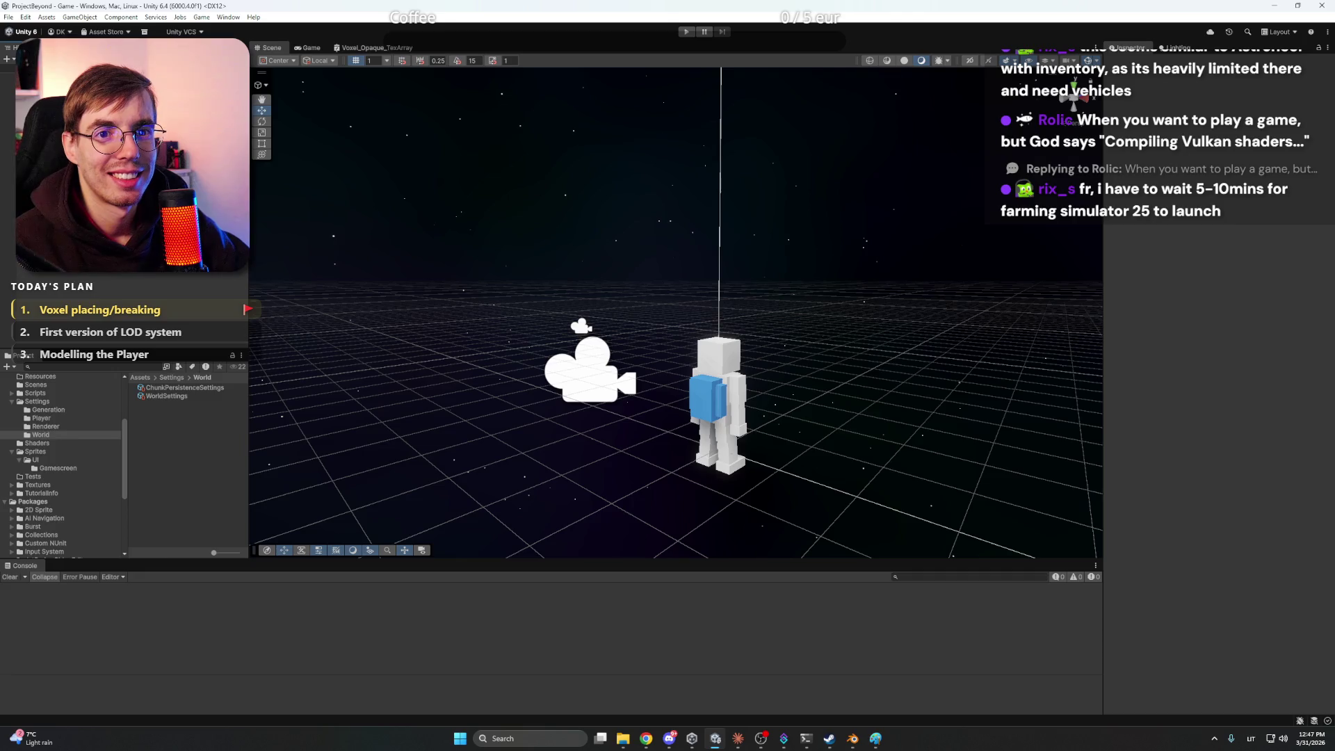
# Begin the Claude message 'The game works without any errors, but currently…' and restart play mode in Unity
pyautogui.hotkey('alt', 'Tab')
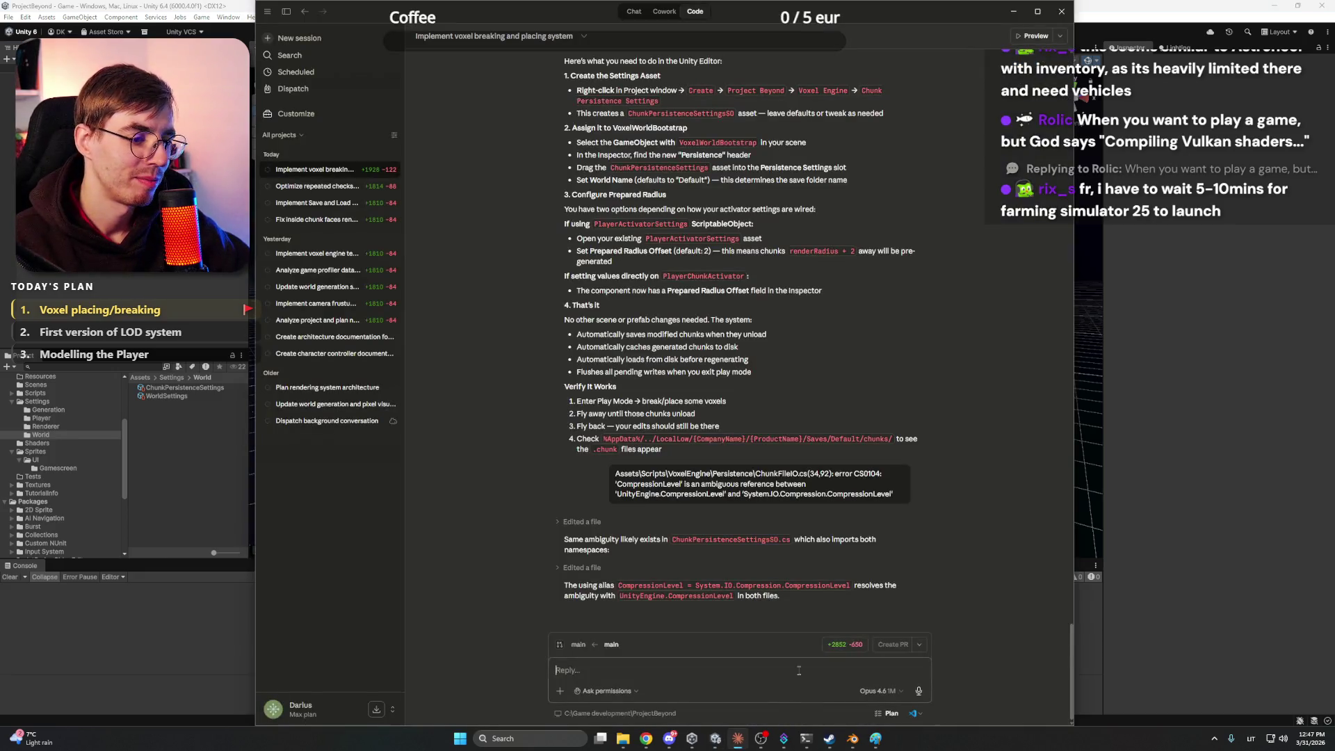
pyautogui.write('The game works without any errors, but currently,')
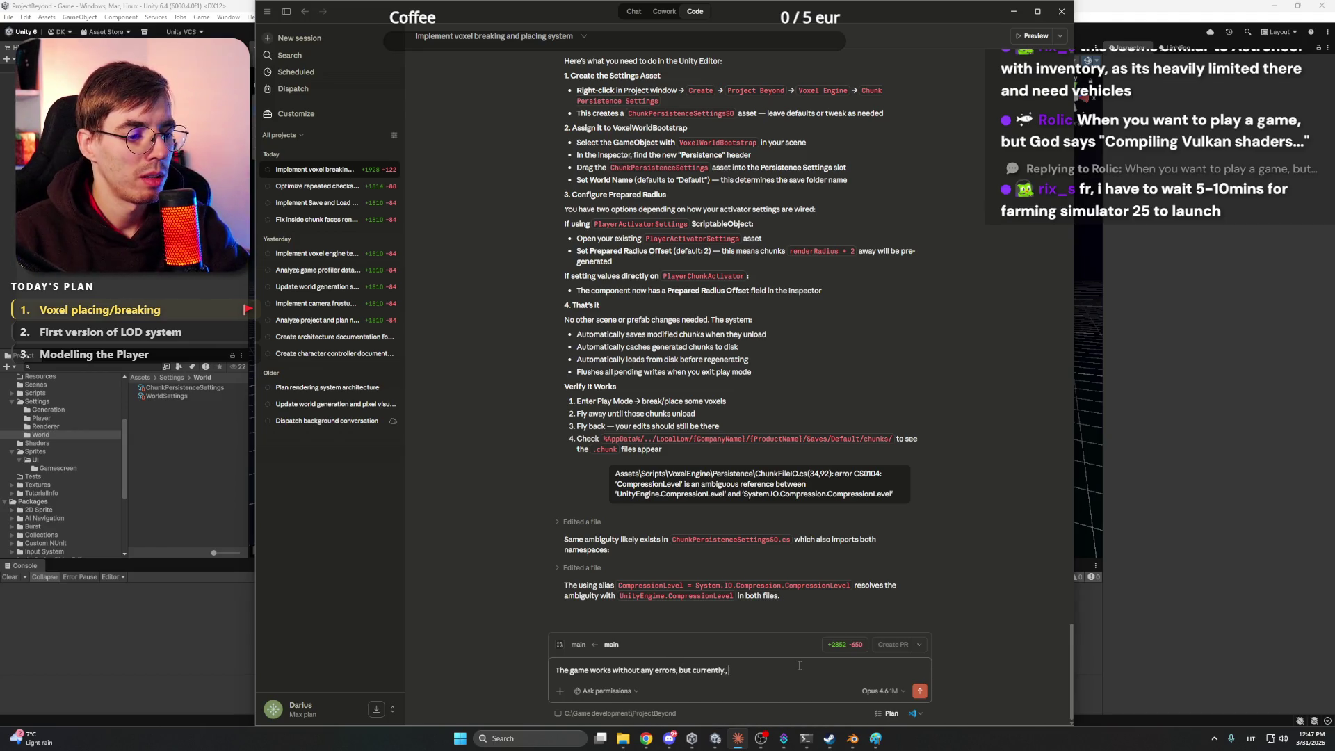
pyautogui.write(' all of the ')
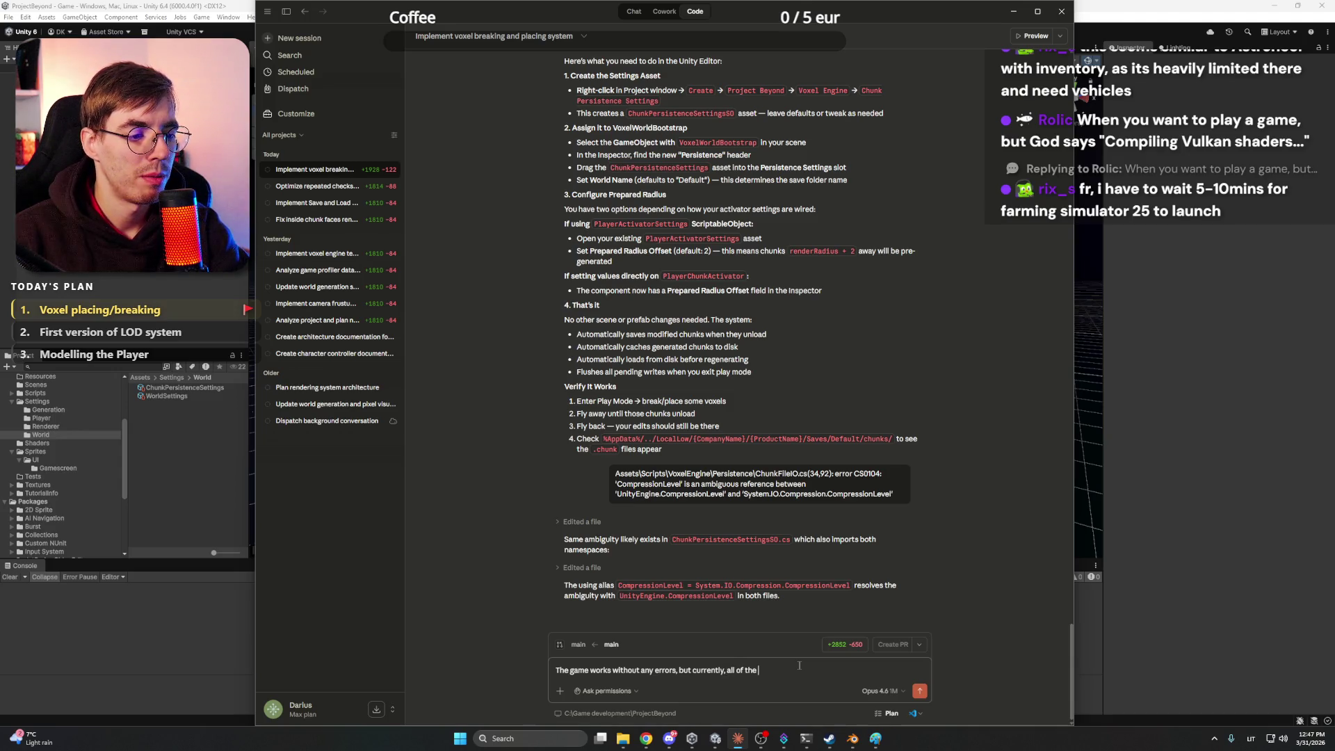
pyautogui.write('map is empty')
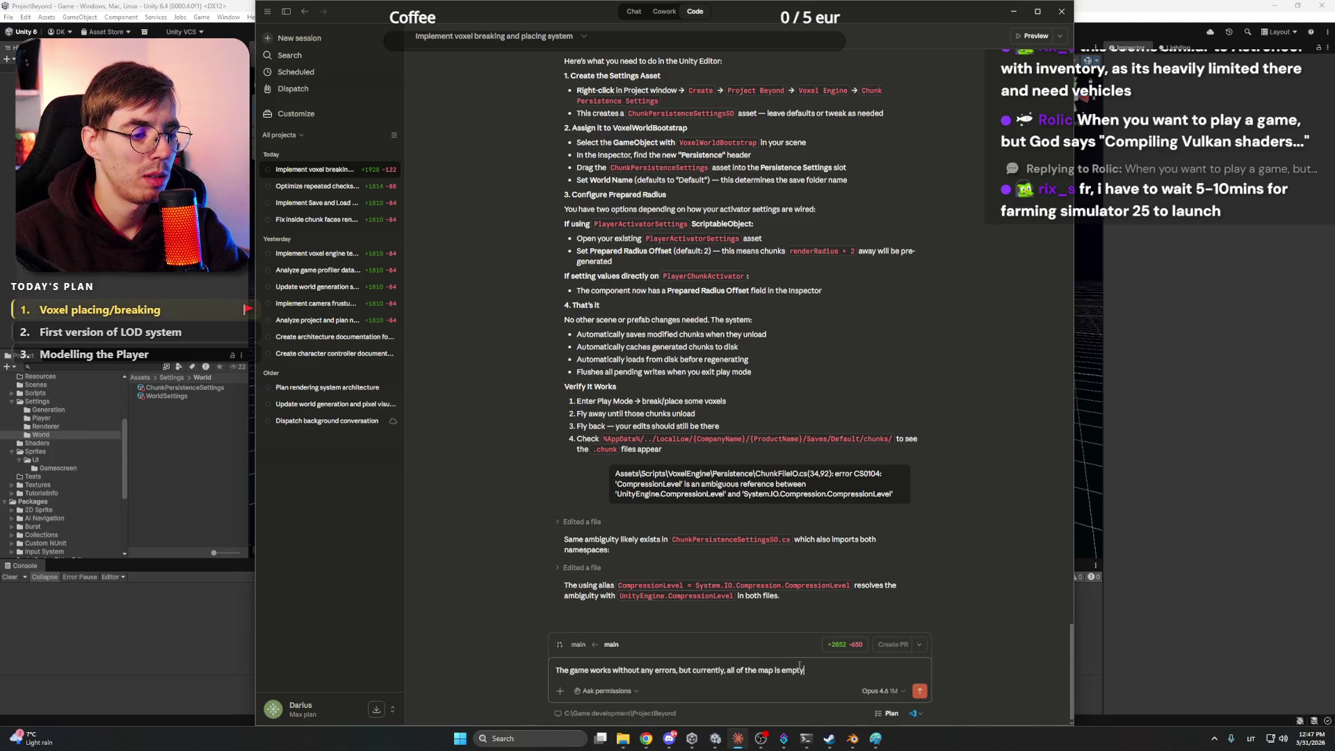
pyautogui.write('nerati')
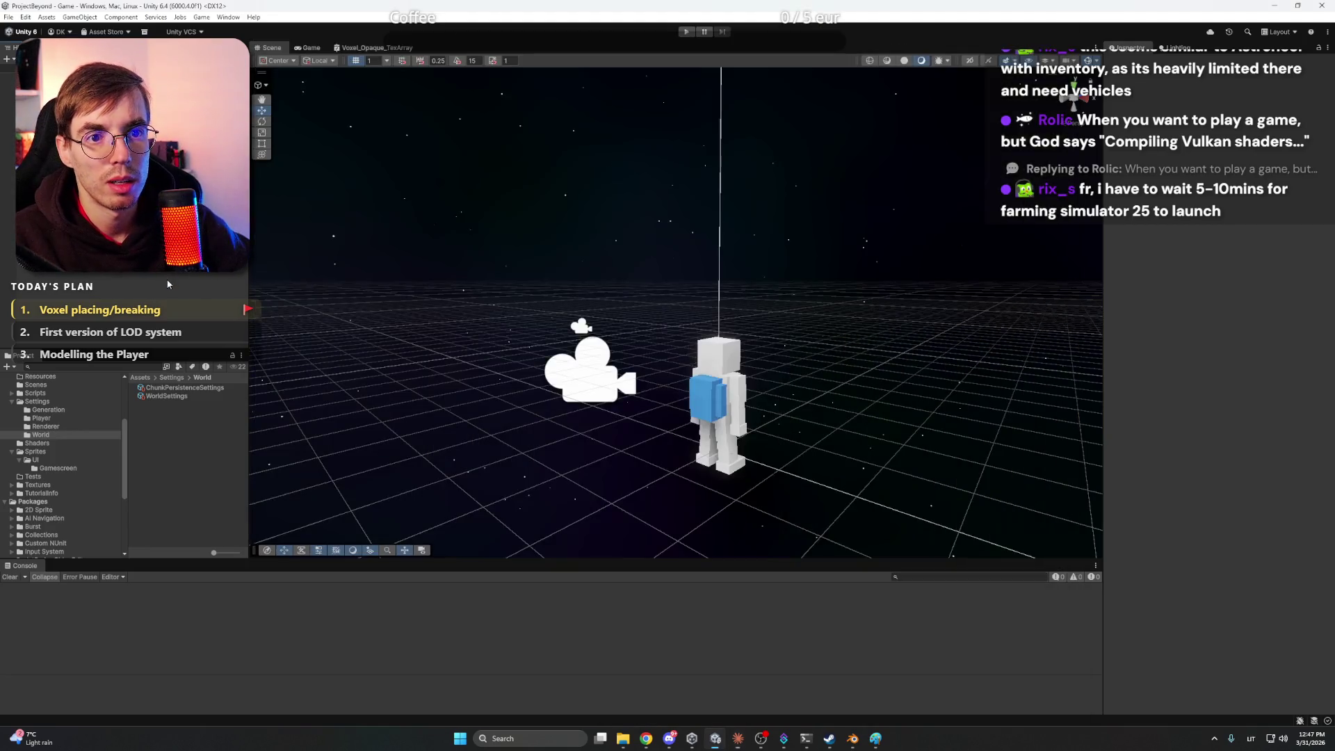
pyautogui.hotkey('alt', 'Tab')
pyautogui.click(685, 32)
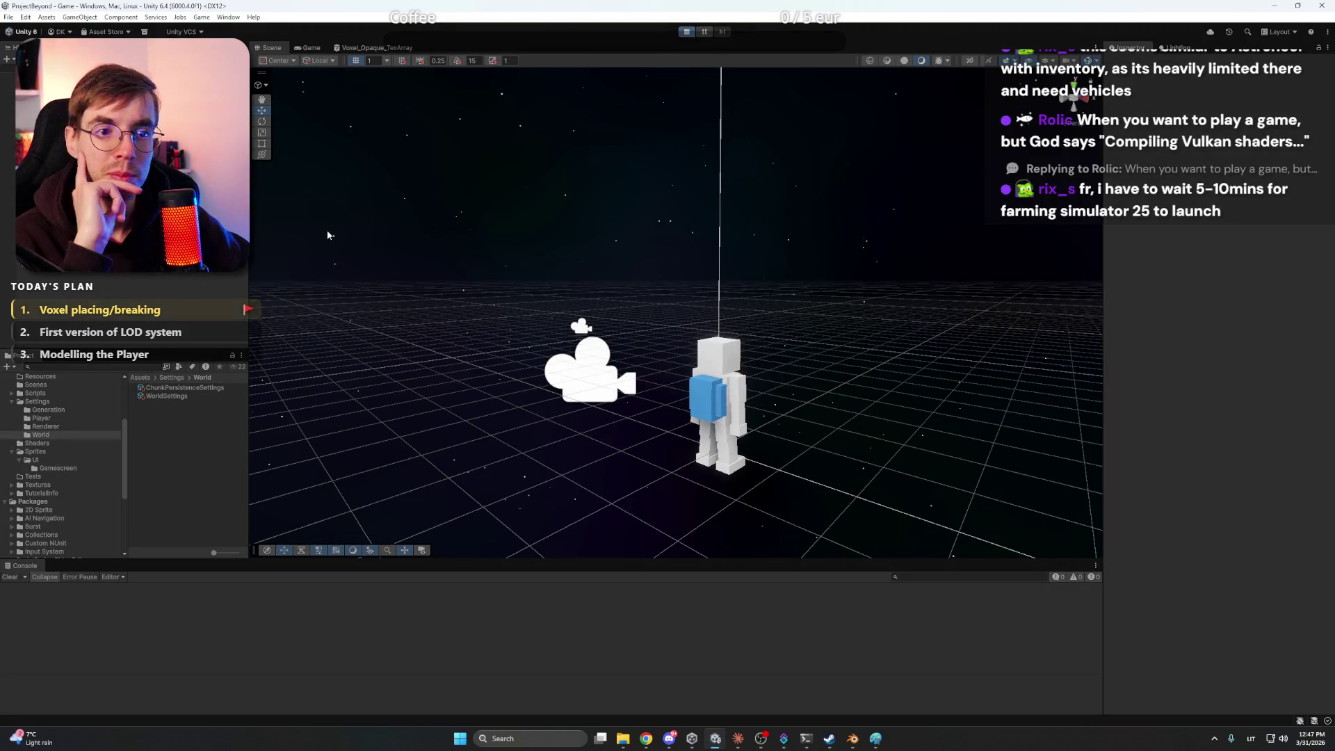
# Confirm the map is still empty in third-person view, stop play mode, and return to Claude
pyautogui.click(508, 245)
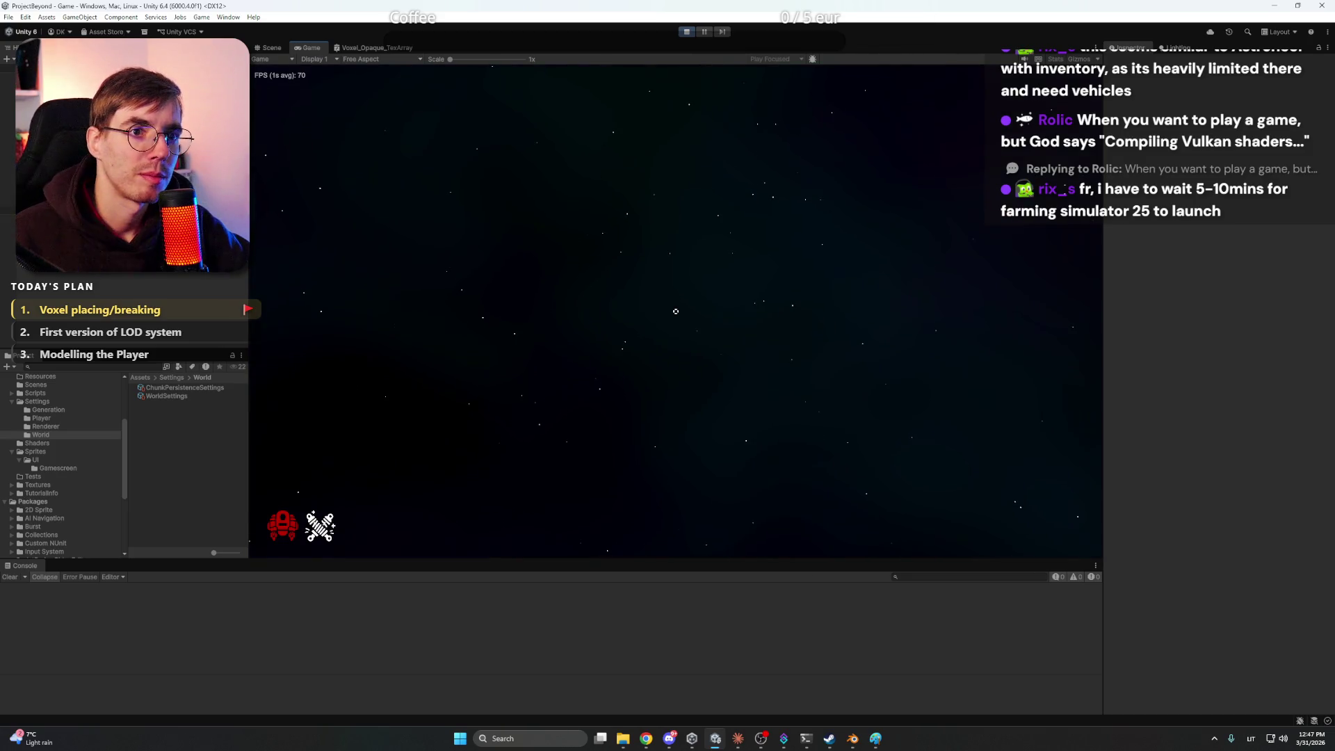
pyautogui.press('F5')
pyautogui.press('F5')
pyautogui.press('F5')
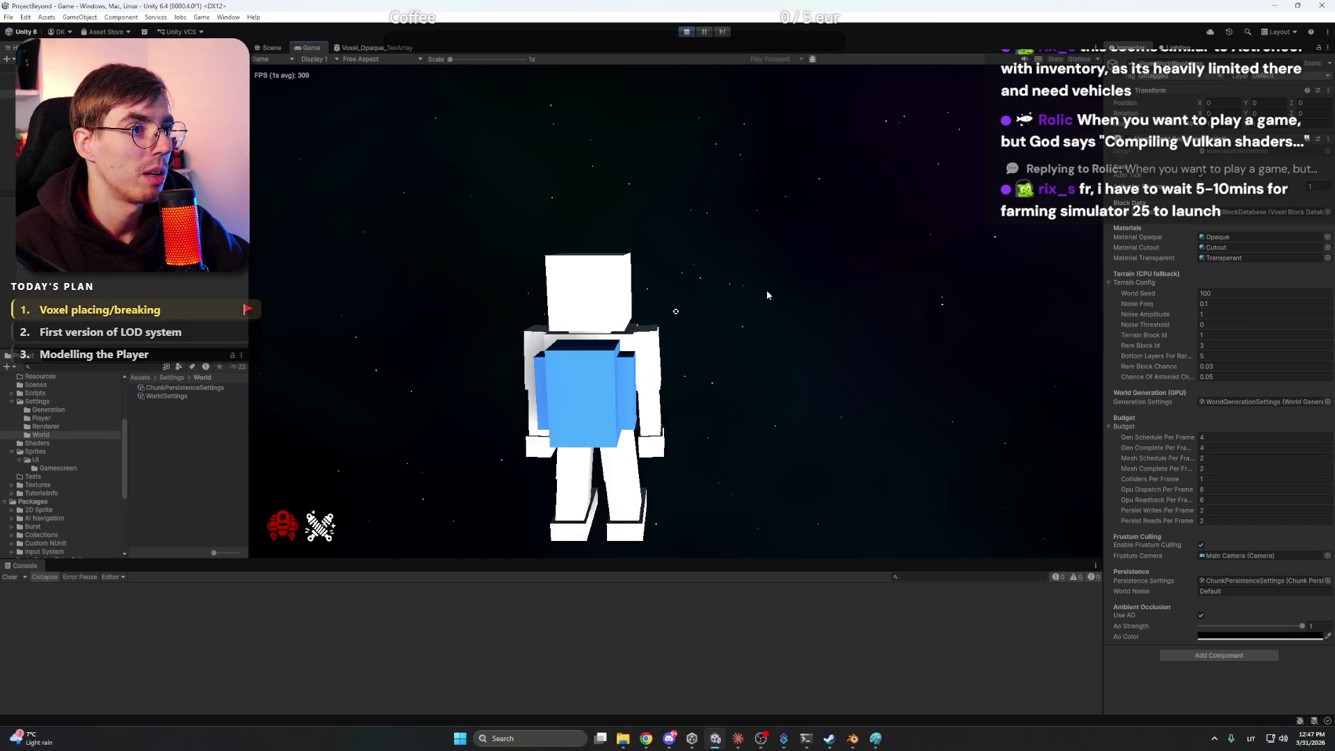
pyautogui.click(691, 315)
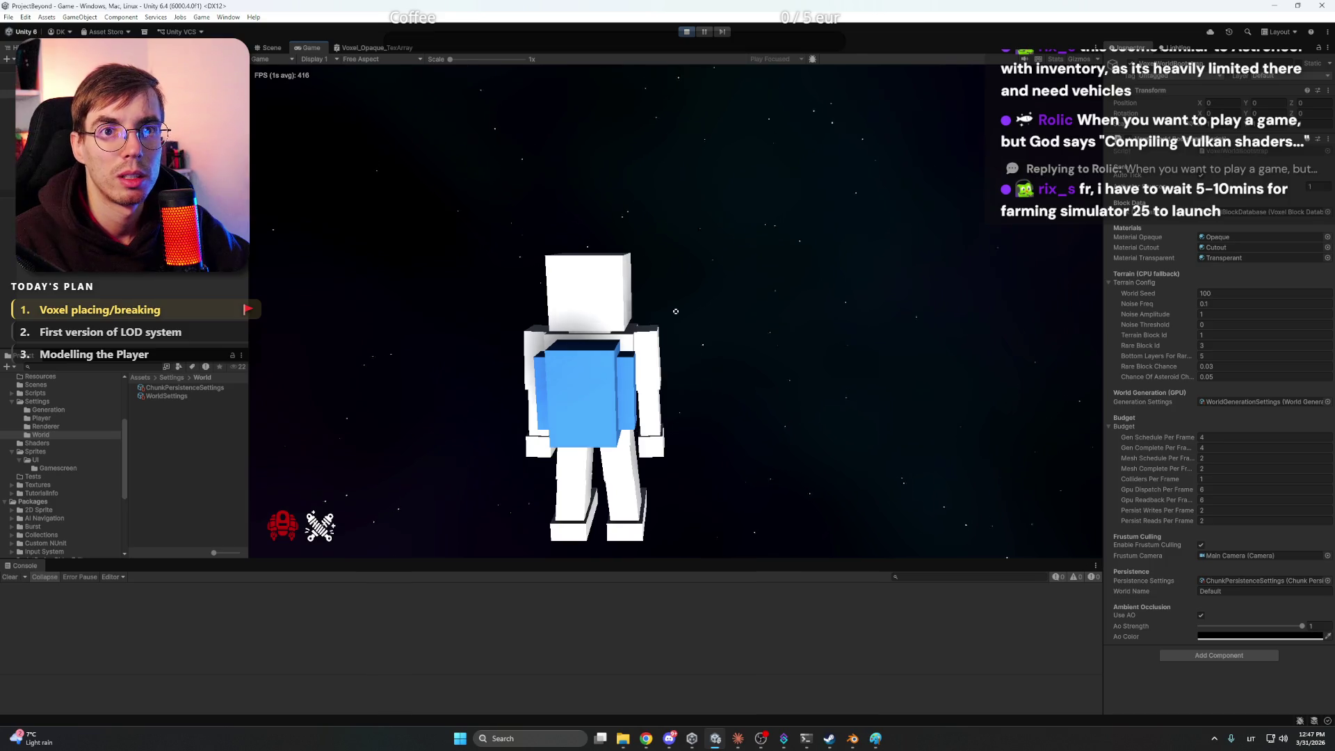
pyautogui.click(686, 31)
pyautogui.moveTo(858, 743)
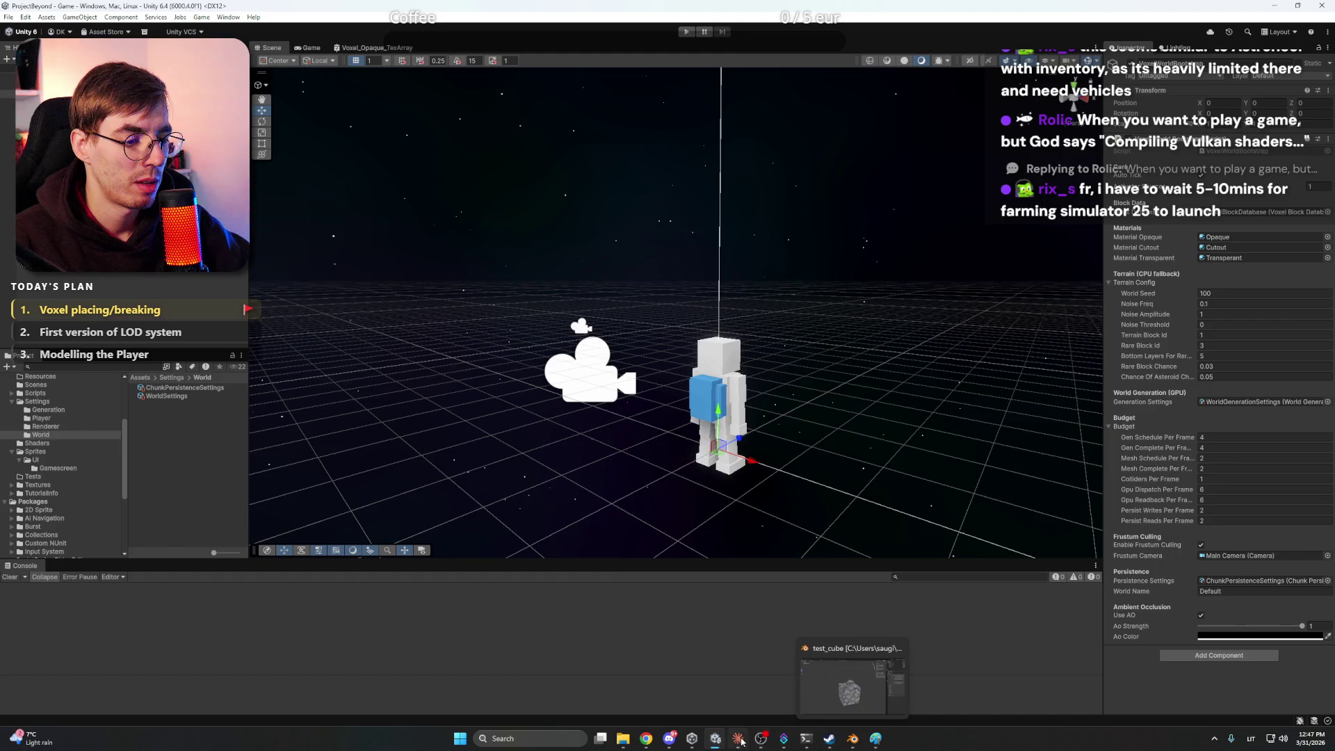
pyautogui.click(738, 739)
# Finish and send the report that not a single Chunk game object appeared
pyautogui.write('. Not a single Chunk')
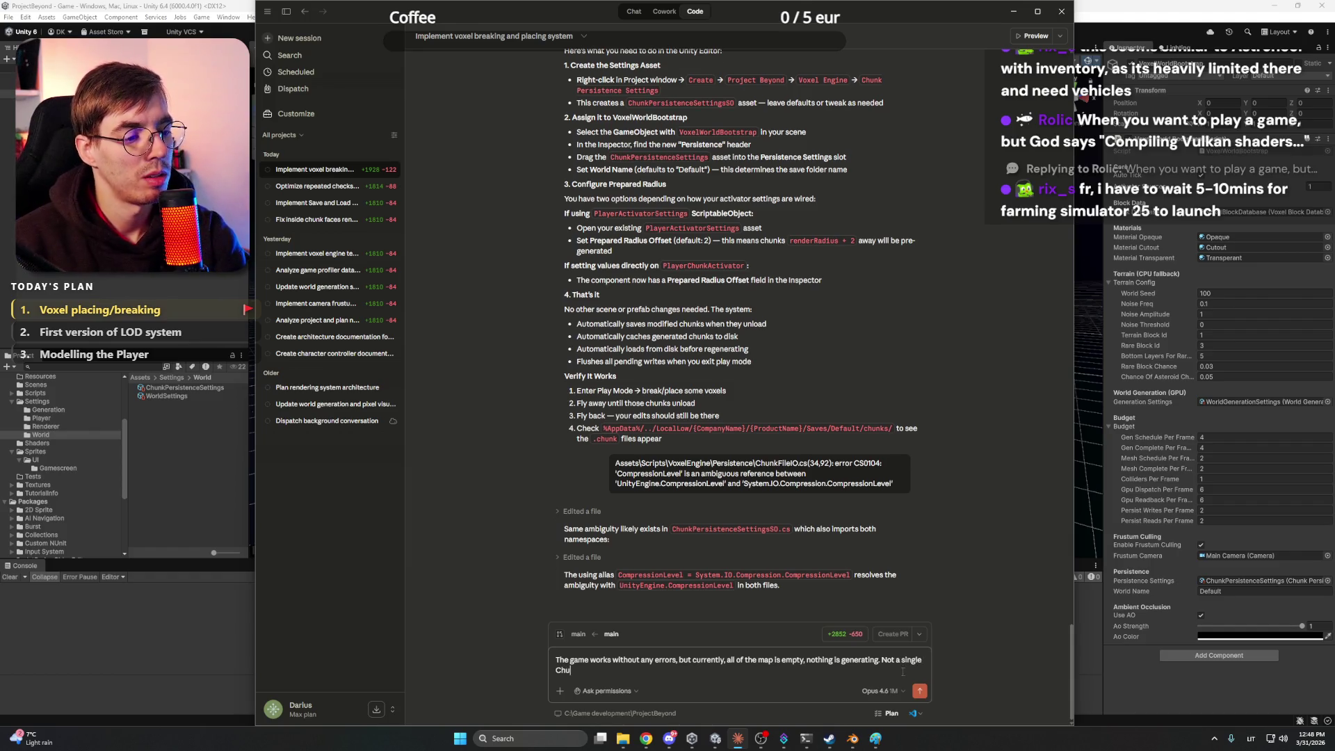
pyautogui.write('me o')
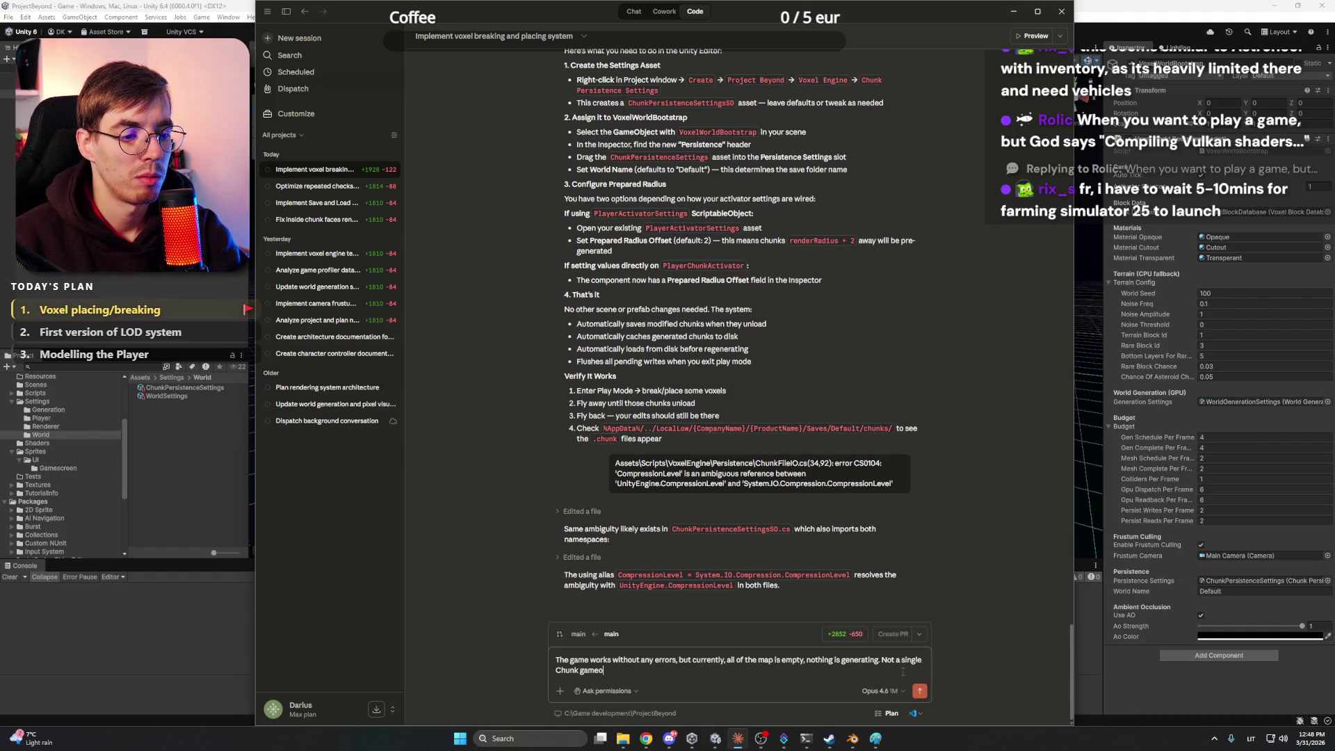
pyautogui.write('bject appear')
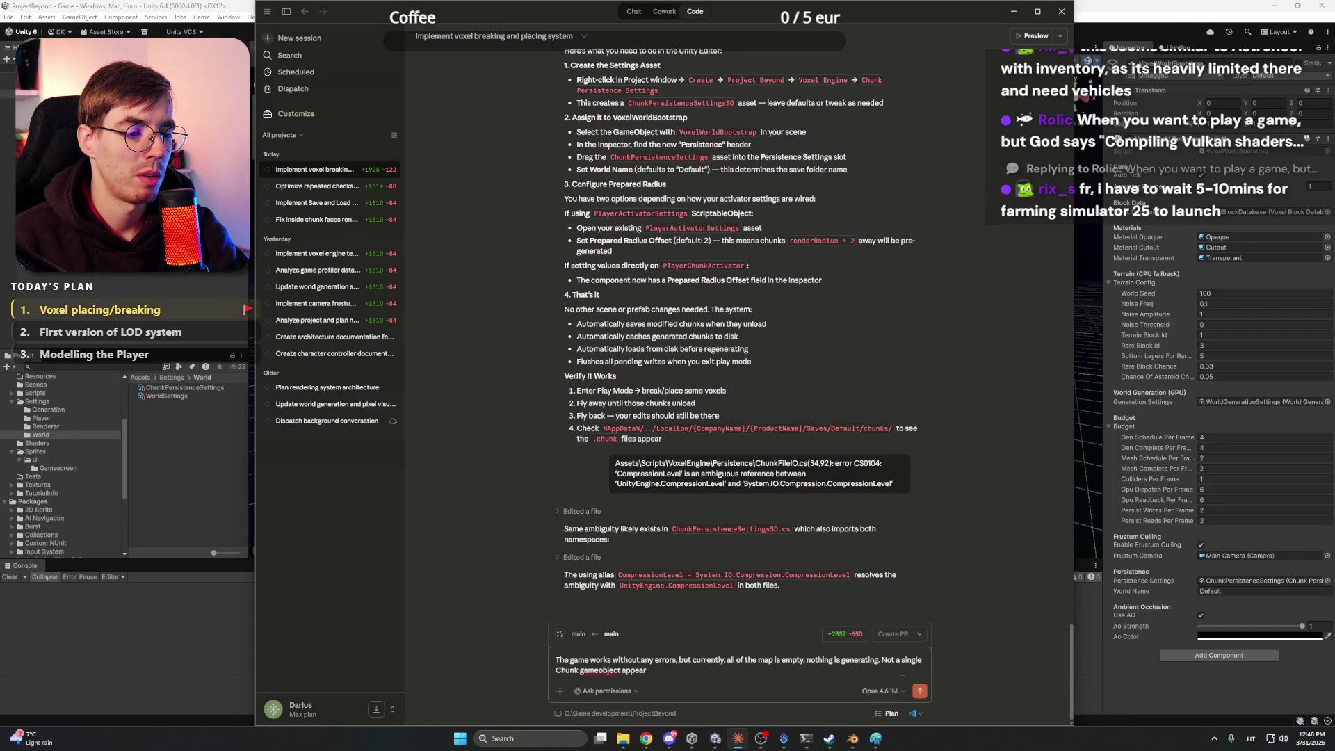
pyautogui.write('ed.')
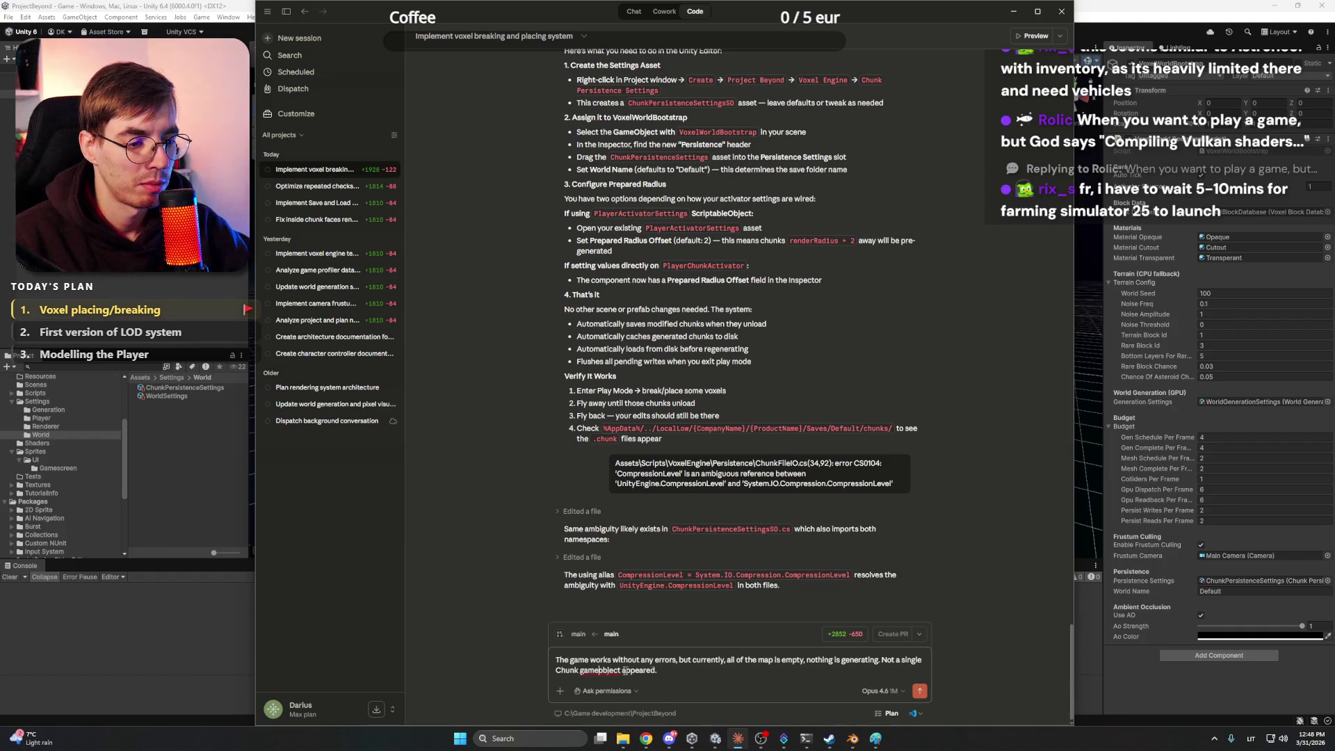
pyautogui.click(701, 673)
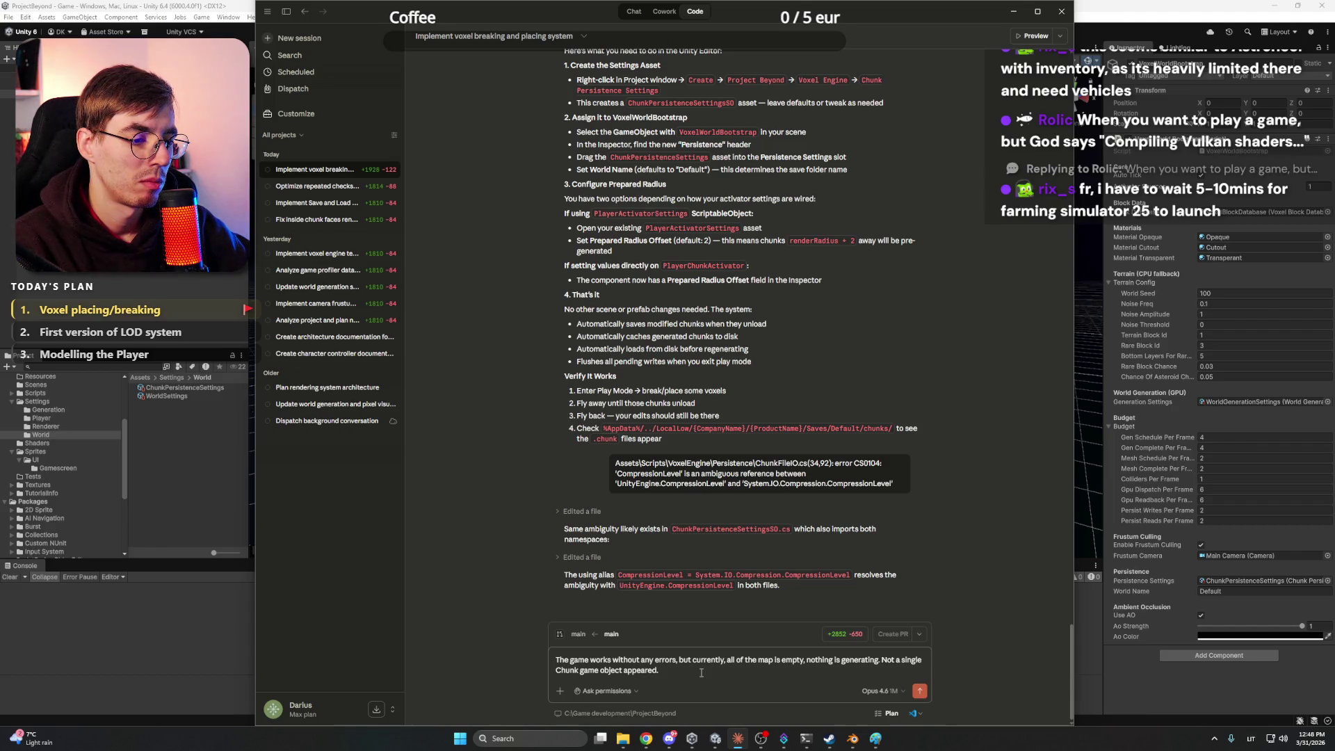
pyautogui.press('Return')
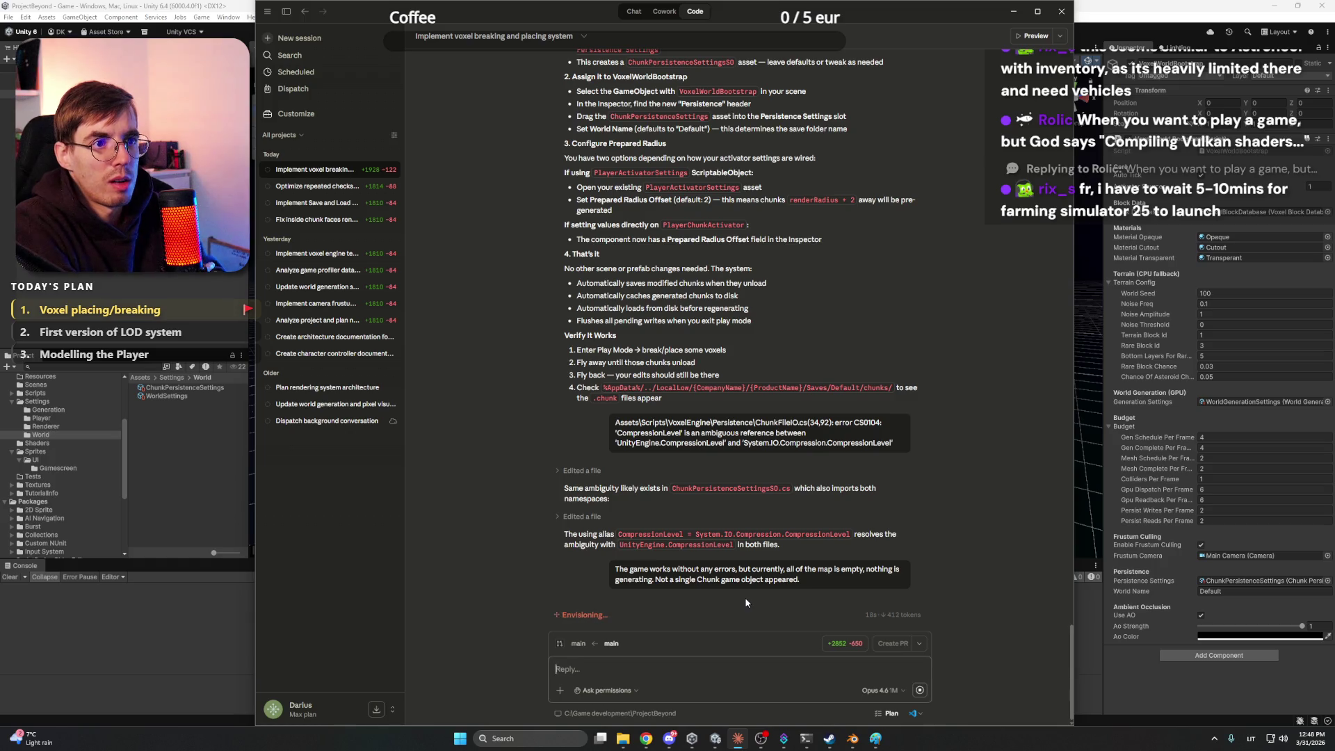
# Review Claude's ConsumeReadResults fix for unsaved chunks and return to Unity to recompile
pyautogui.scroll(3, 762, 282)
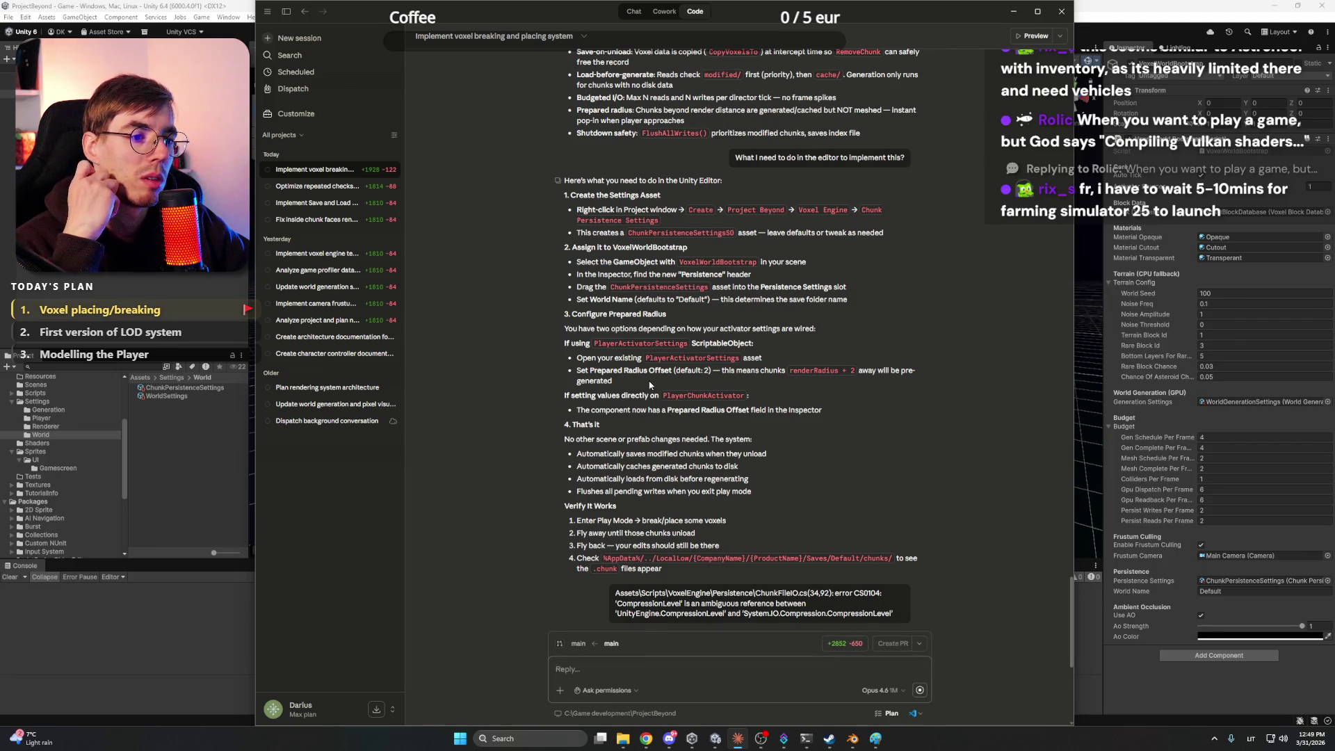
pyautogui.scroll(-5, 649, 385)
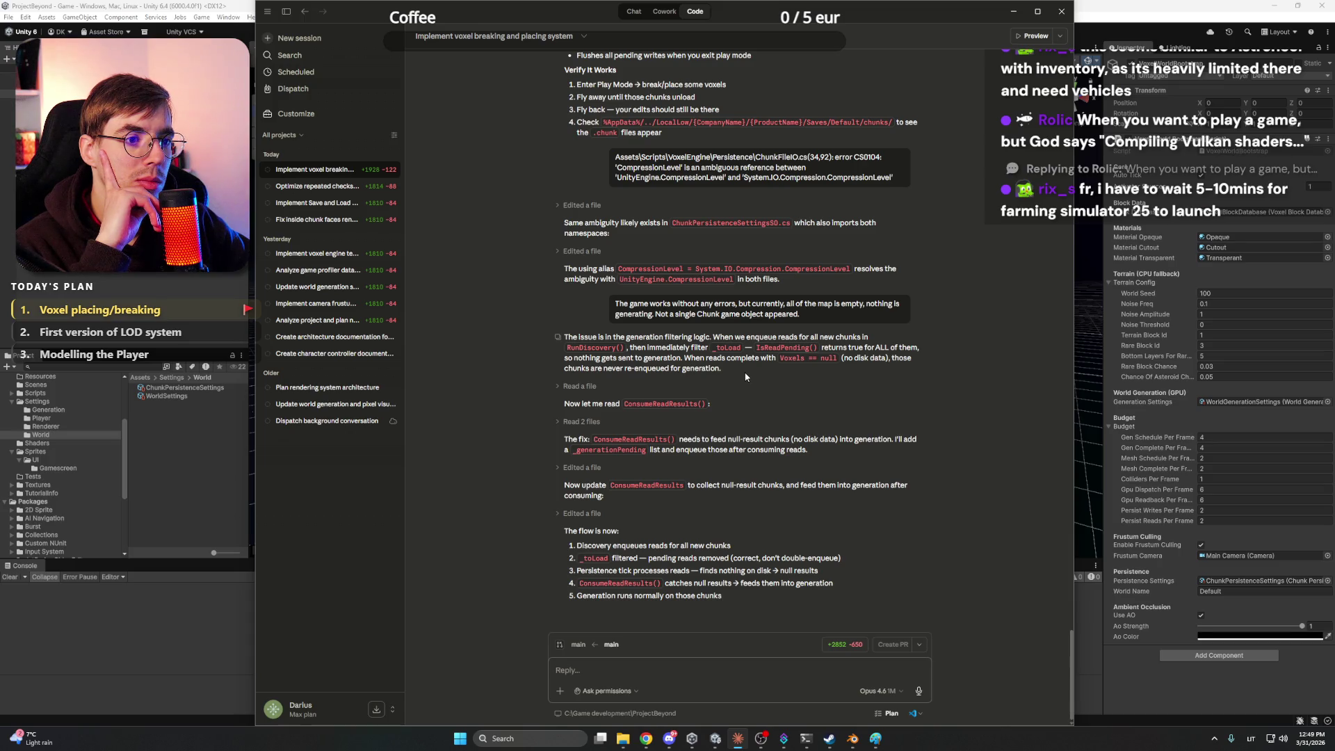
pyautogui.click(177, 276)
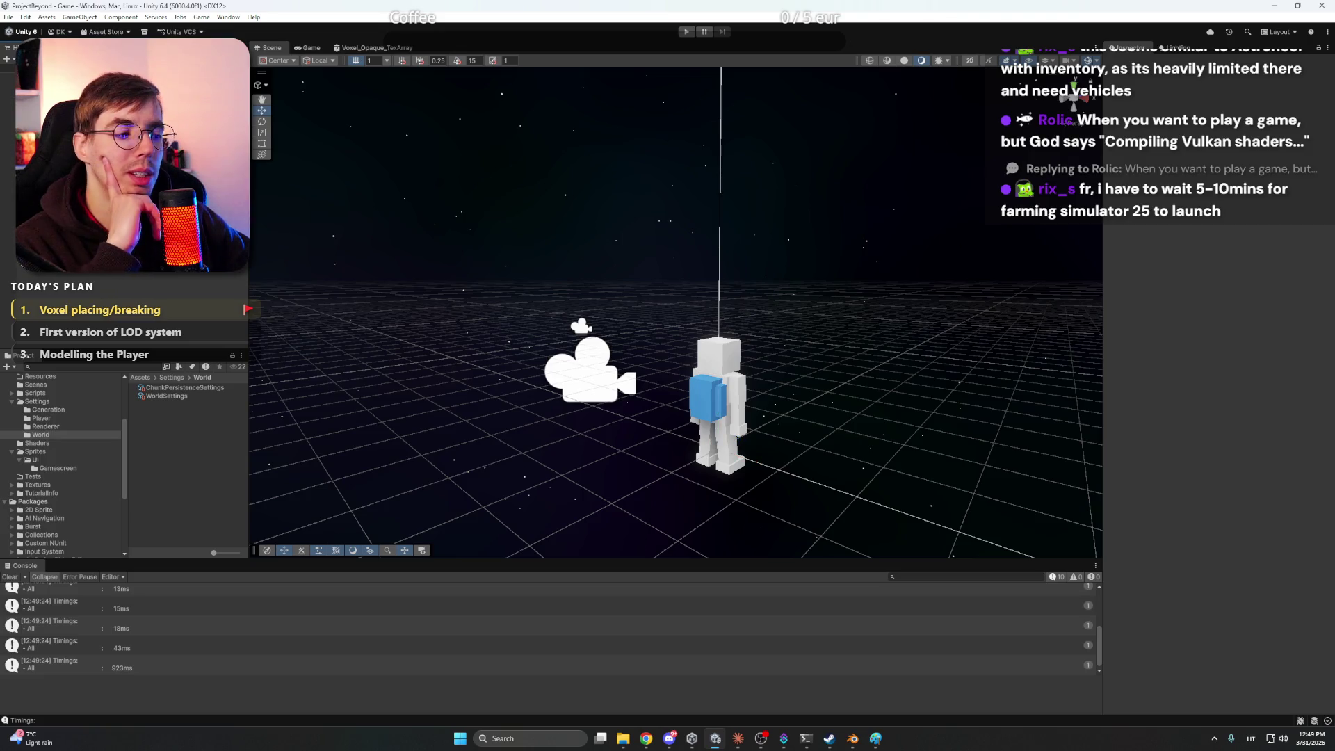
# Enlarge the Scene view, play to watch the voxel terrain generate, and place a cobblestone block in a pit
pyautogui.moveTo(765, 560); pyautogui.dragTo(757, 623)
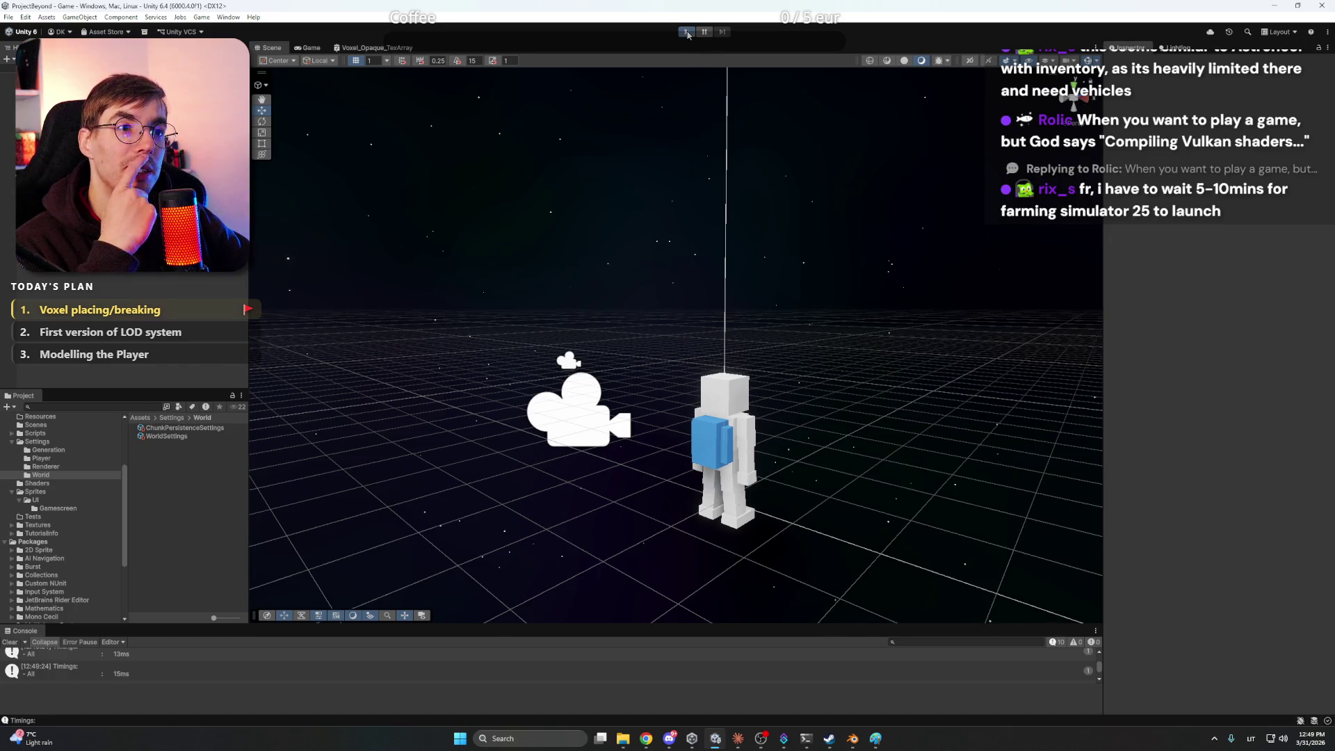
pyautogui.click(686, 31)
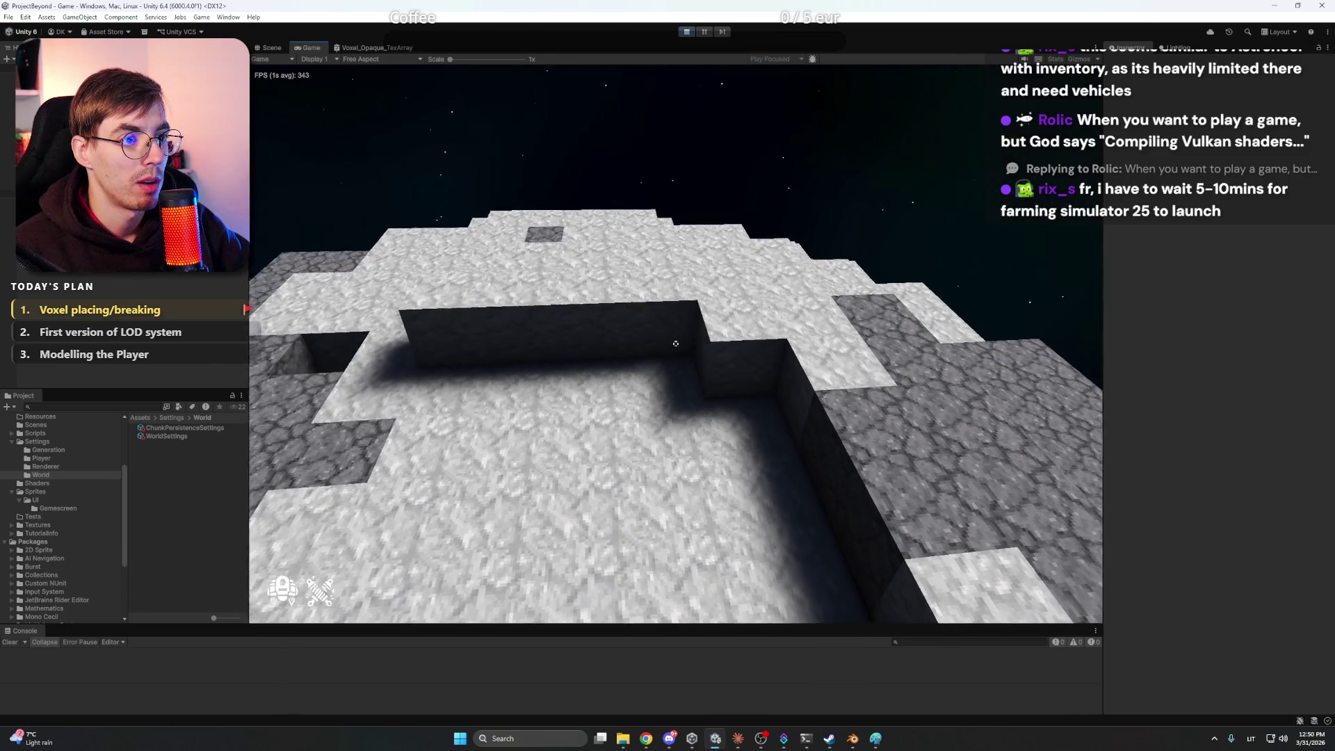
pyautogui.rightClick(675, 343)
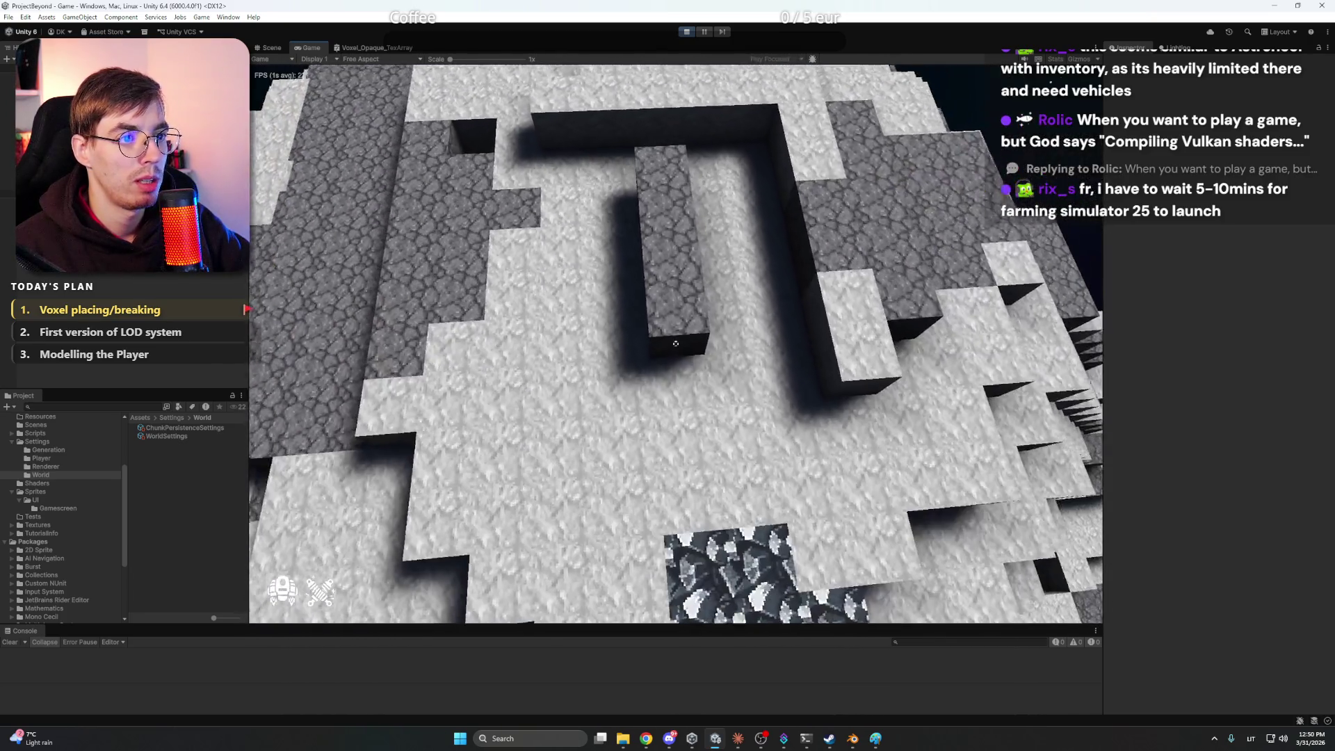
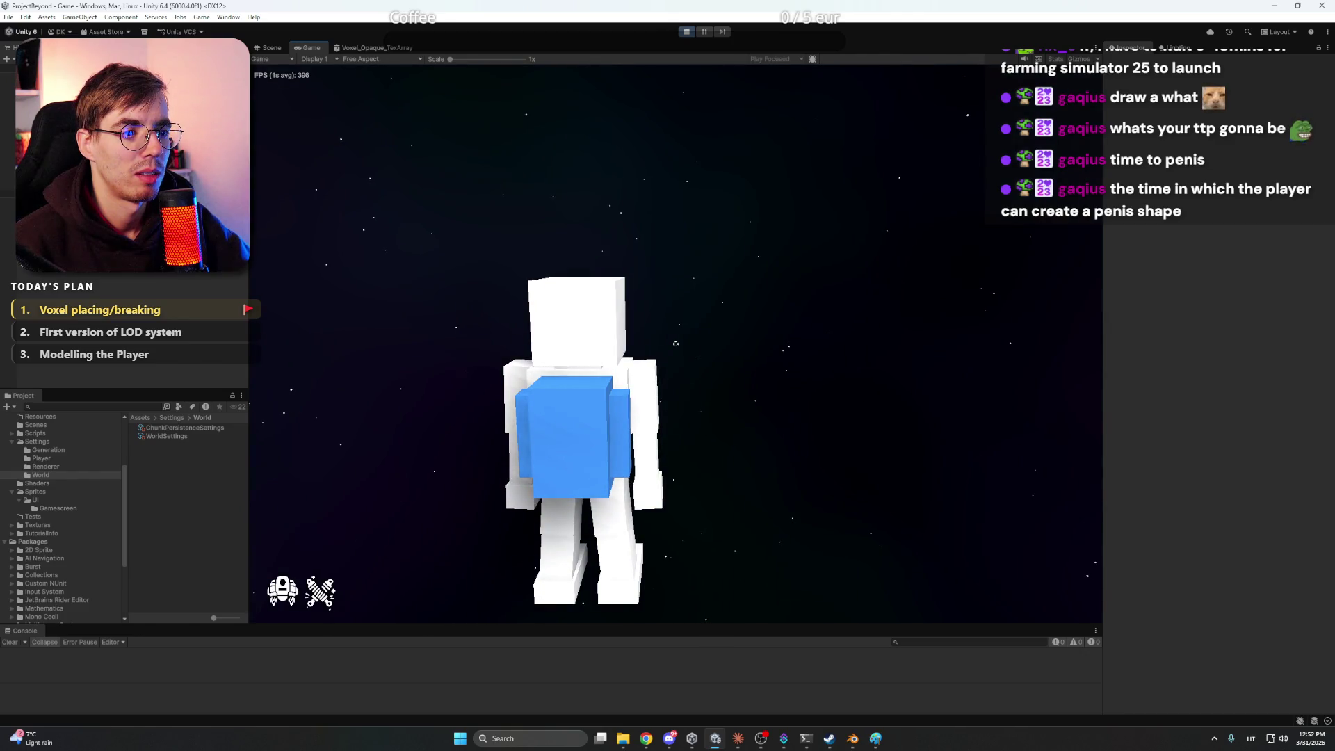
# Restart play mode, fly to the voxel asteroid to test generation, then exit play mode
pyautogui.click(687, 32)
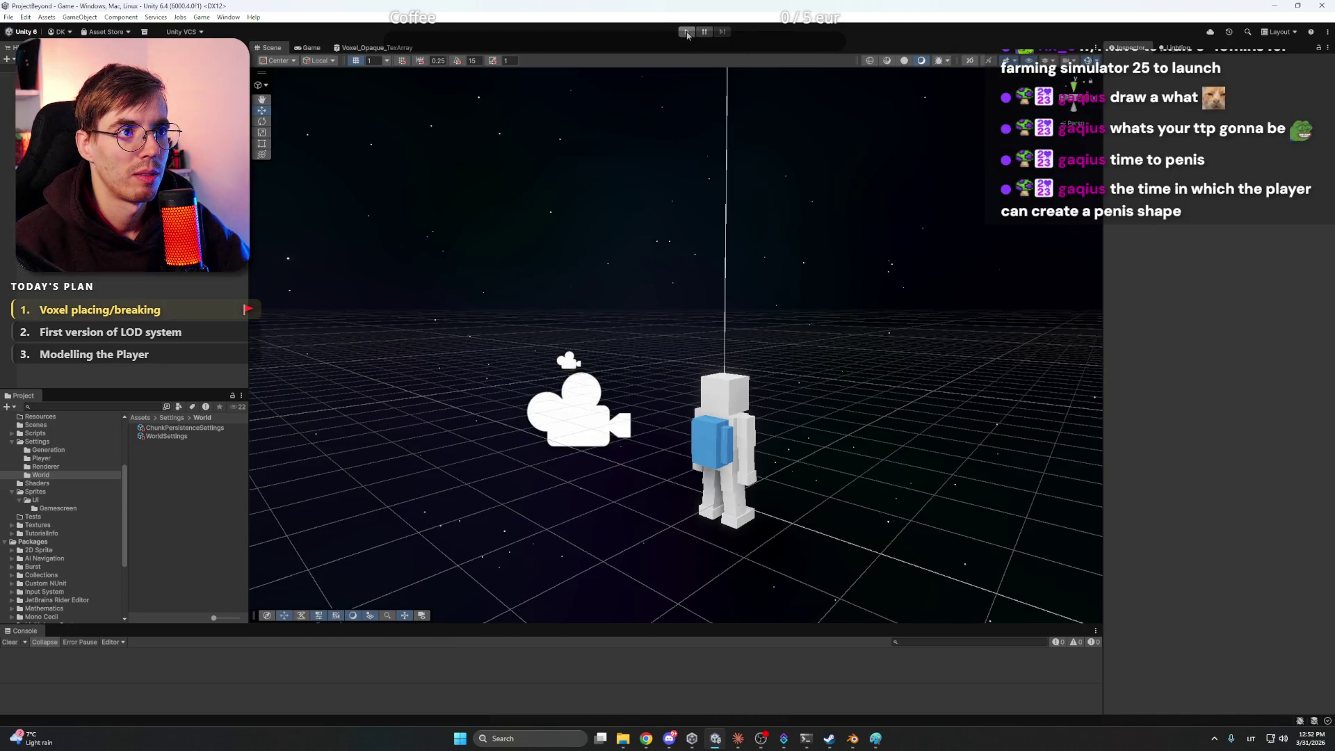
pyautogui.click(687, 32)
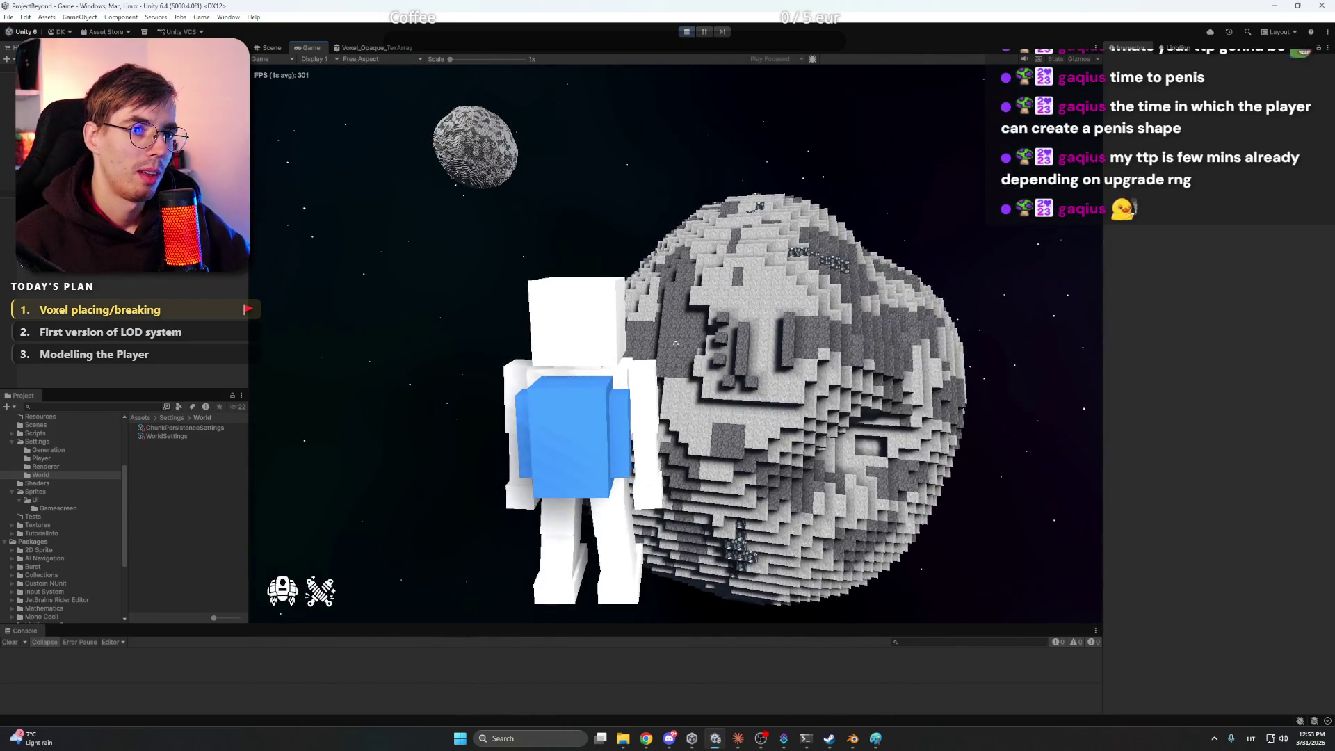
pyautogui.hotkey('ctrl', 'p')
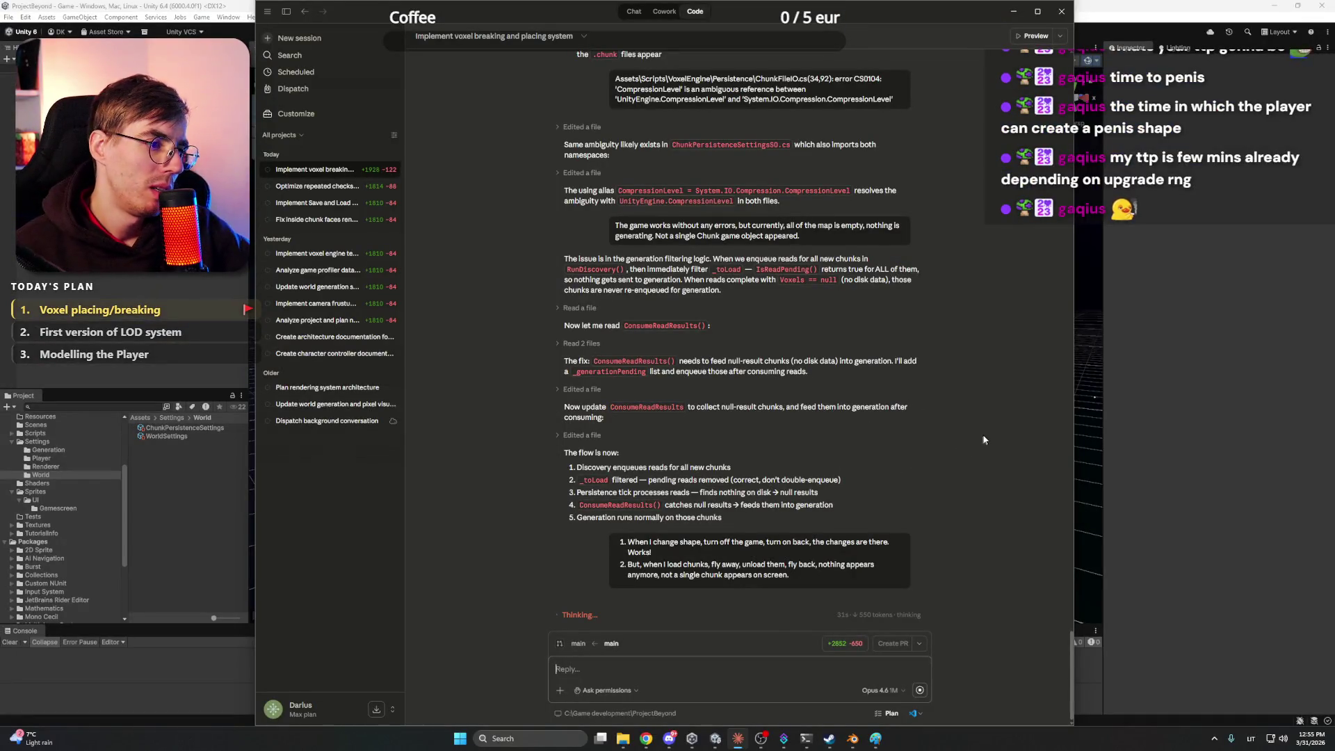
pyautogui.click(669, 740)
pyautogui.click(669, 740)
pyautogui.moveTo(646, 739)
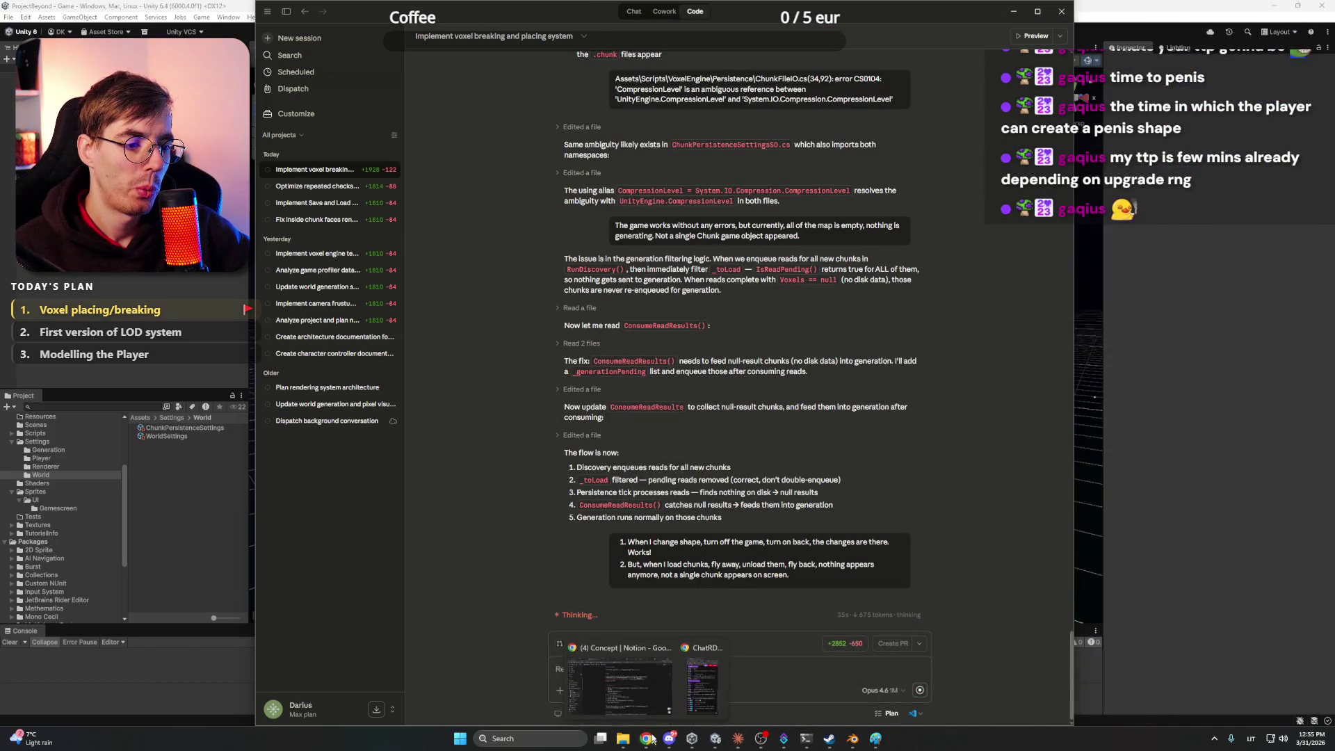
pyautogui.click(605, 685)
pyautogui.scroll(-4, 388, 359)
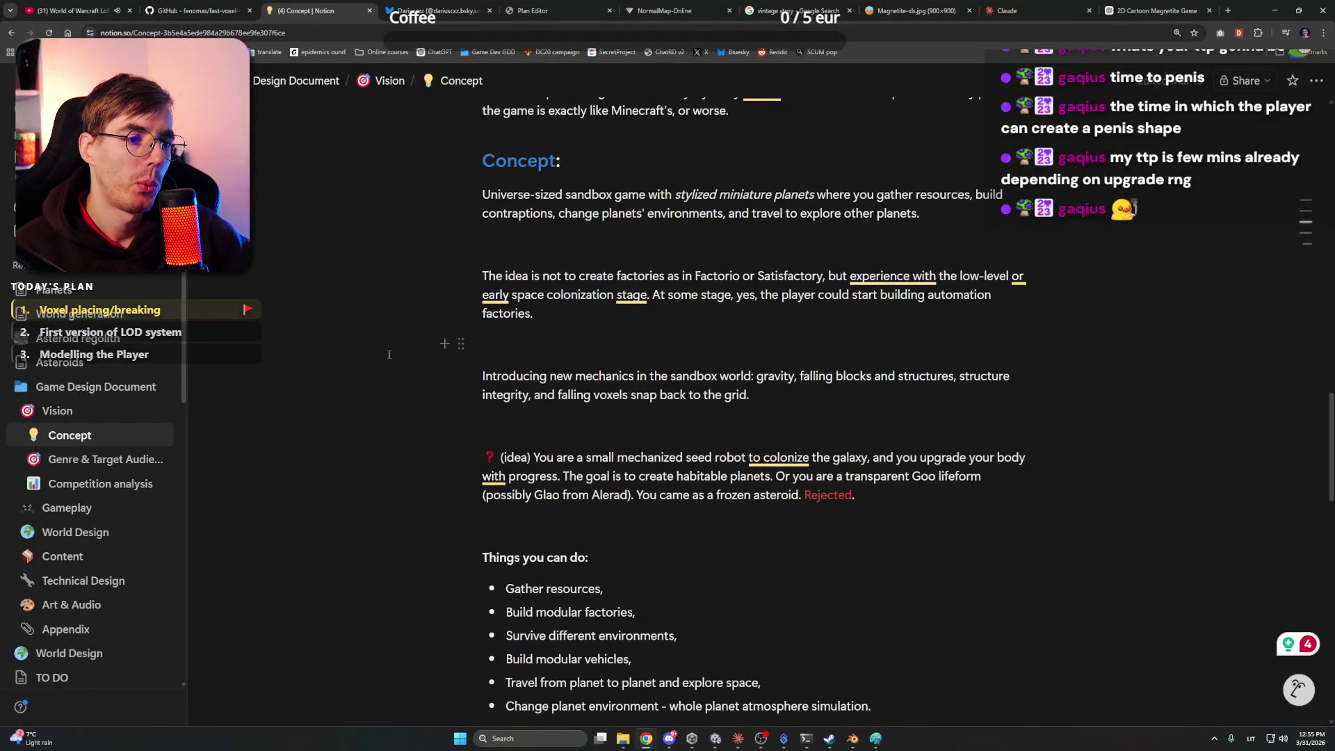
pyautogui.scroll(-10, 389, 353)
pyautogui.scroll(3, 390, 353)
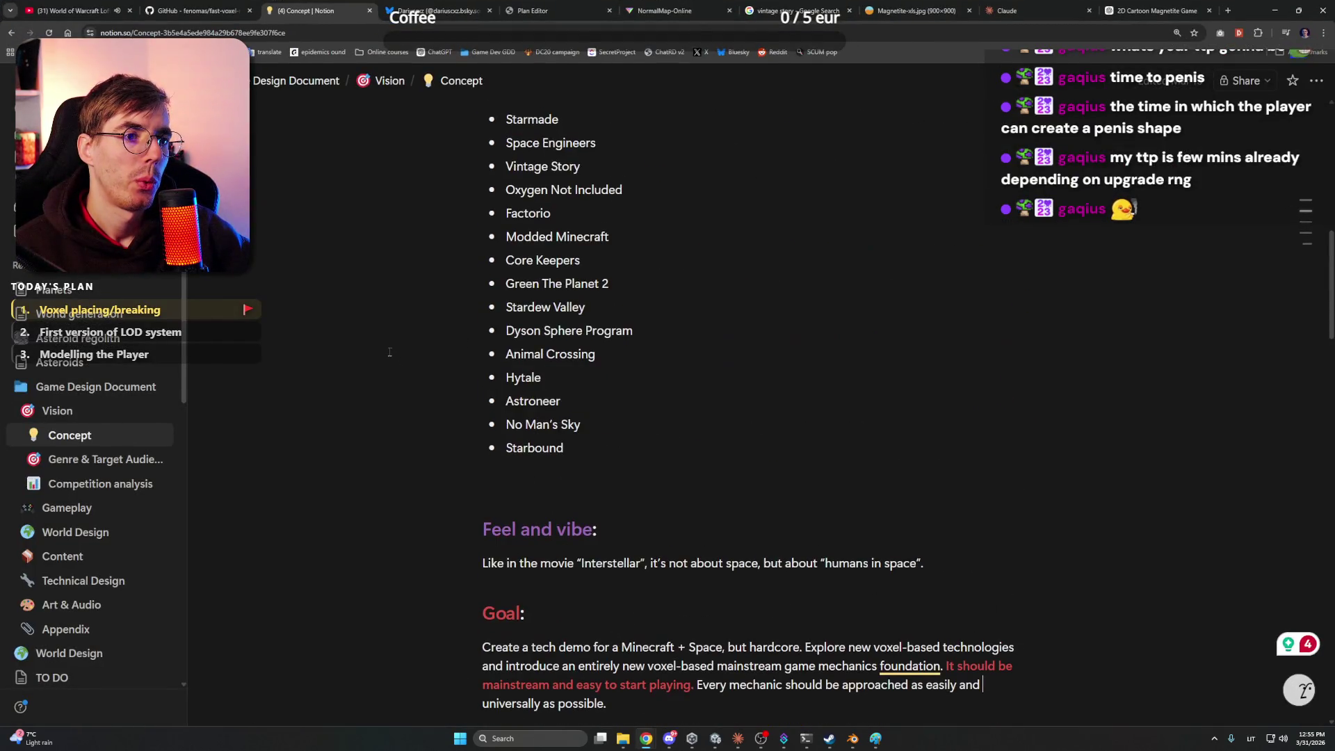
pyautogui.click(1274, 9)
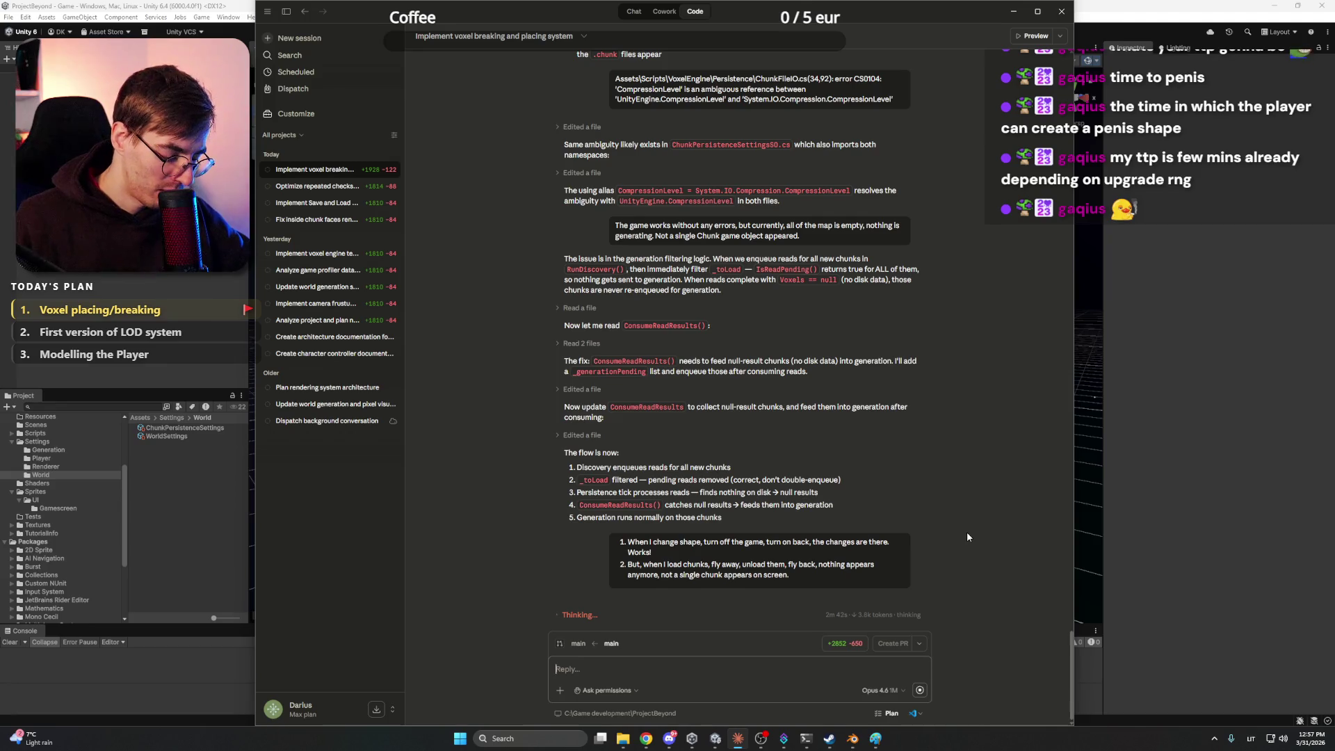
# Bring Blender forward and minimize it again, then switch to the Claude usage settings tab
pyautogui.moveTo(852, 744)
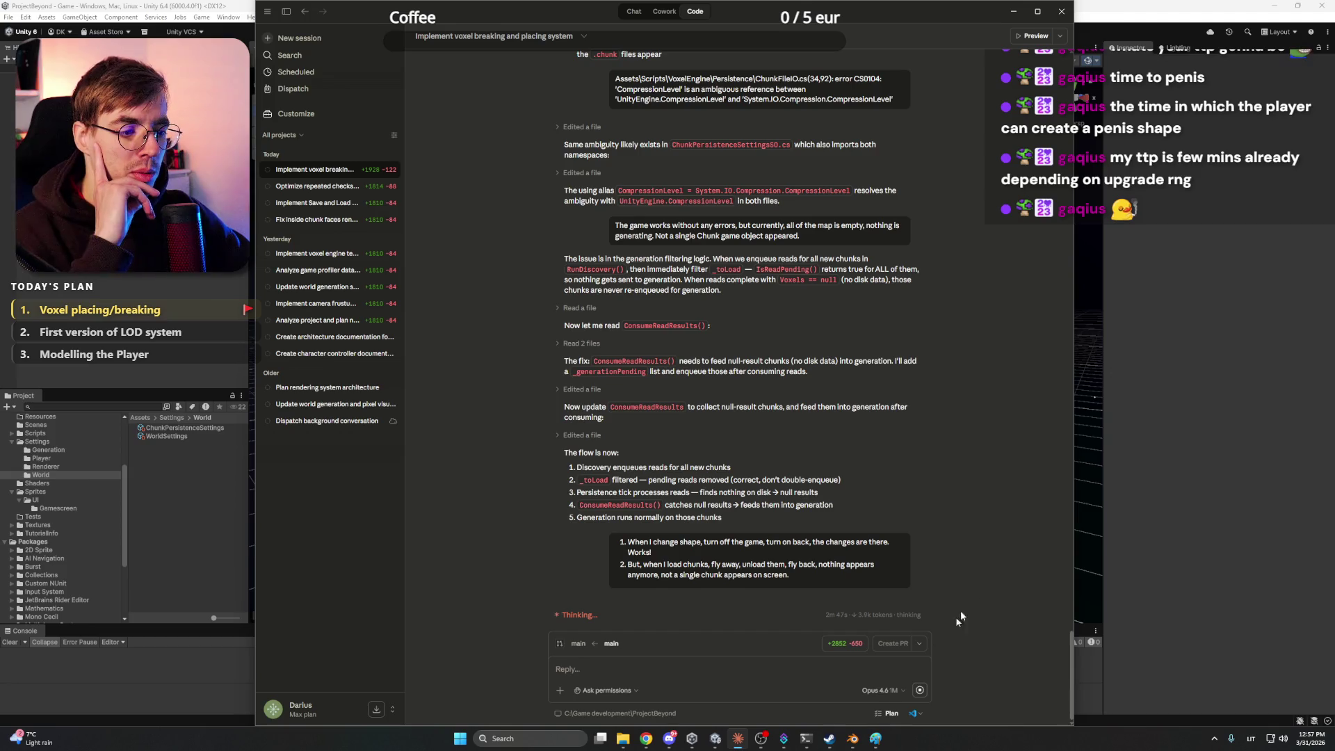
pyautogui.click(853, 740)
pyautogui.click(853, 743)
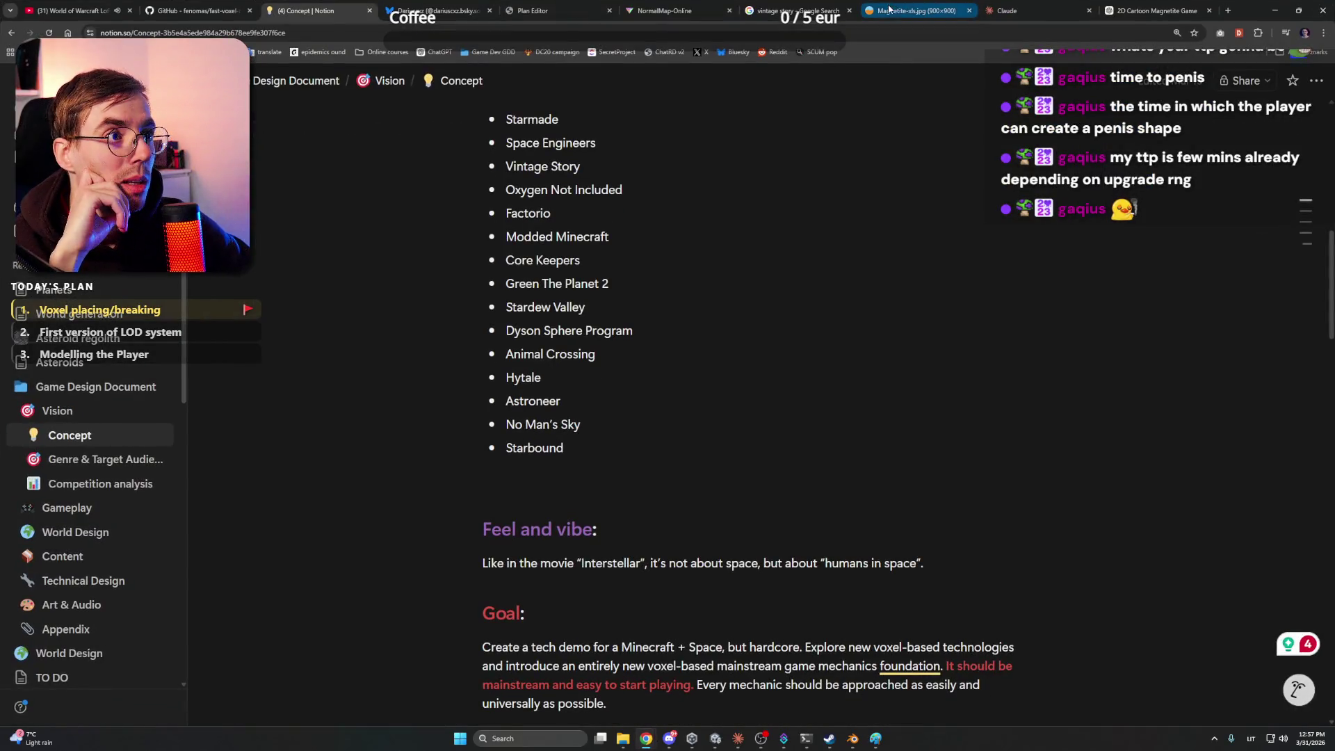
pyautogui.click(1008, 11)
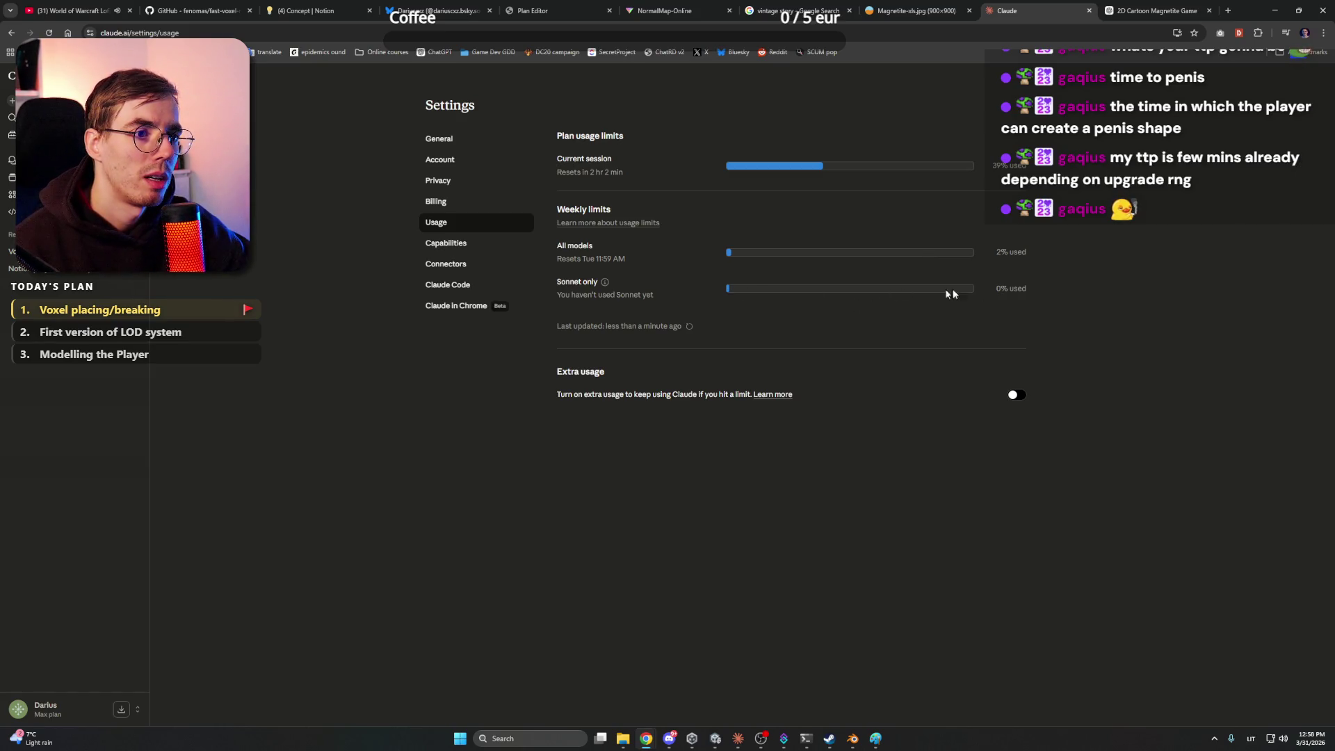
# Minimize the browser to get back to the Claude coding chat
pyautogui.click(1276, 9)
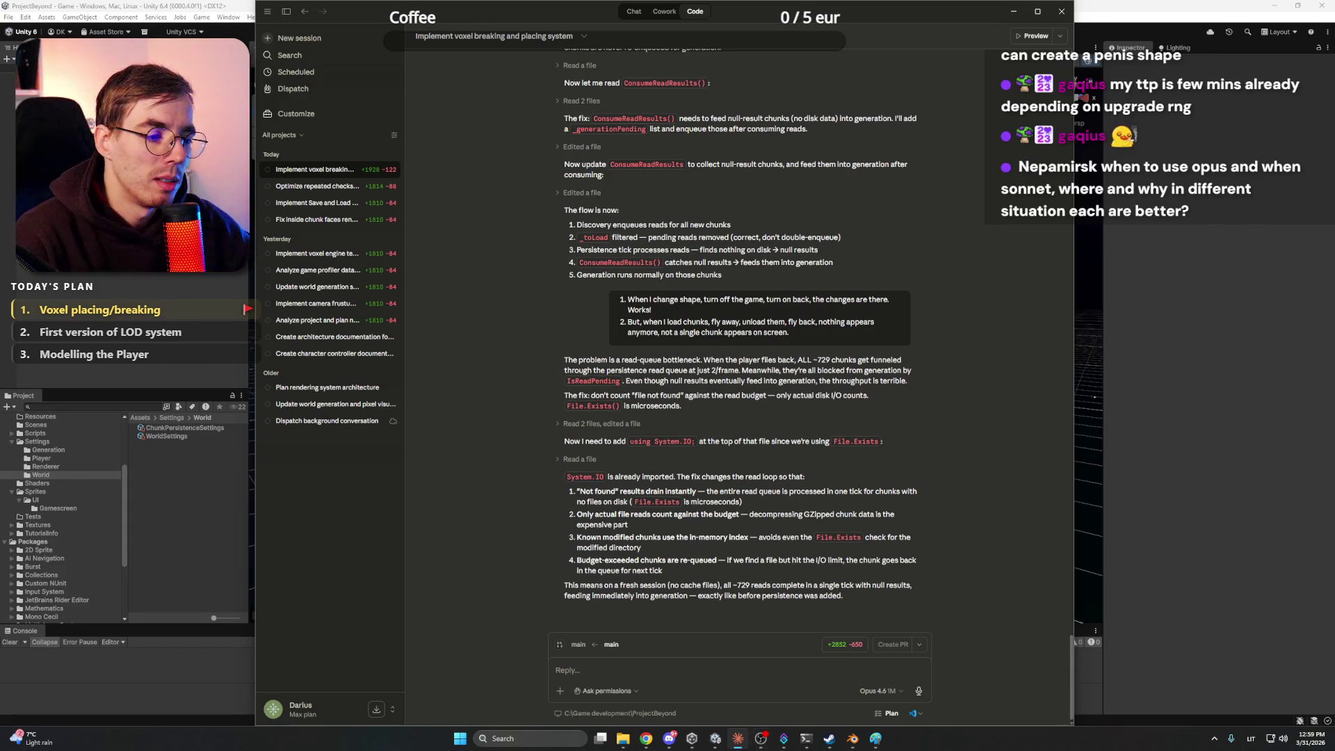
# Open the model list and close it with Opus 4.6 1M still selected
pyautogui.click(880, 691)
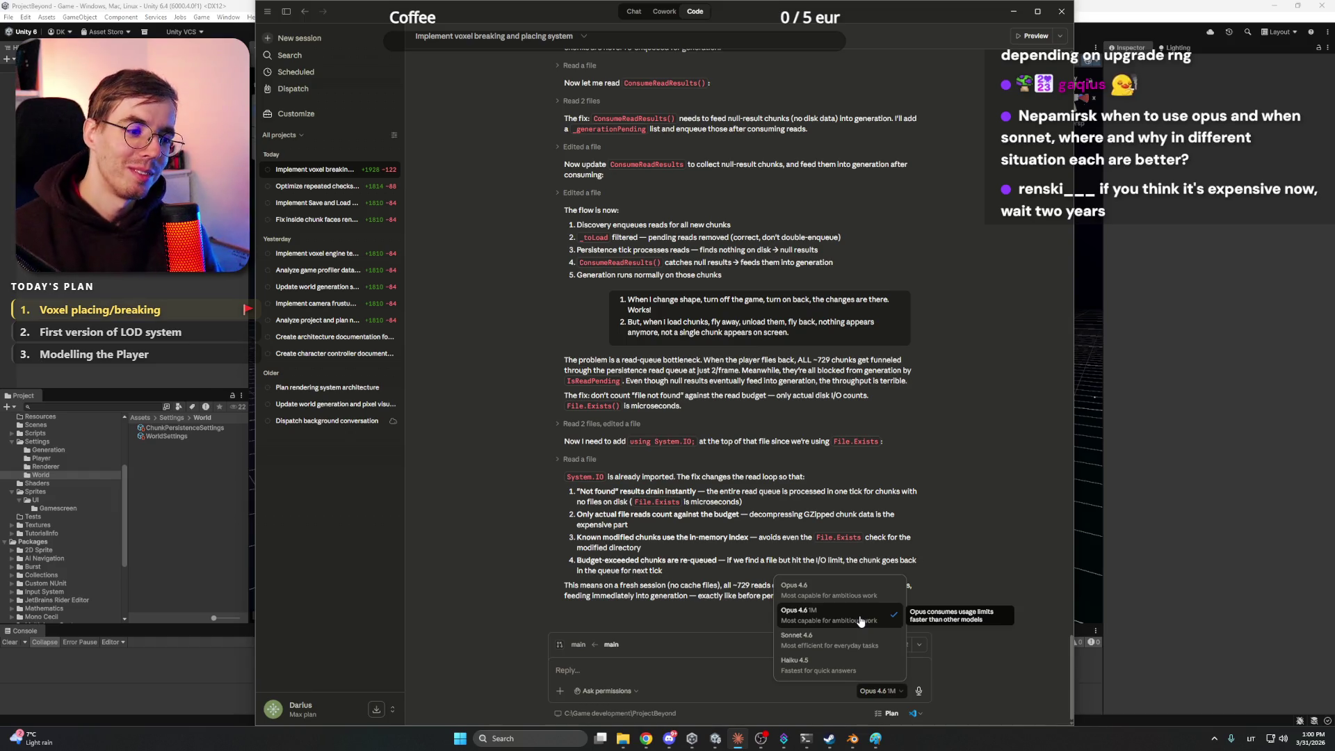
pyautogui.click(861, 621)
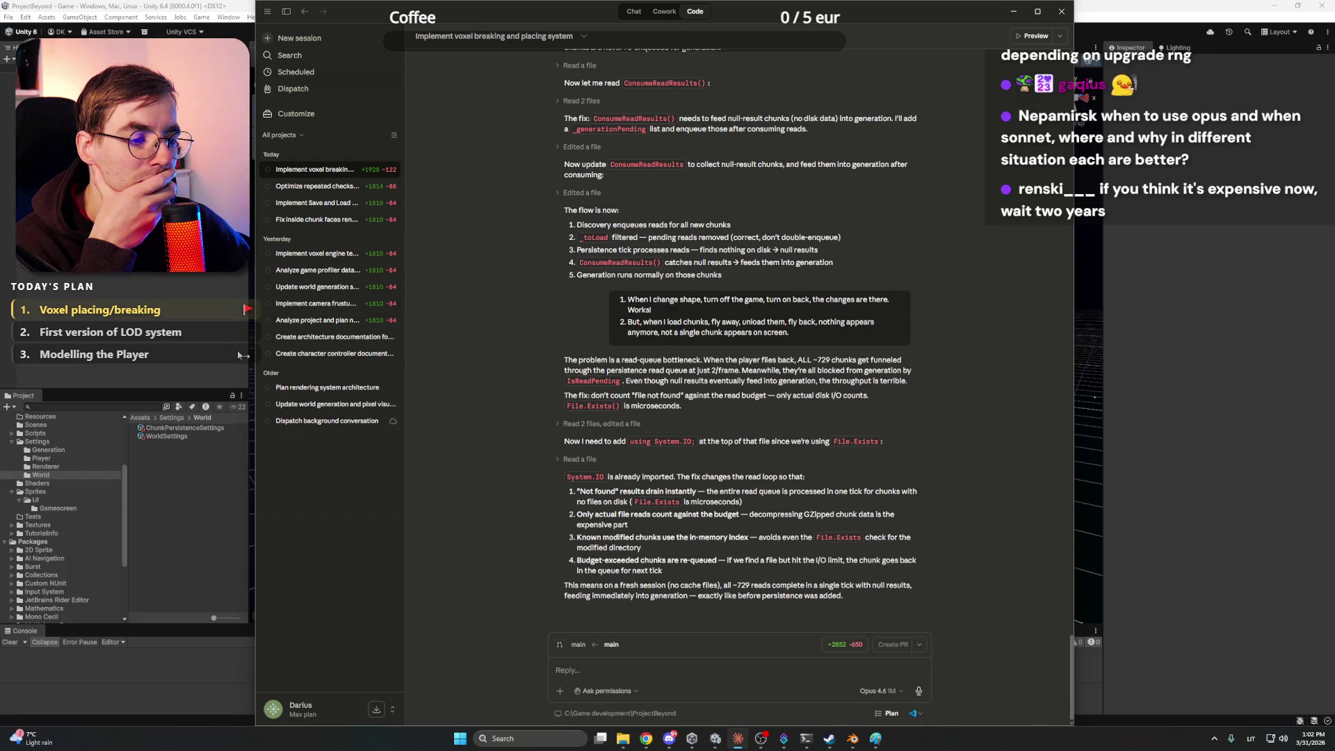
# Switch back to Unity so the finished read-queue fix compiles
pyautogui.hotkey('alt', 'Tab')
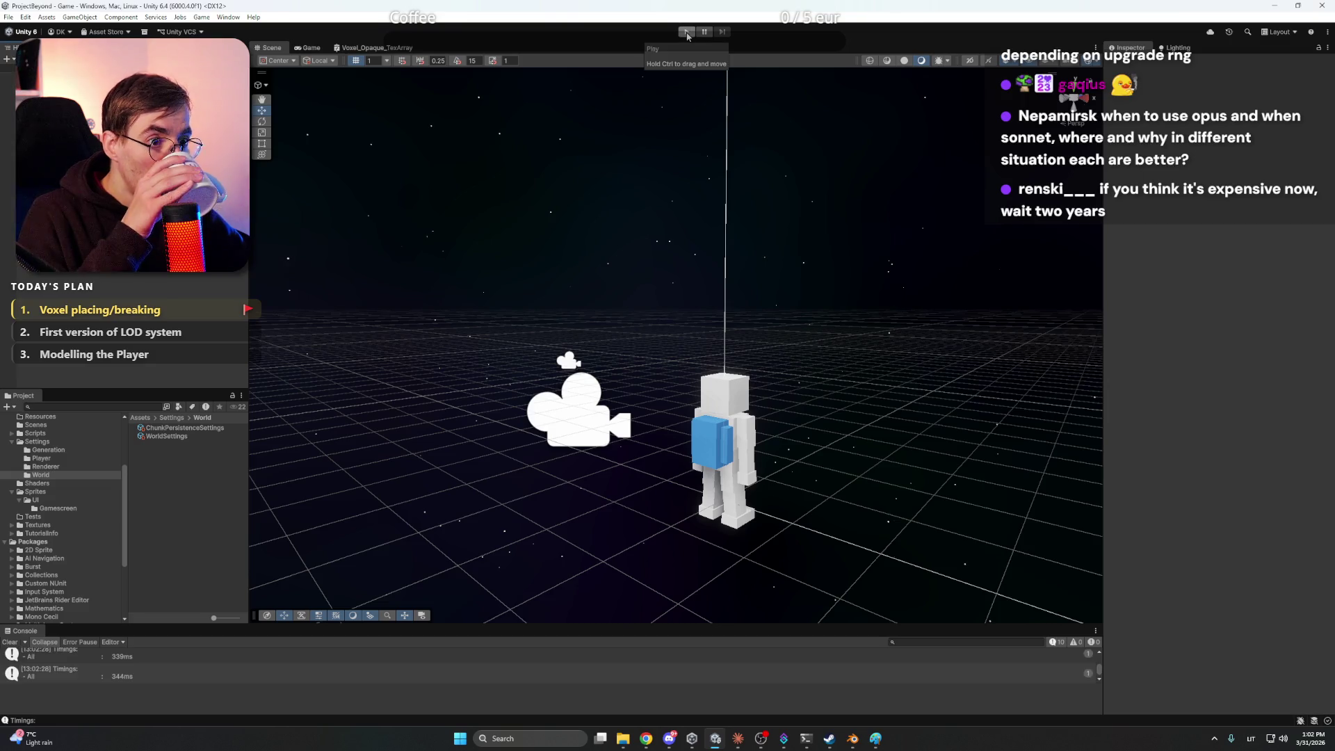
# Enter play mode to load the voxel planet with its magnetite ore patches
pyautogui.click(687, 32)
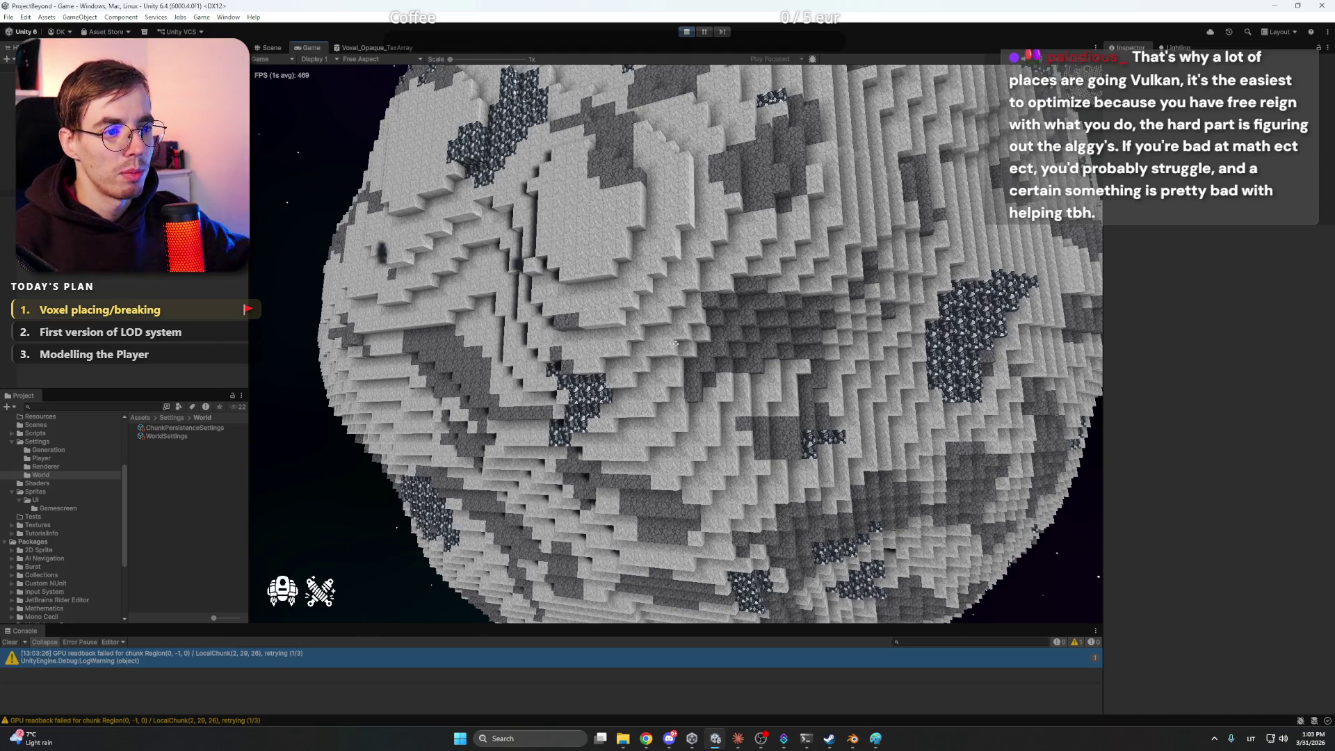
# Fly in toward the voxel planet, strafing and backing off to view its surface
pyautogui.press('w')
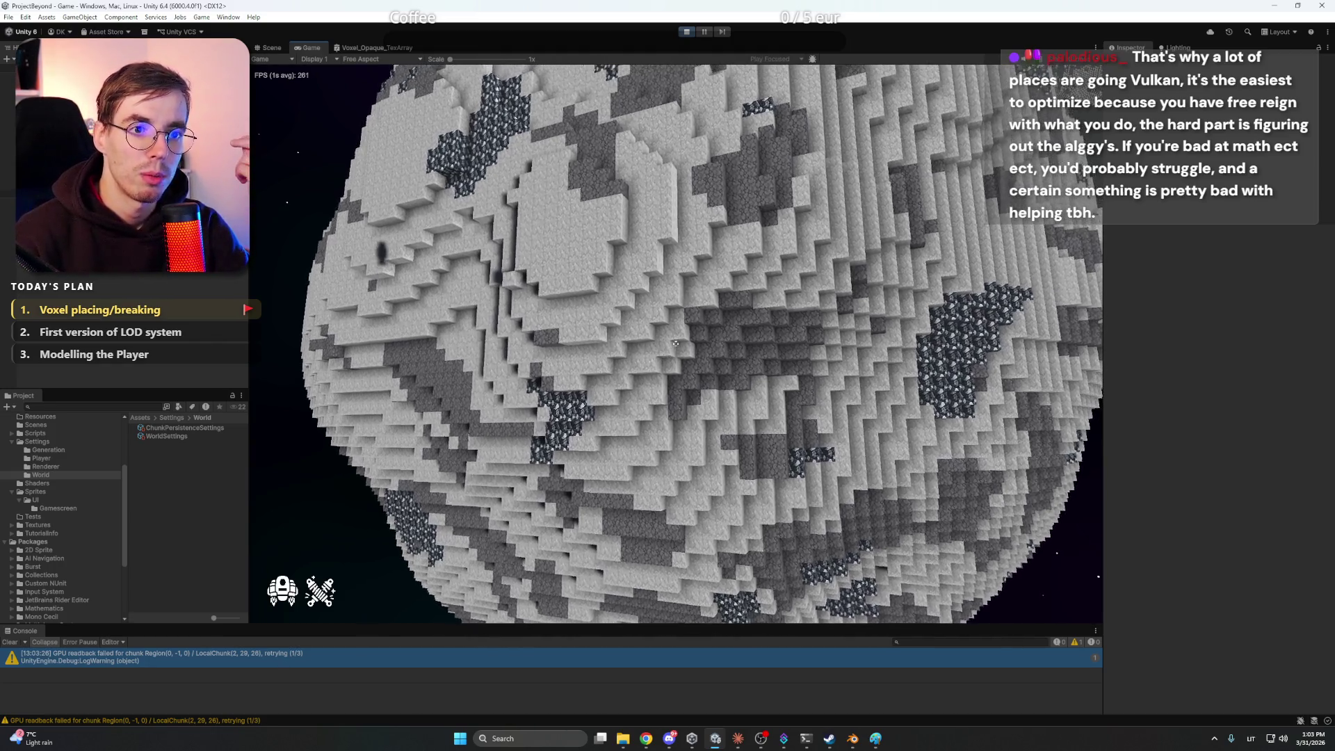
pyautogui.press('w')
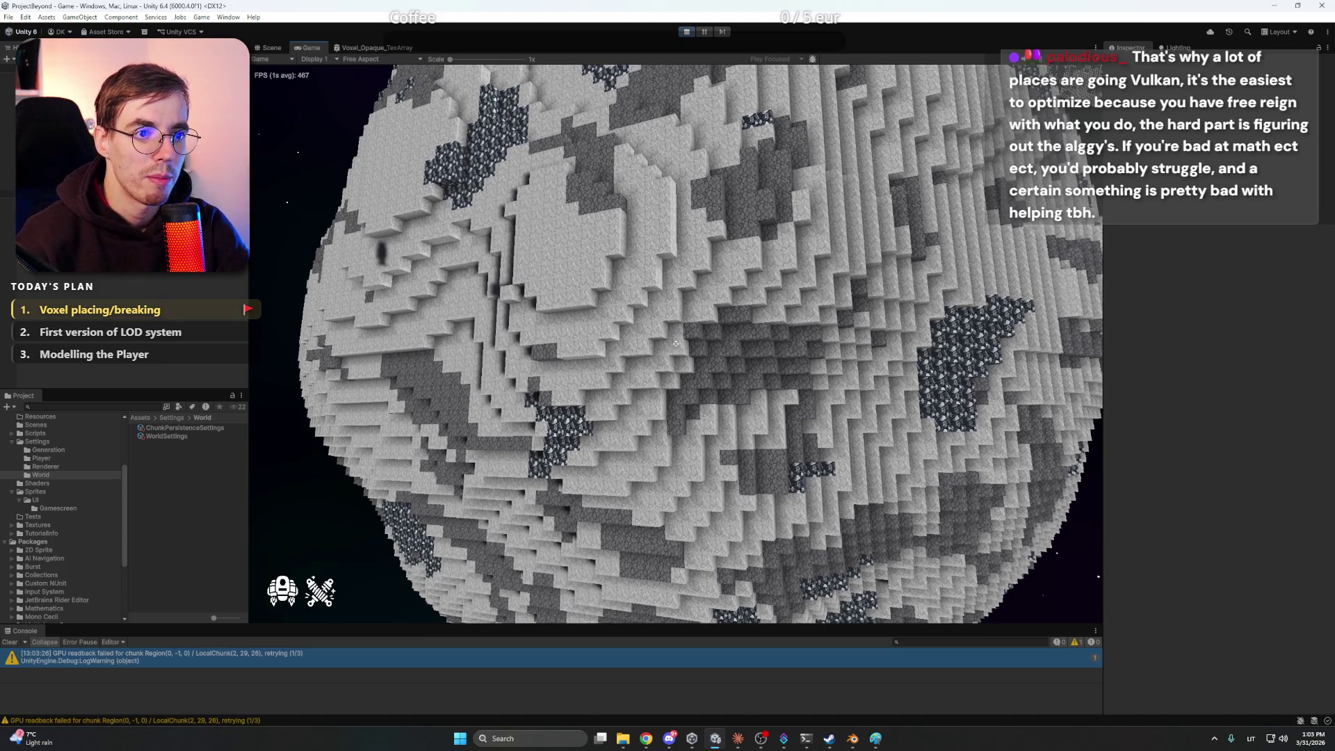
pyautogui.press('w')
pyautogui.press('a')
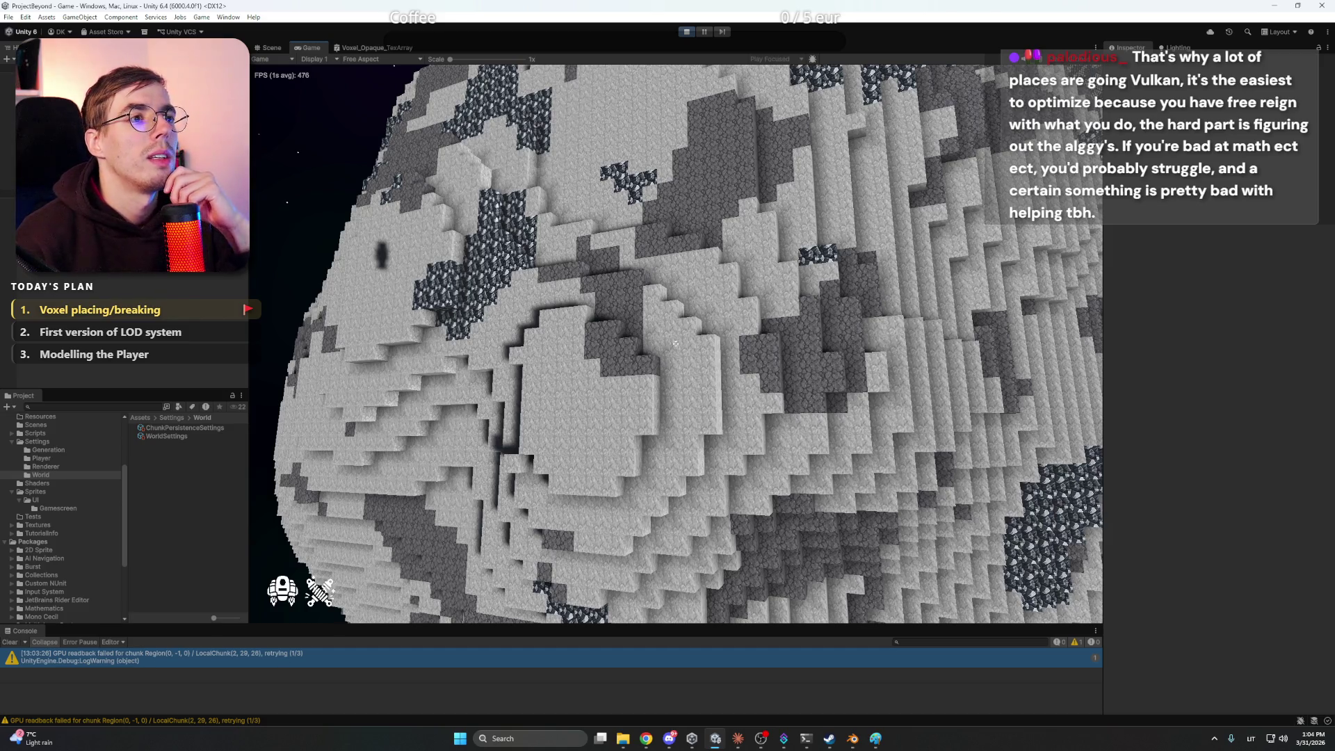
pyautogui.press('w')
pyautogui.press('s')
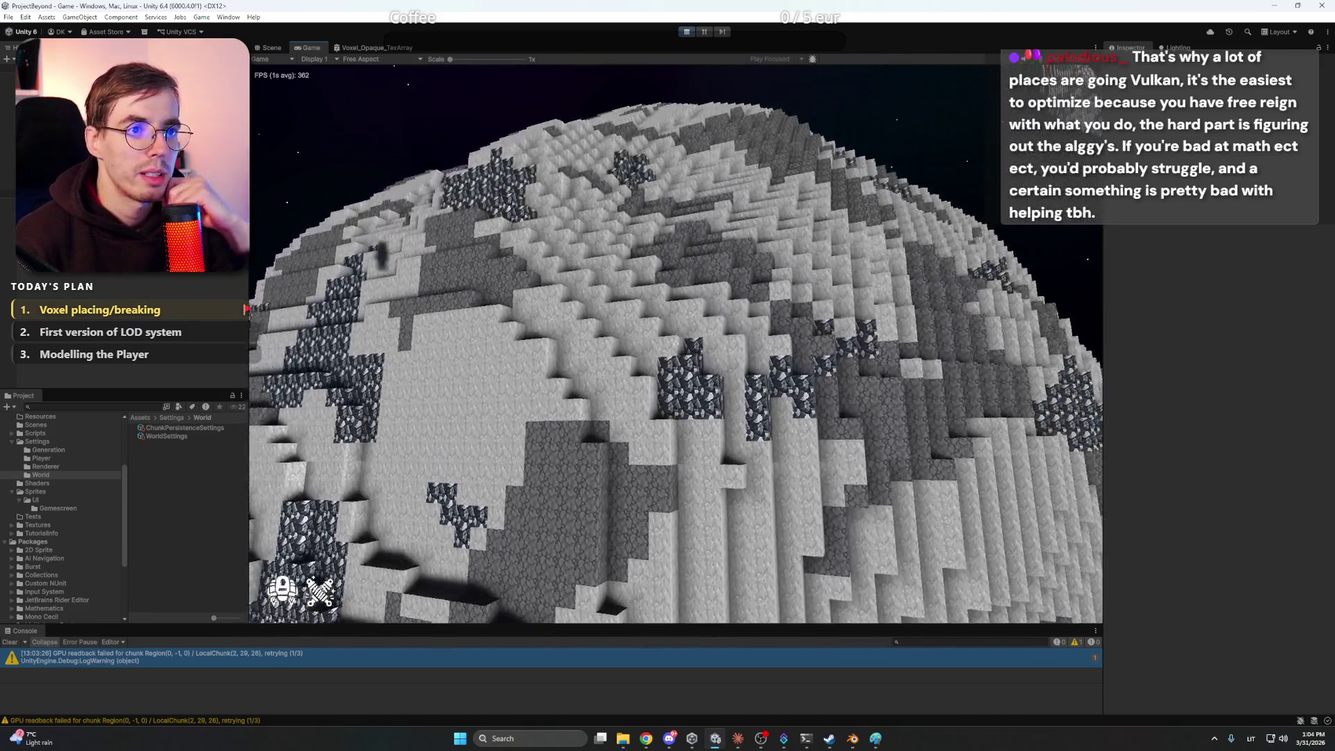
pyautogui.press('w')
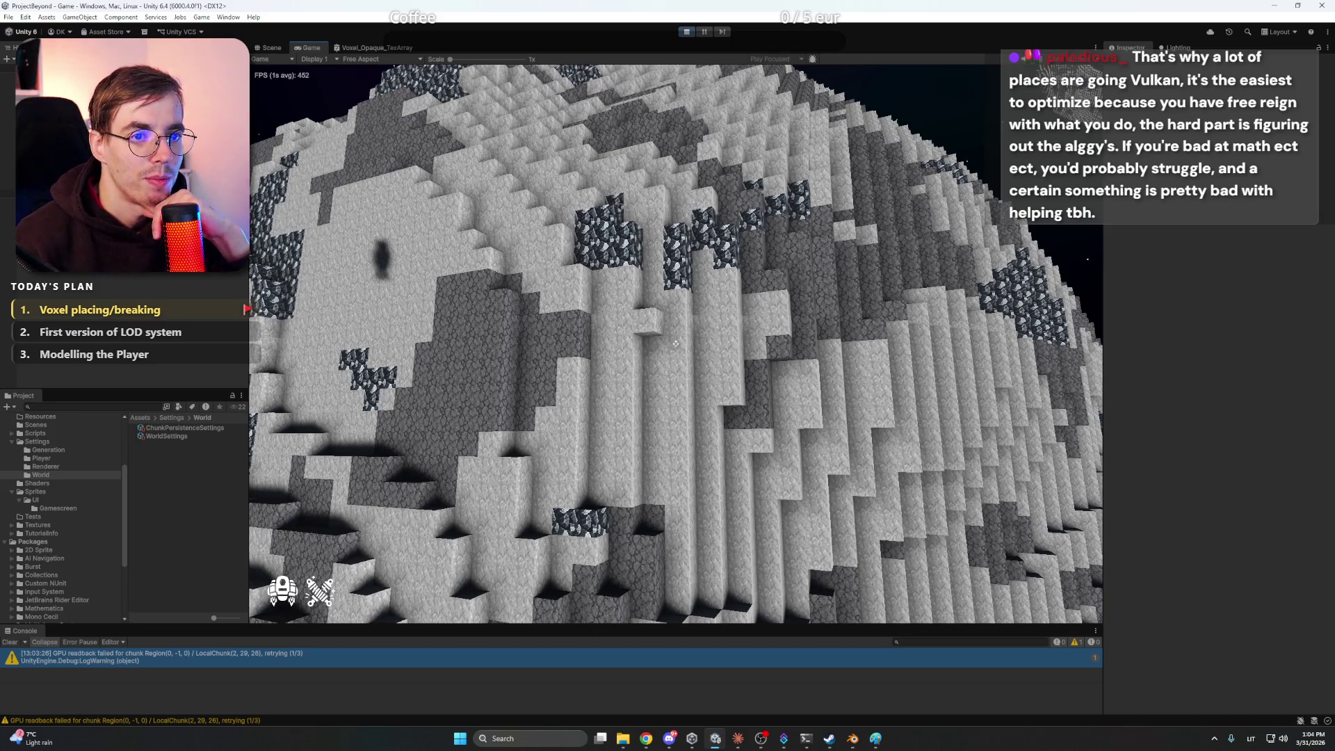
# Sweep across to the planet's edge and move in close to check the terrain and ore
pyautogui.press('d')
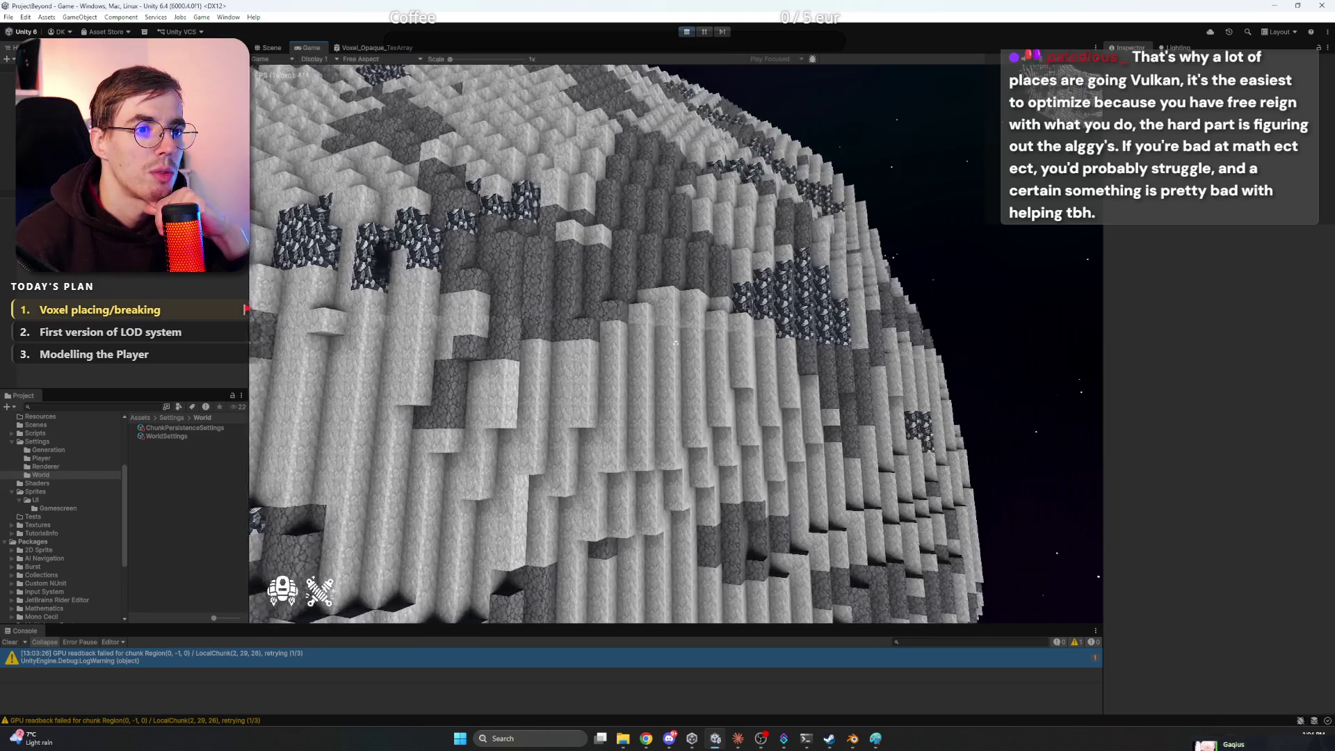
pyautogui.press('d')
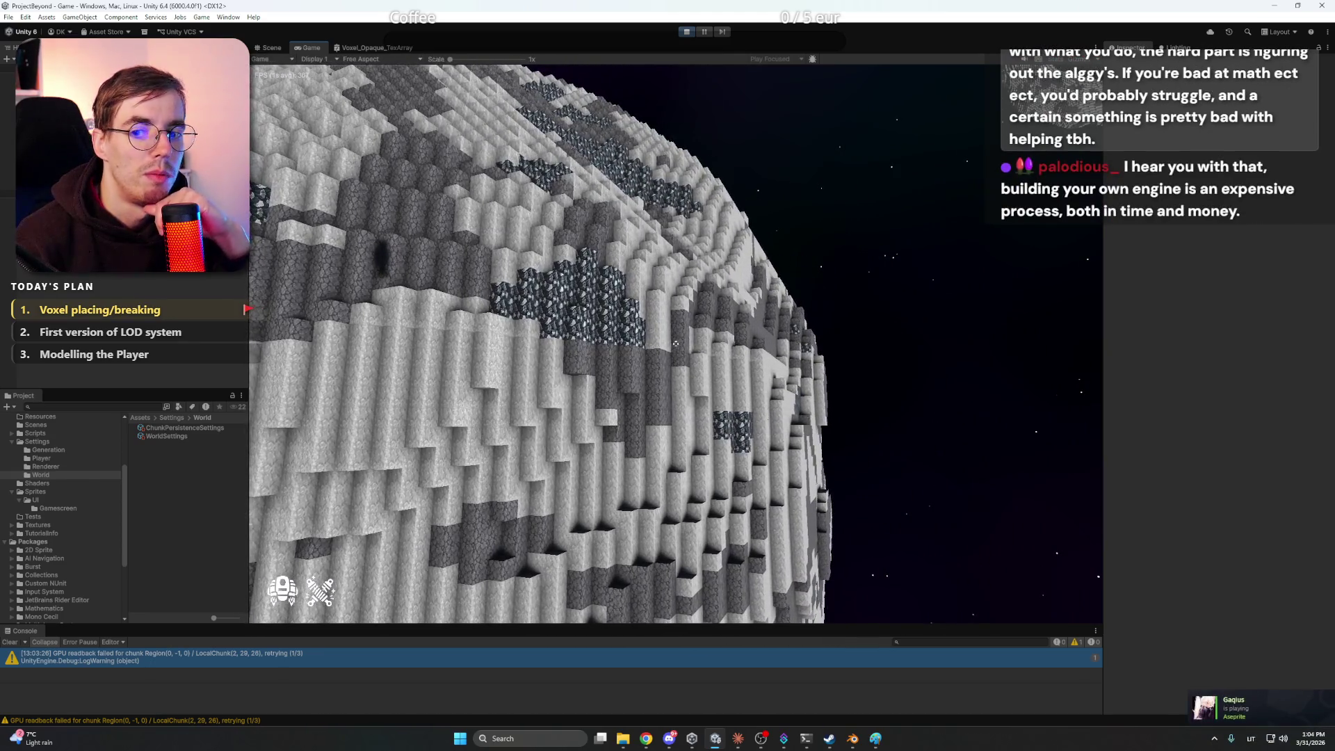
pyautogui.press('w')
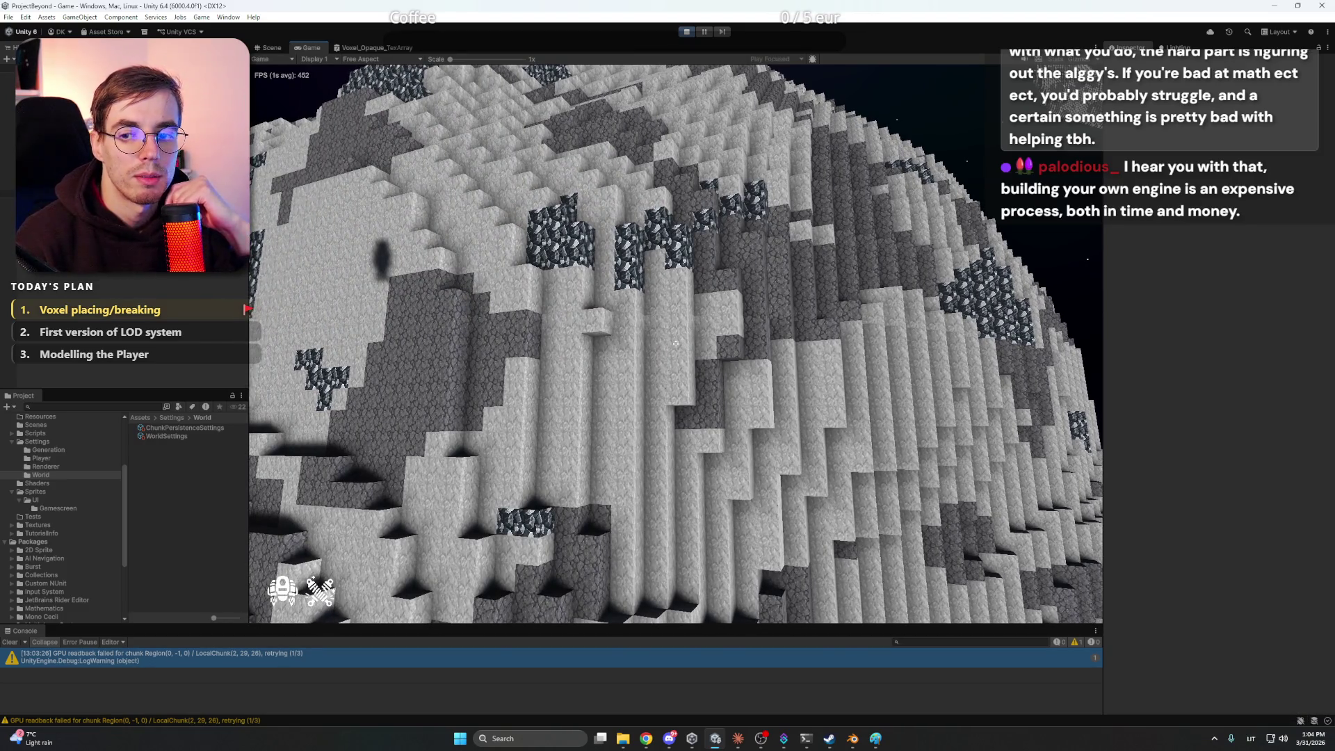
pyautogui.press('w')
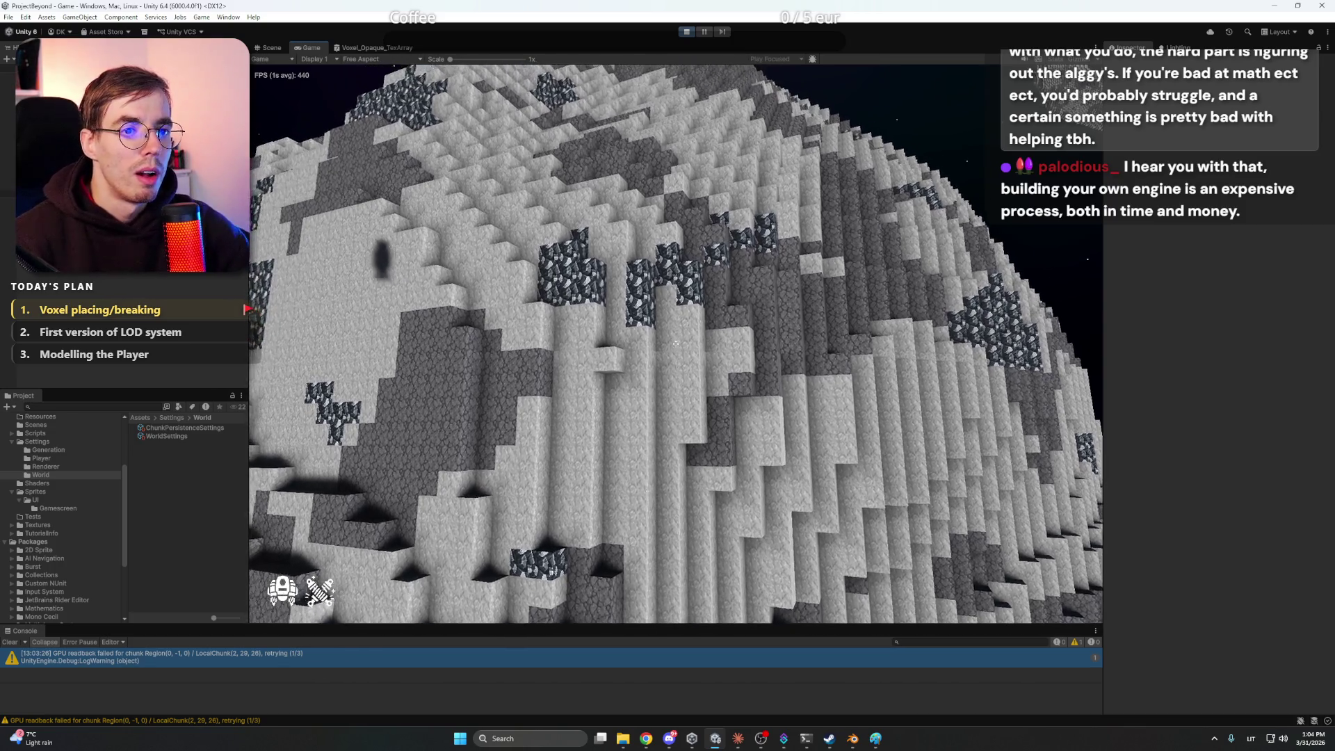
pyautogui.press('s')
pyautogui.press('d')
pyautogui.press('w')
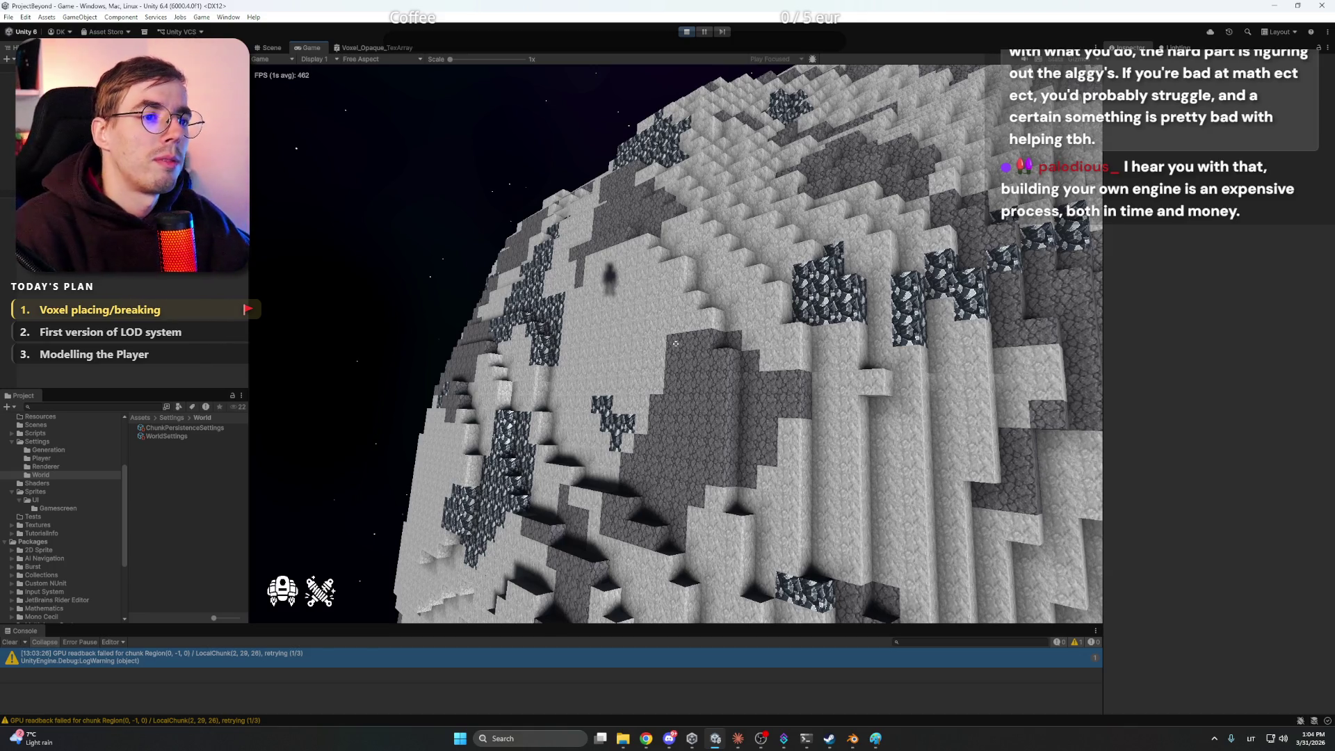
pyautogui.moveTo(675, 343)
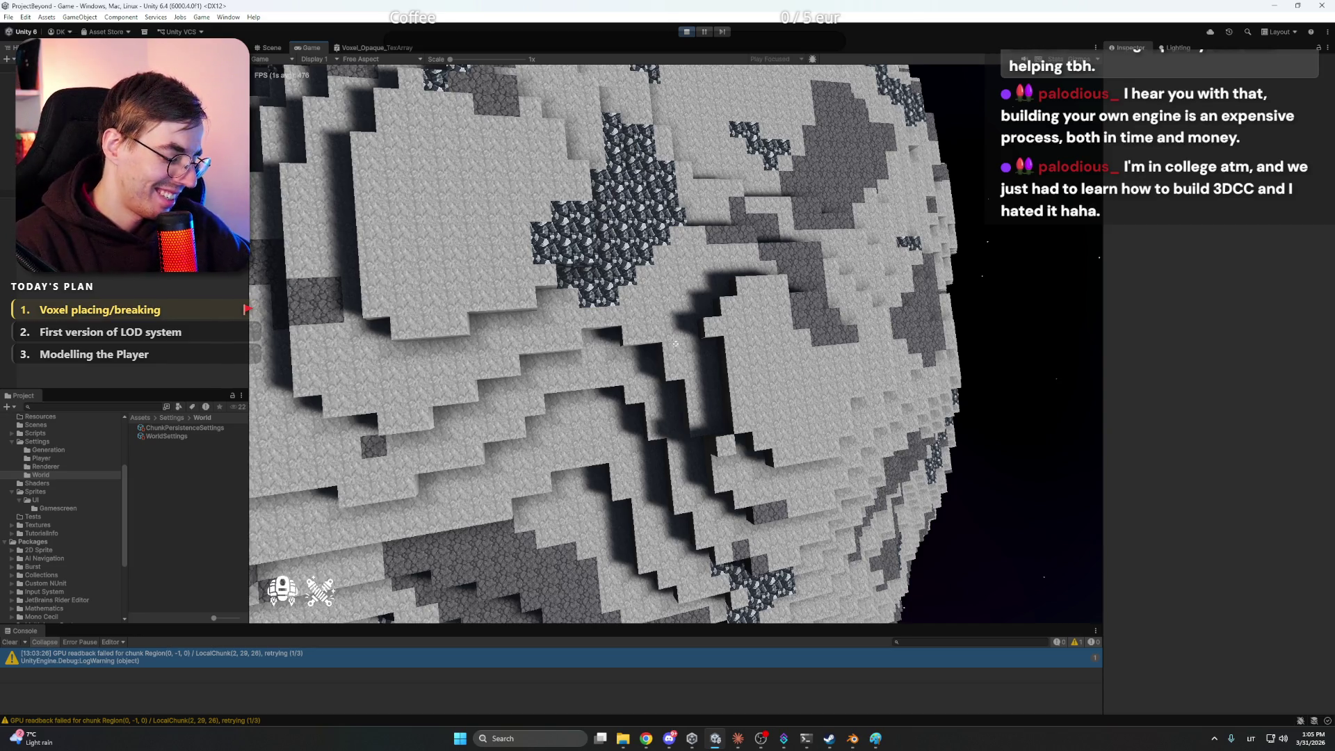
# Fly along the asteroid's stone surface, then strafe off it into open space
pyautogui.press('w')
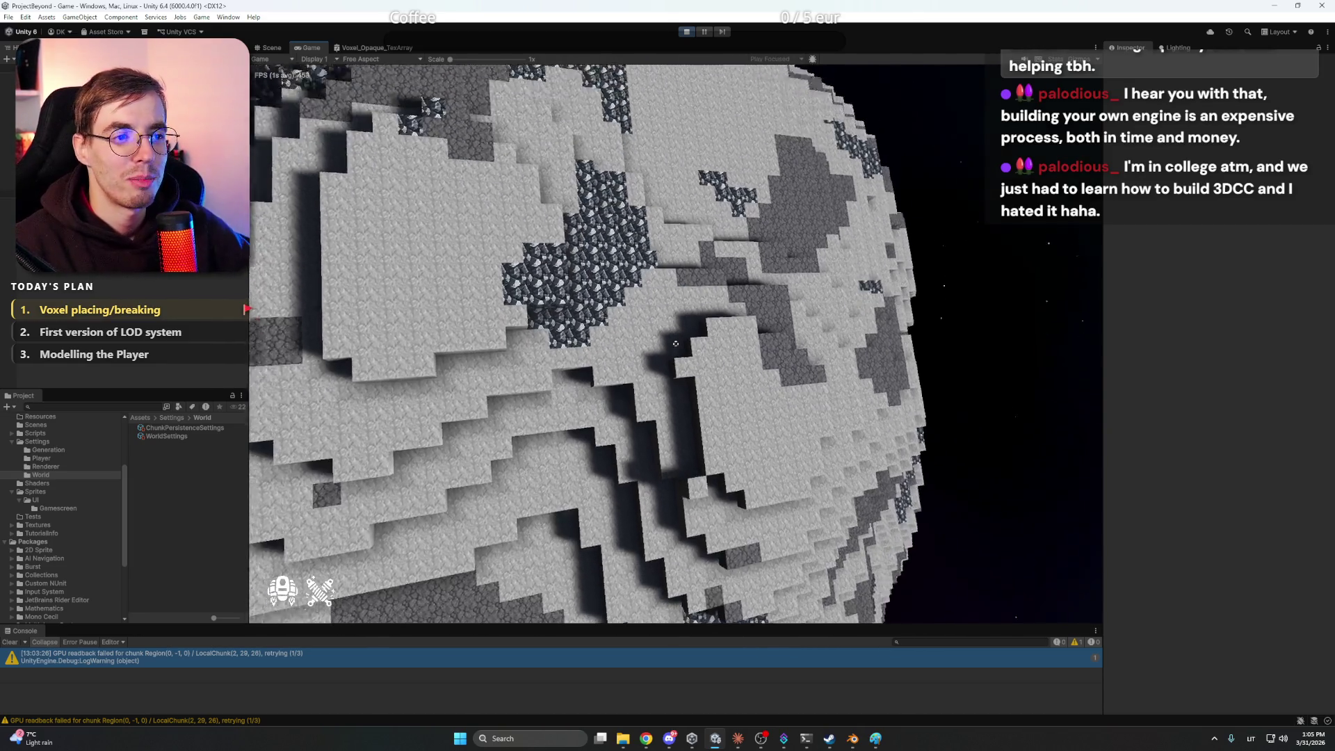
pyautogui.press('w')
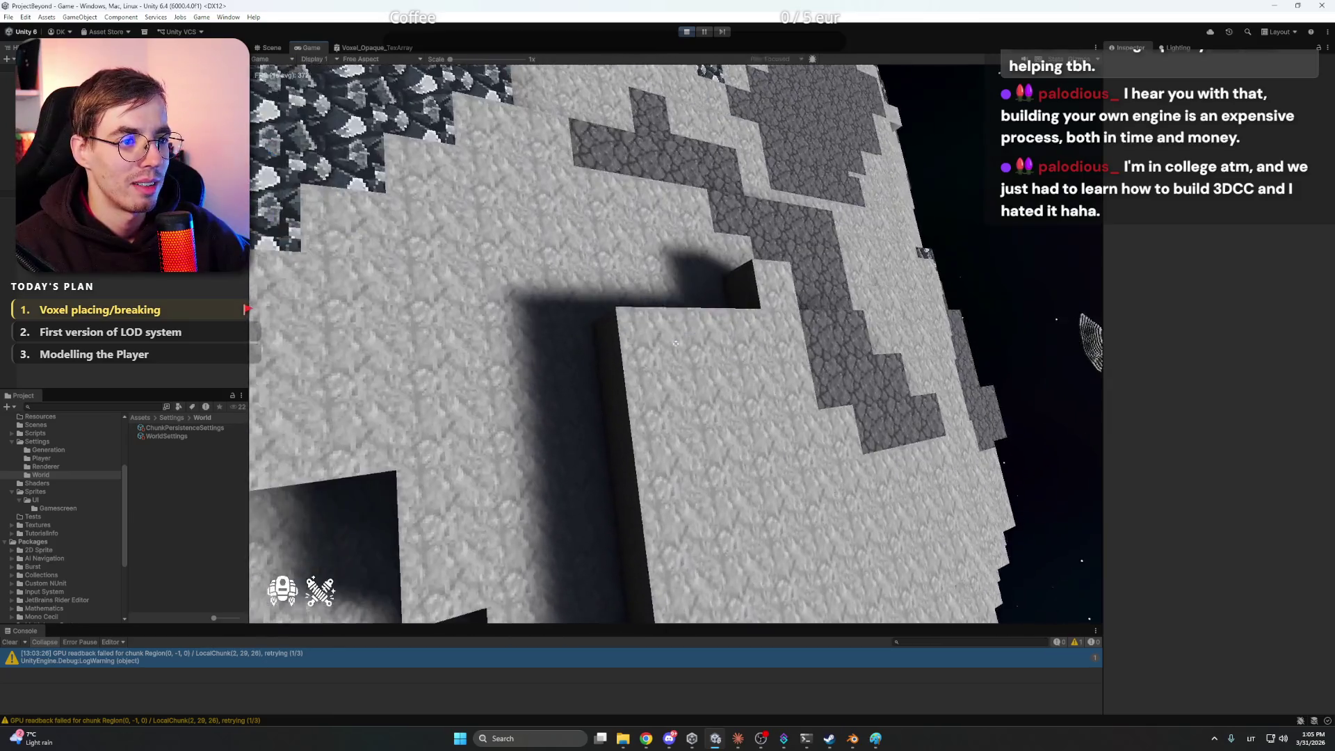
pyautogui.press('w')
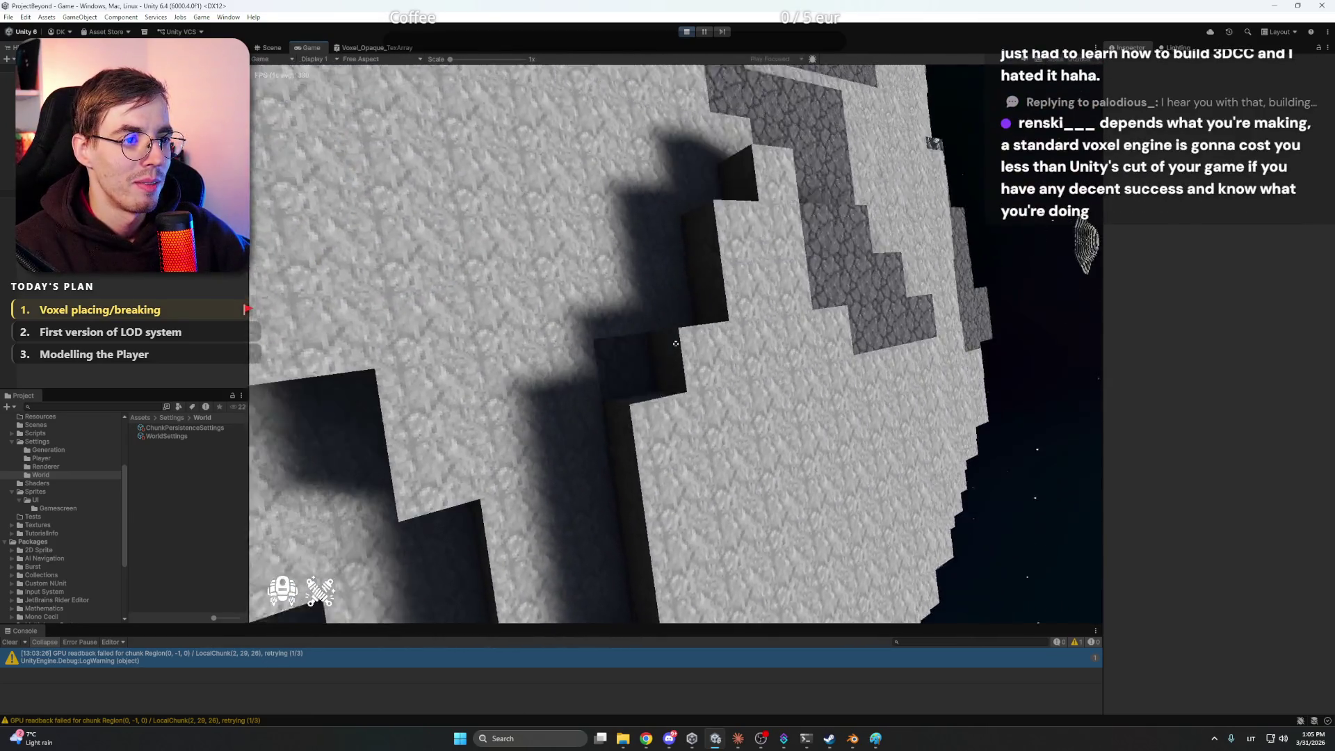
pyautogui.press('w')
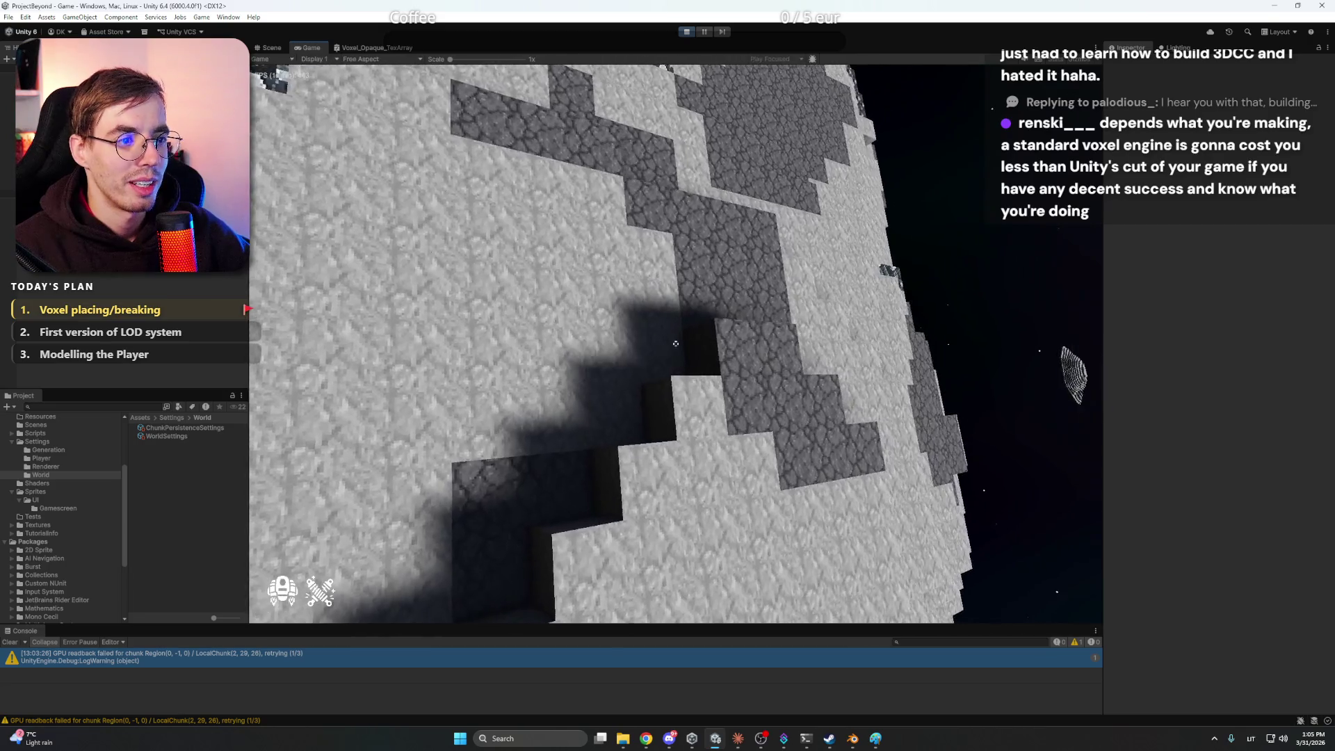
pyautogui.press('w')
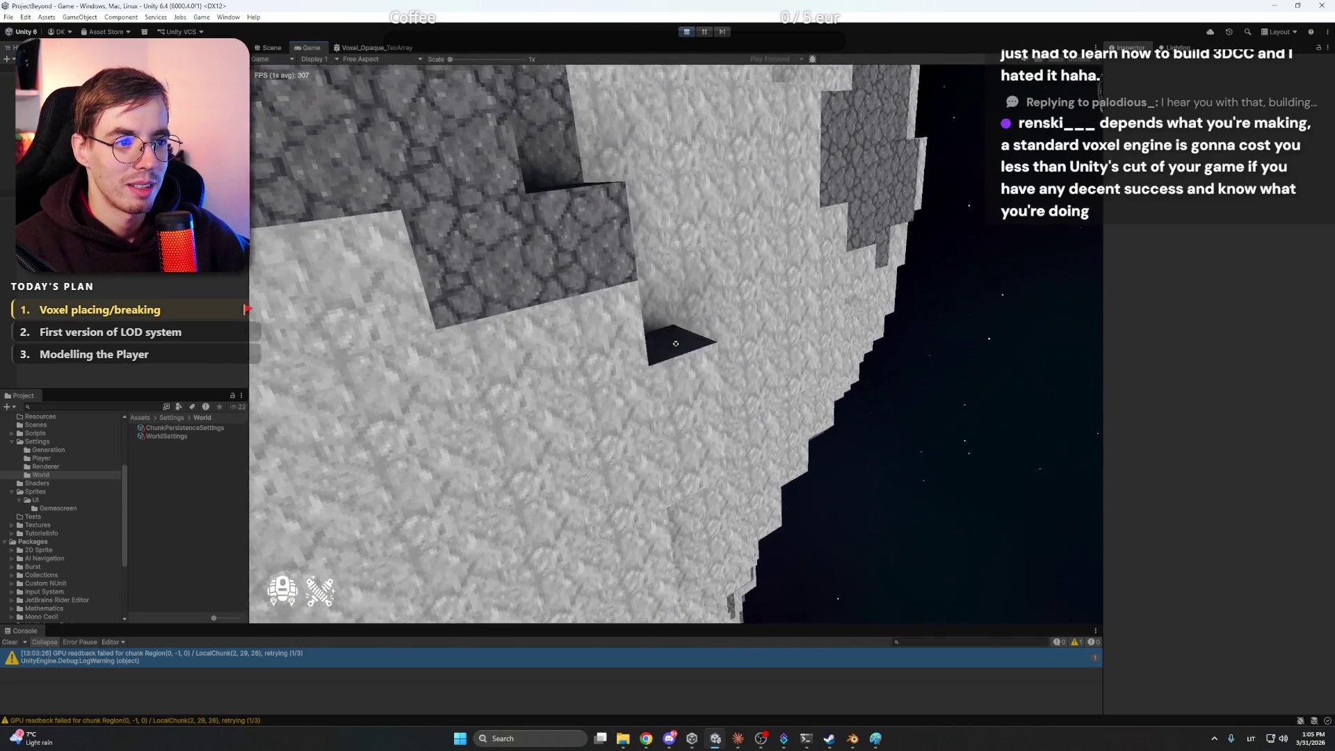
pyautogui.press('a')
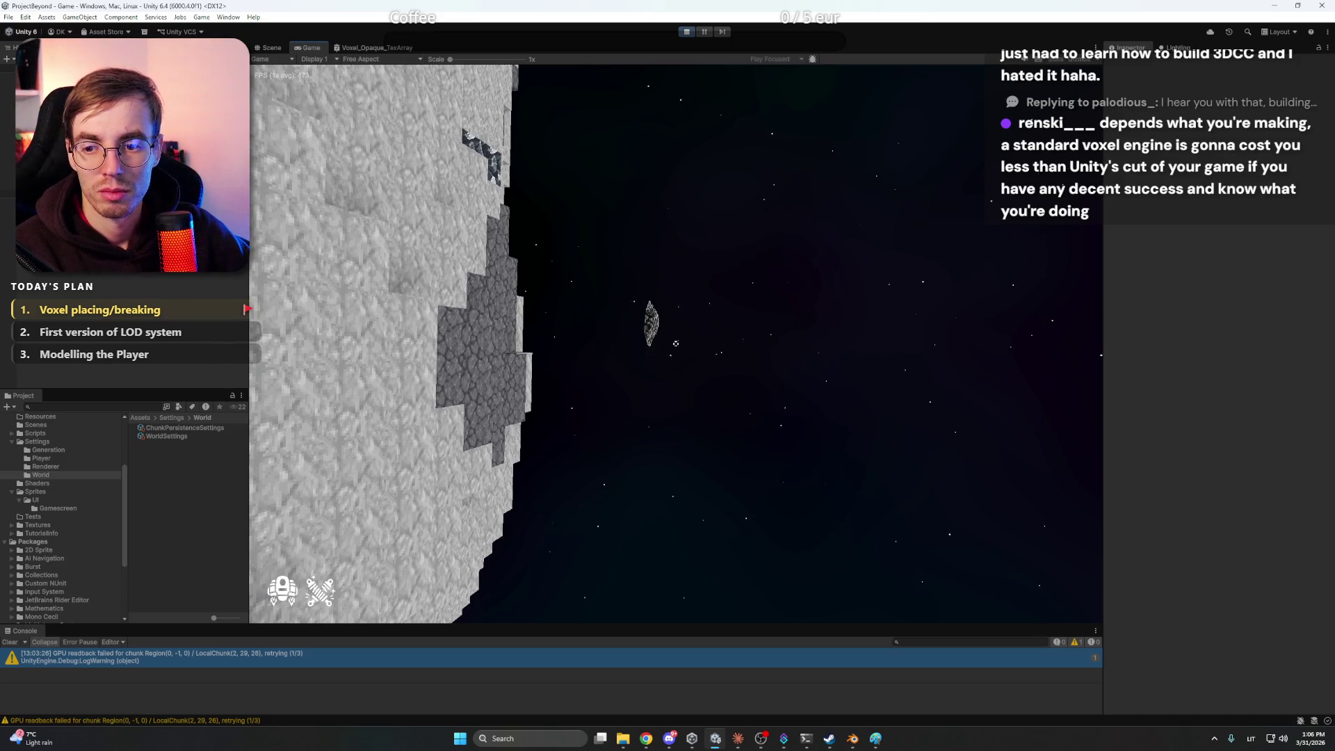
pyautogui.press('d')
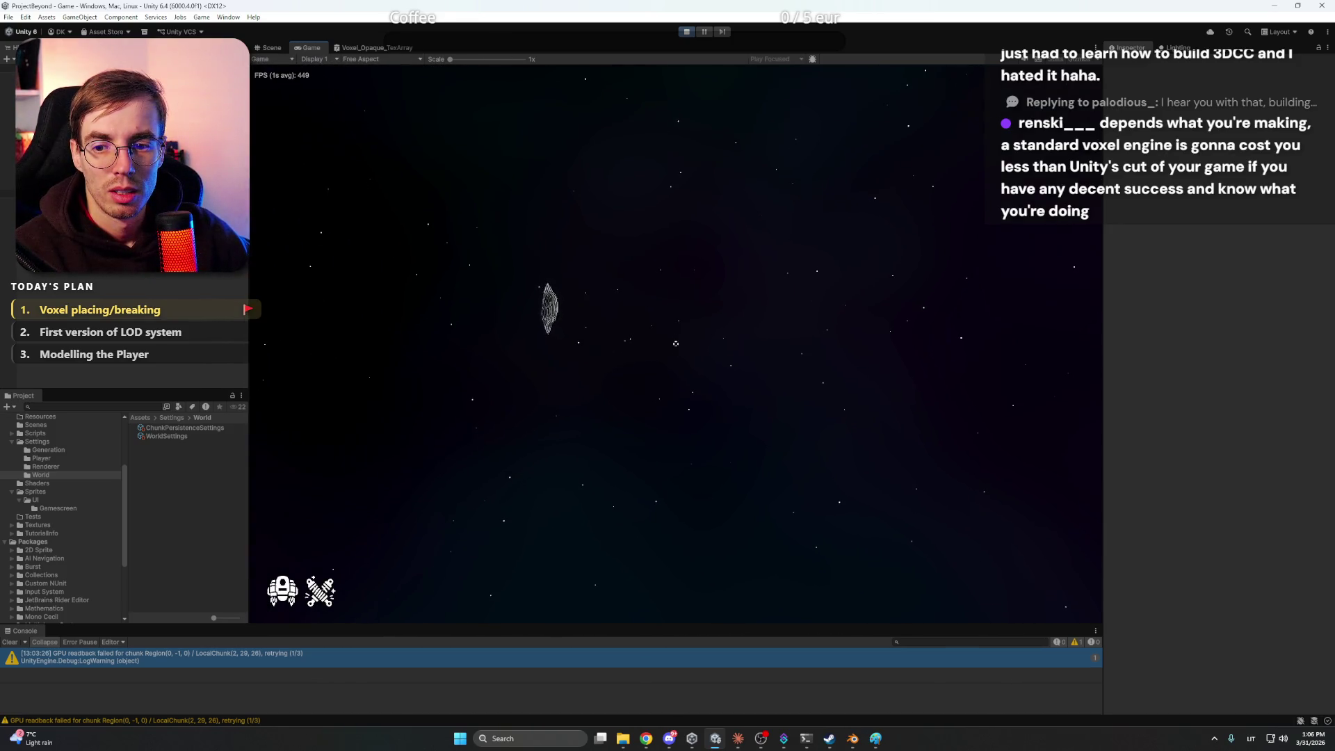
# Switch to tool 1 and fly to the distant voxel disc, circling it near the moon
pyautogui.moveTo(676, 343)
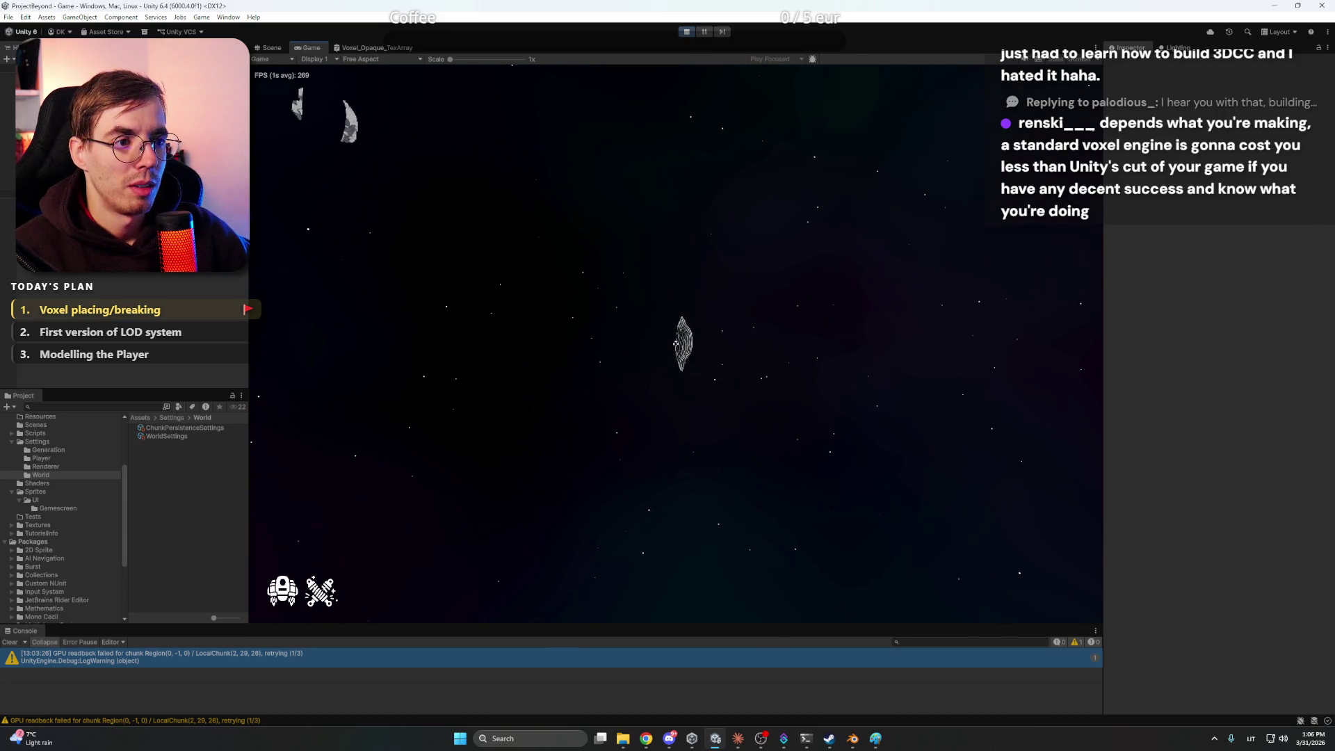
pyautogui.press('1')
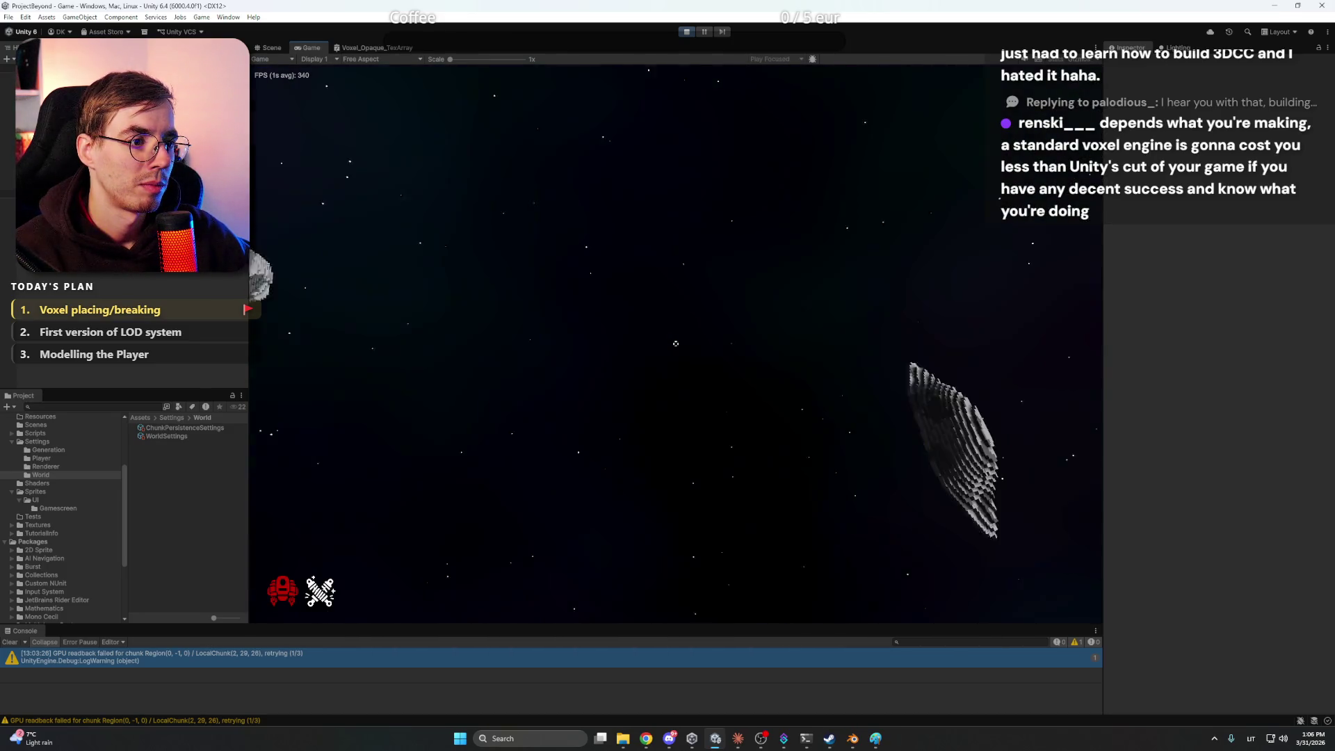
pyautogui.press('w')
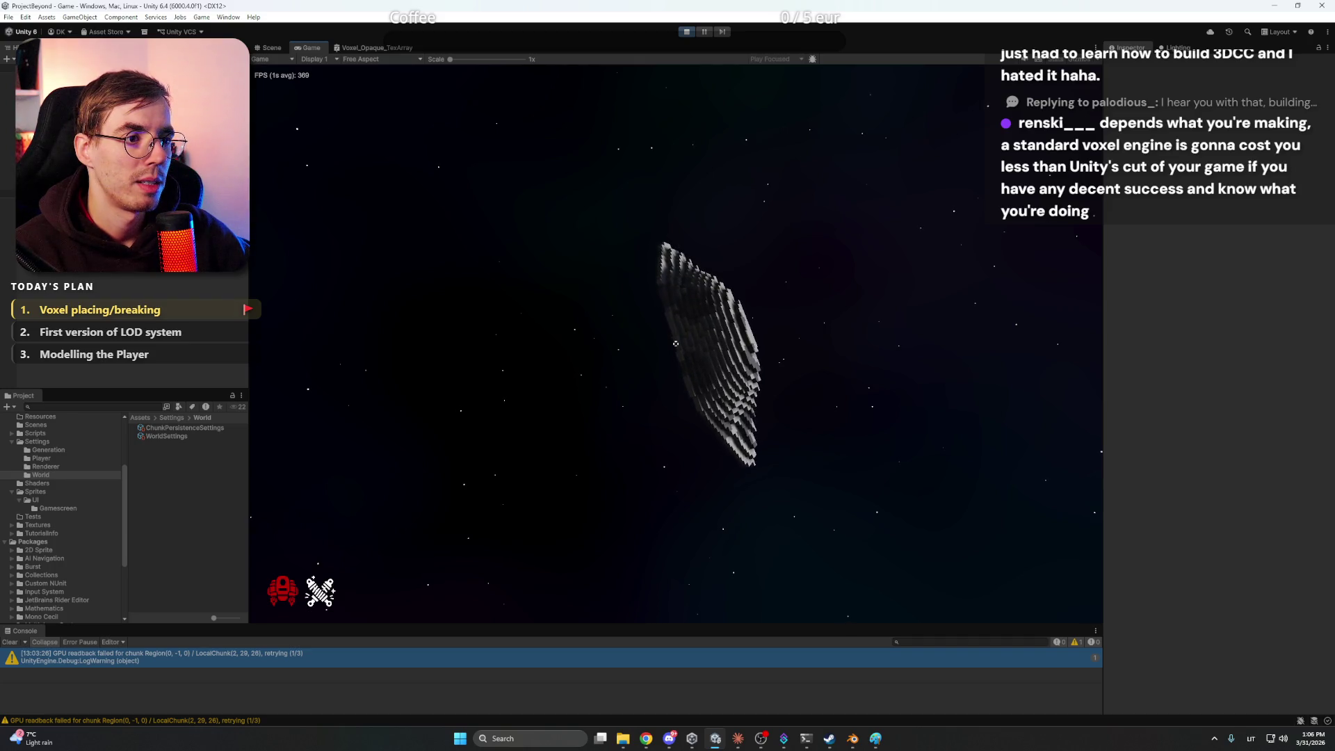
pyautogui.press('w')
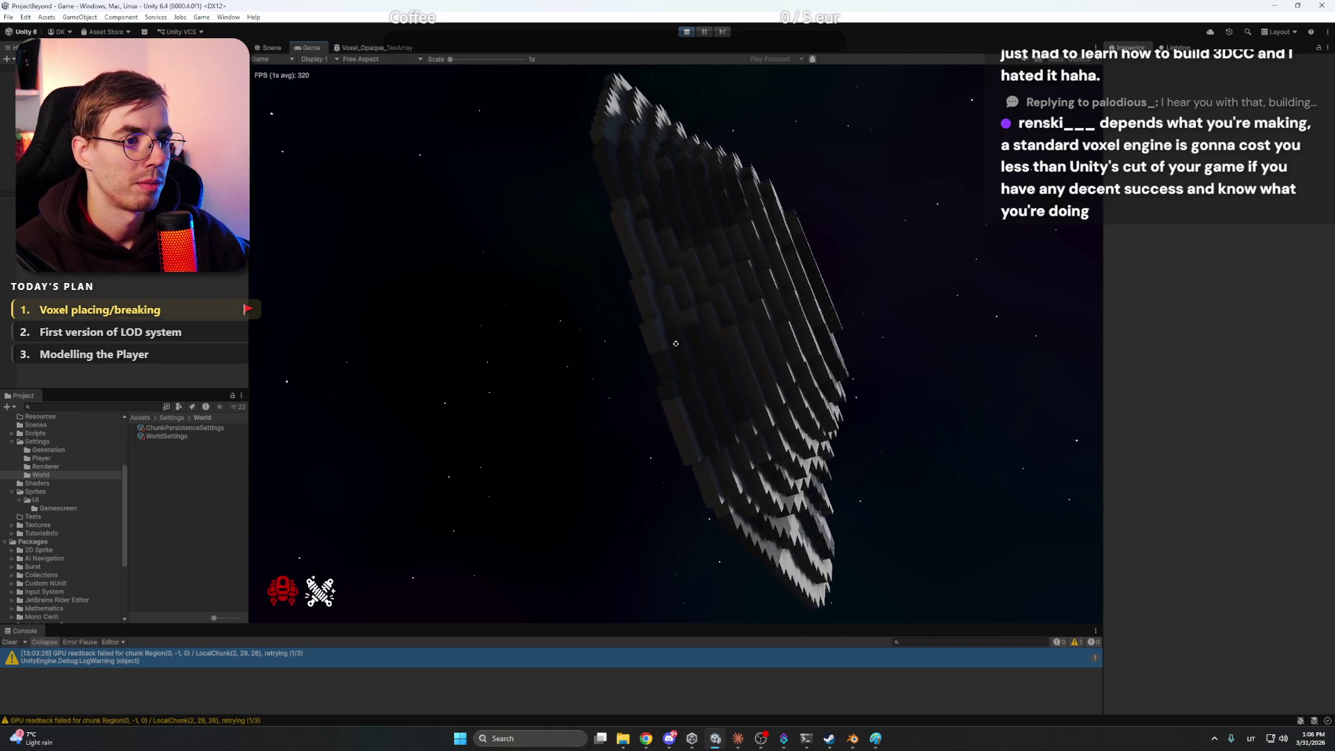
pyautogui.press('s')
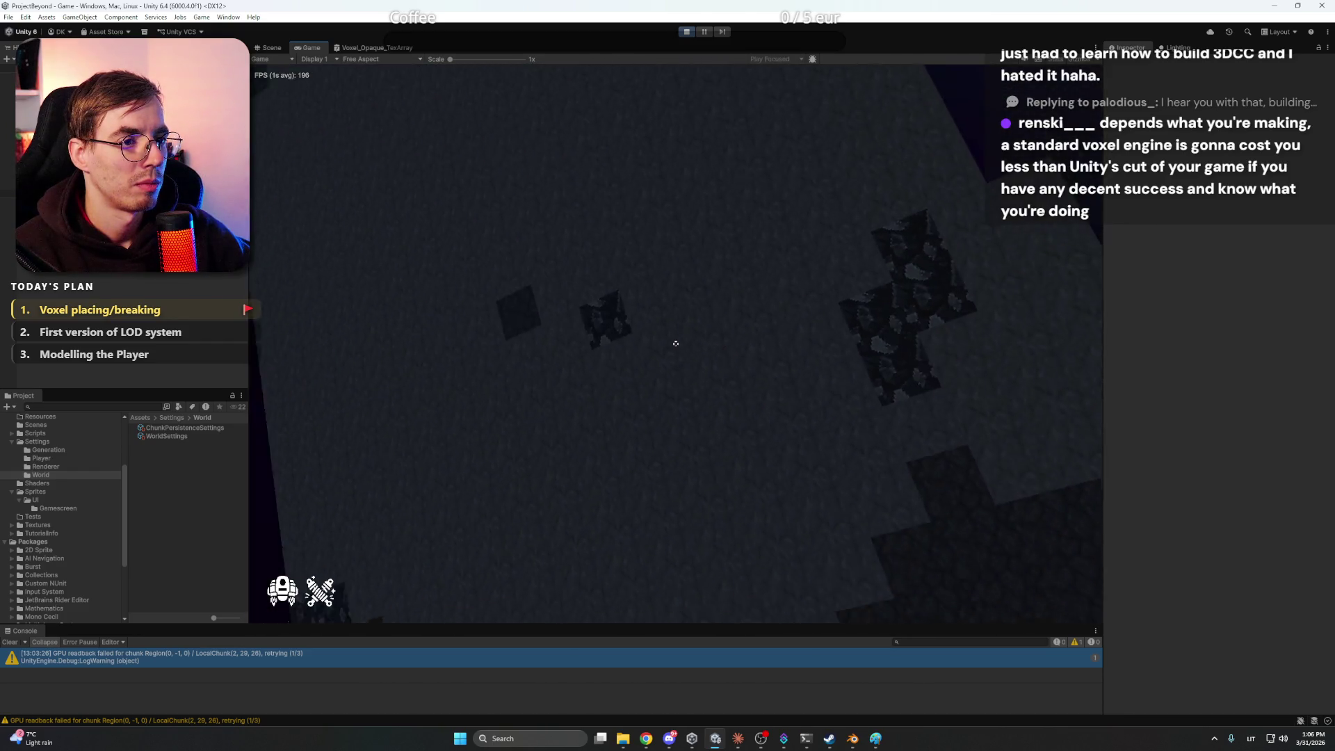
pyautogui.press('a')
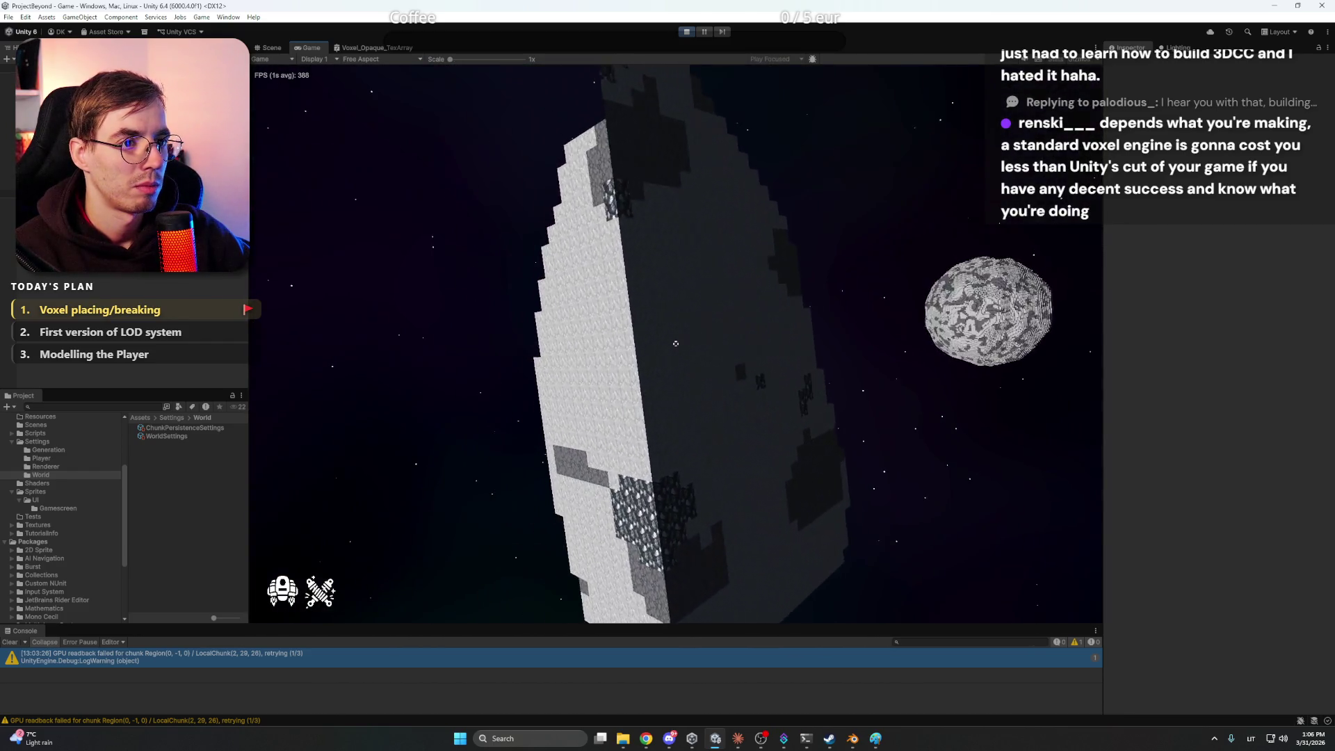
pyautogui.press('e')
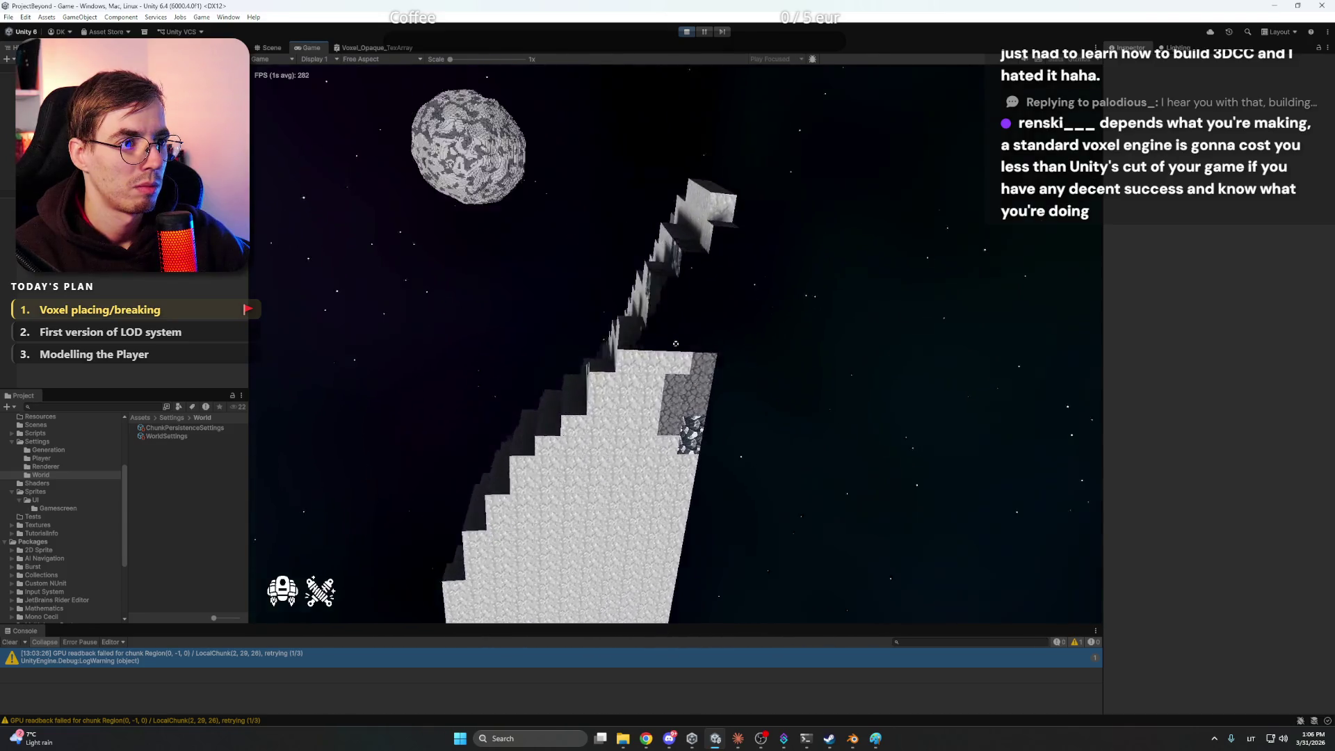
pyautogui.press('q')
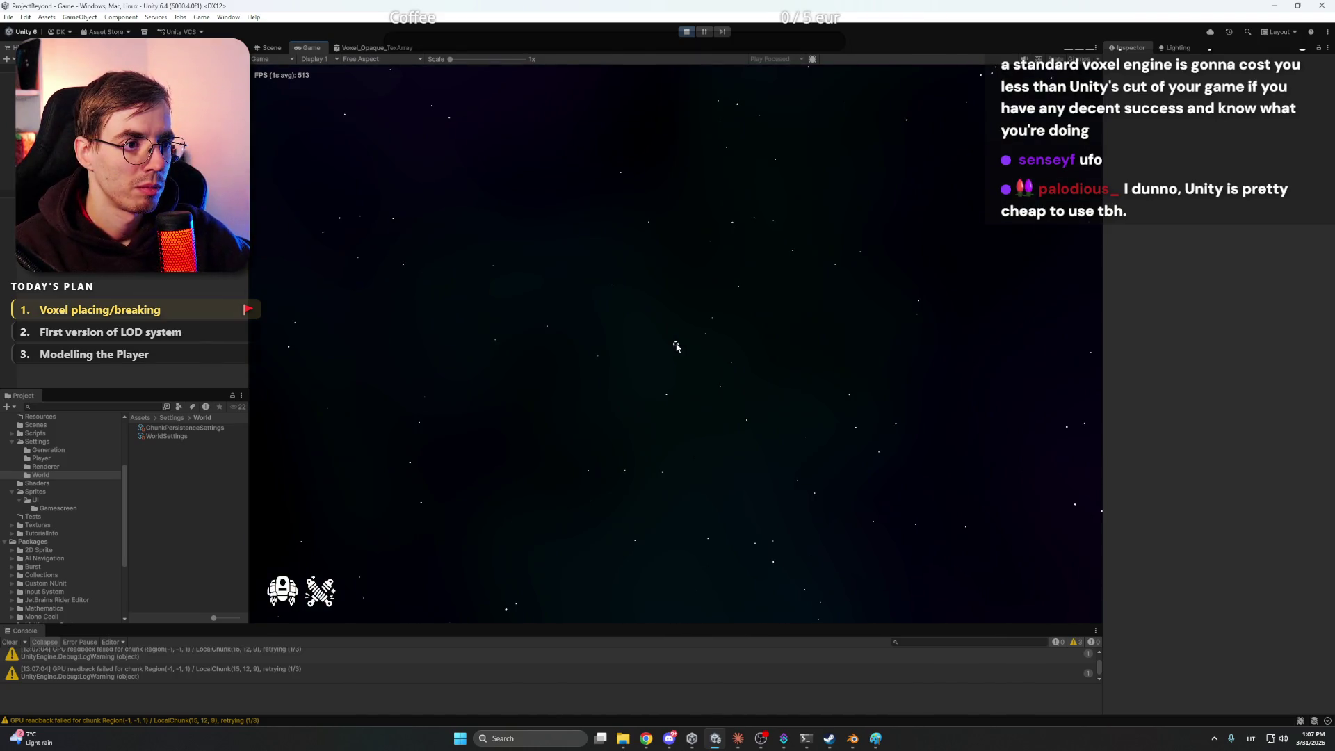
# Stop play mode once no new asteroids load in the empty starfield
pyautogui.click(684, 32)
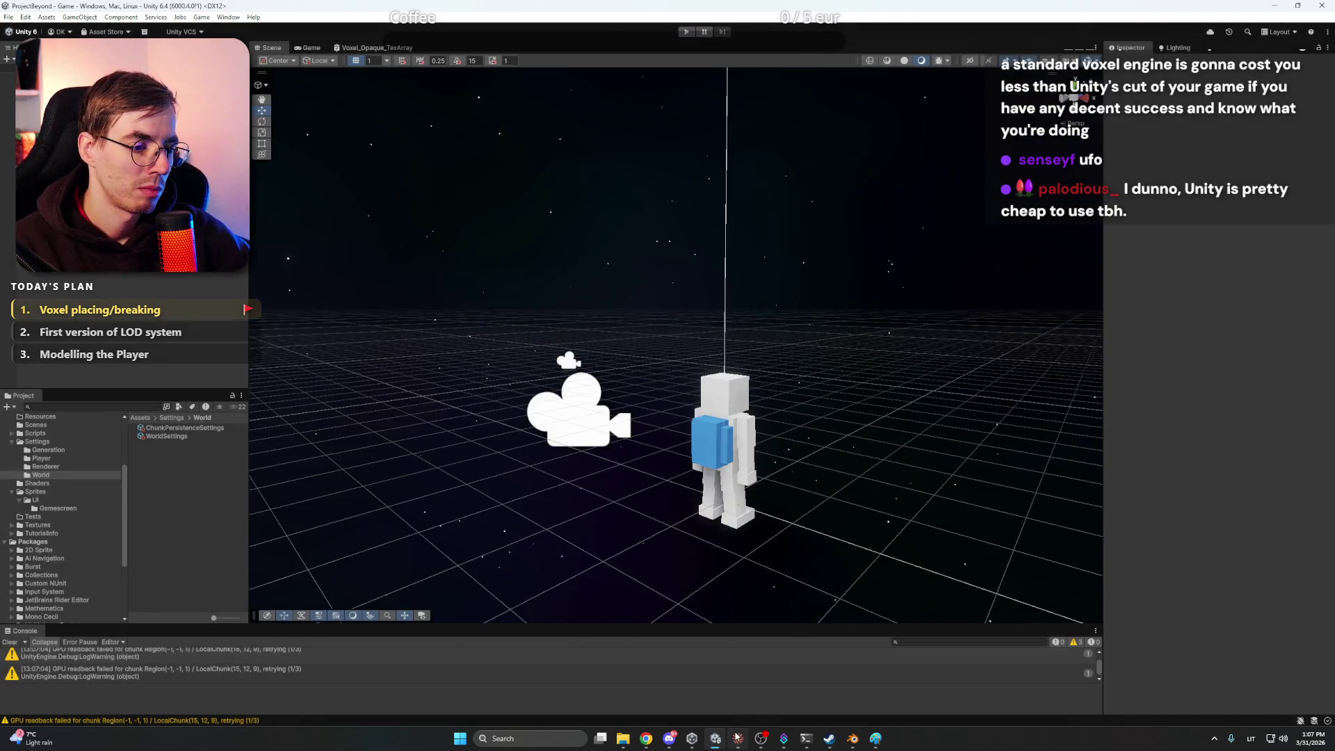
# Send Claude a bug report: nothing generates beyond the initial view, and half the asteroid chunks are empty
pyautogui.click(738, 739)
pyautogui.write('nOTHI')
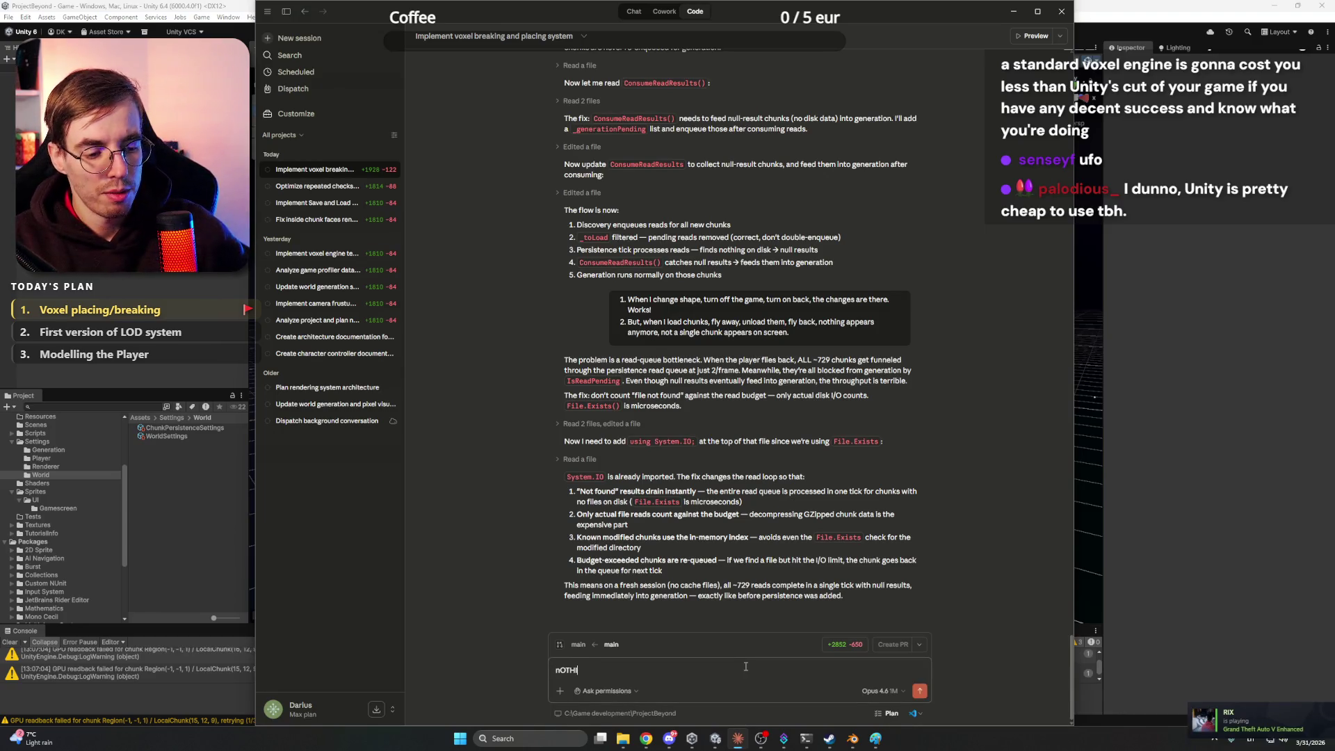
pyautogui.write('NG ONoth')
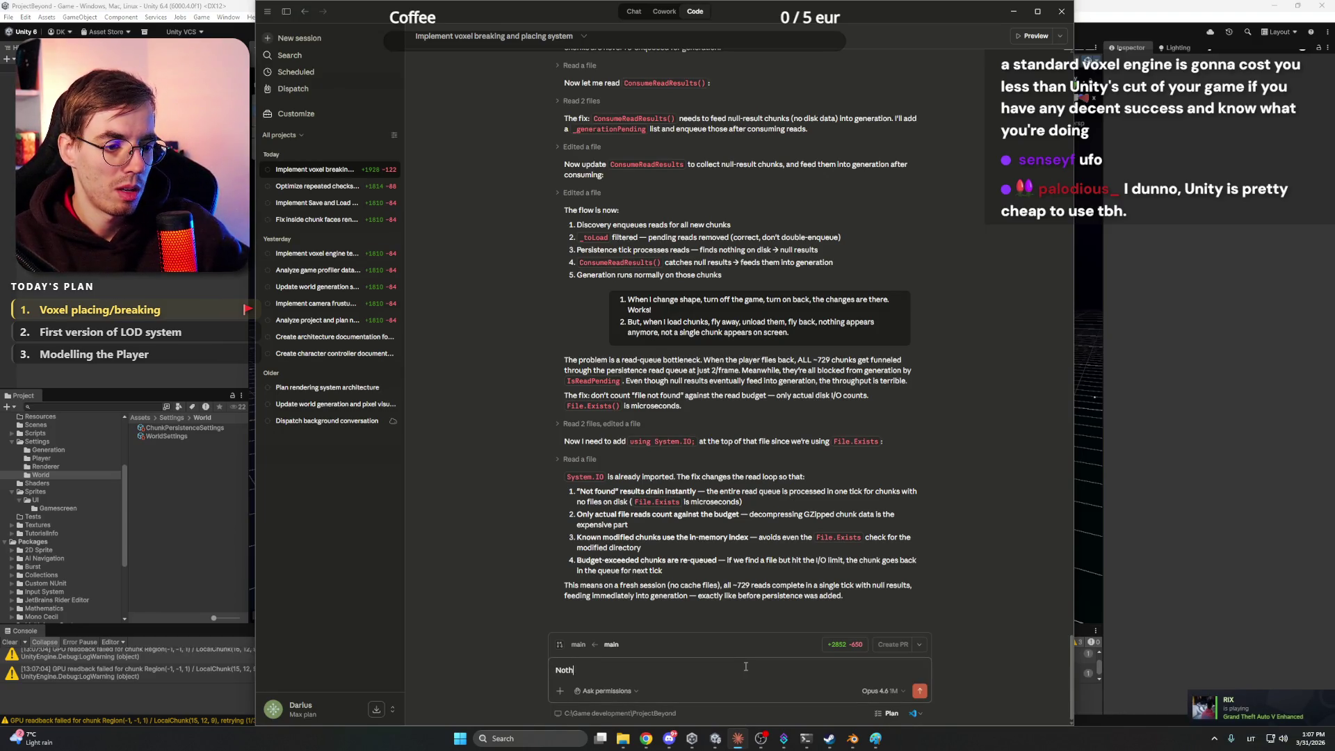
pyautogui.write(' outside ')
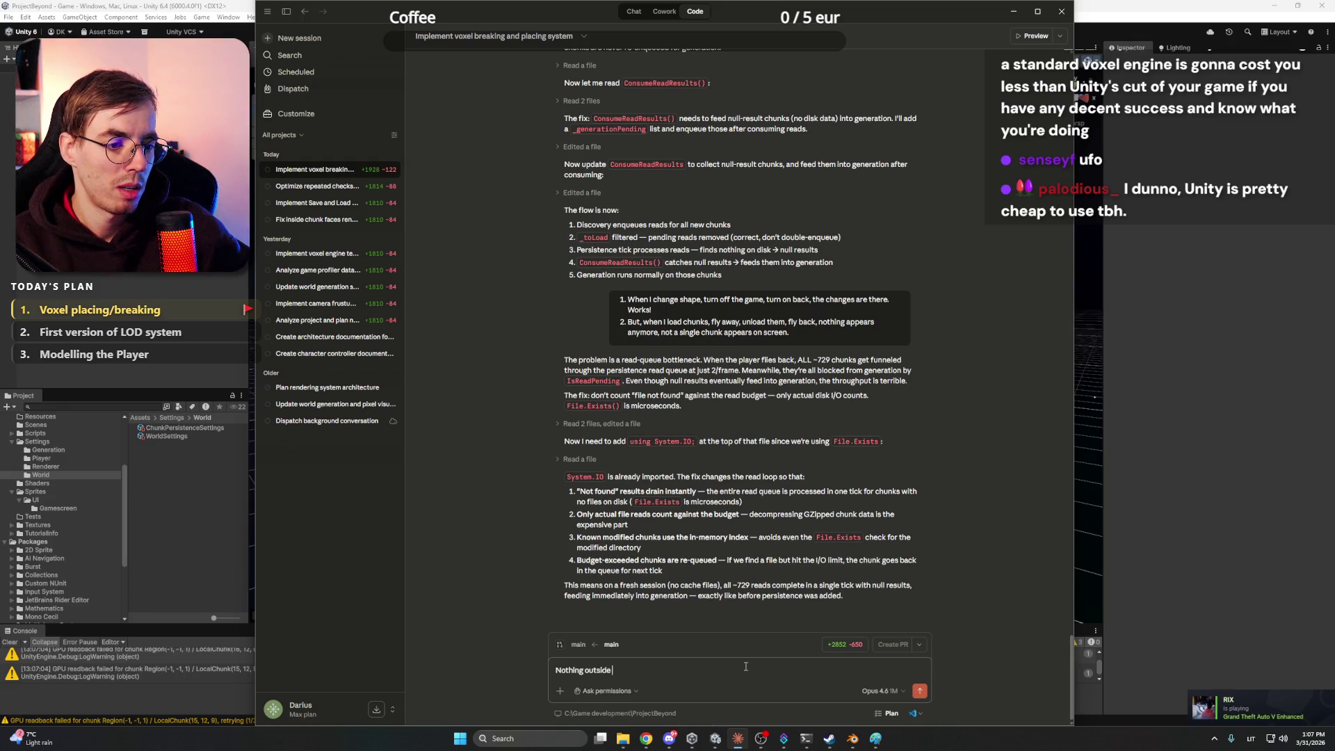
pyautogui.write('of itial')
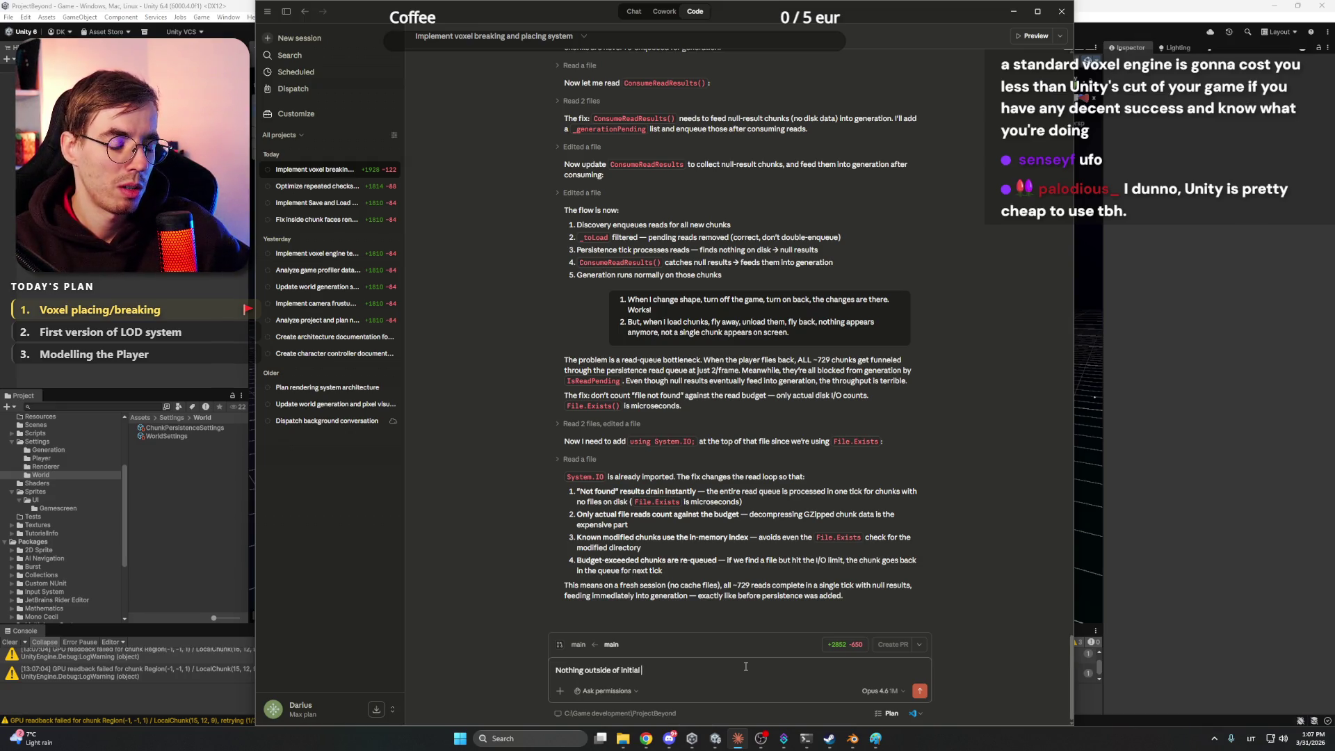
pyautogui.write('view')
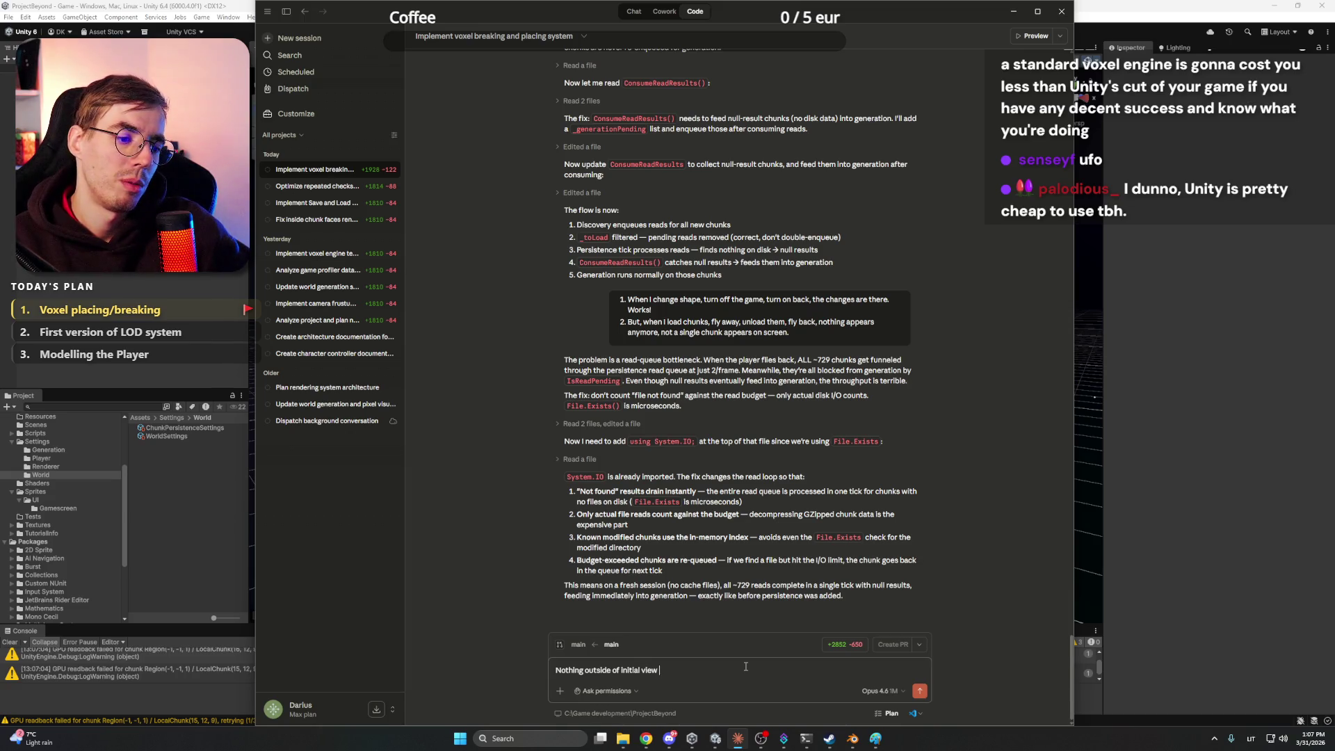
pyautogui.write(' generating. When palyer spawn')
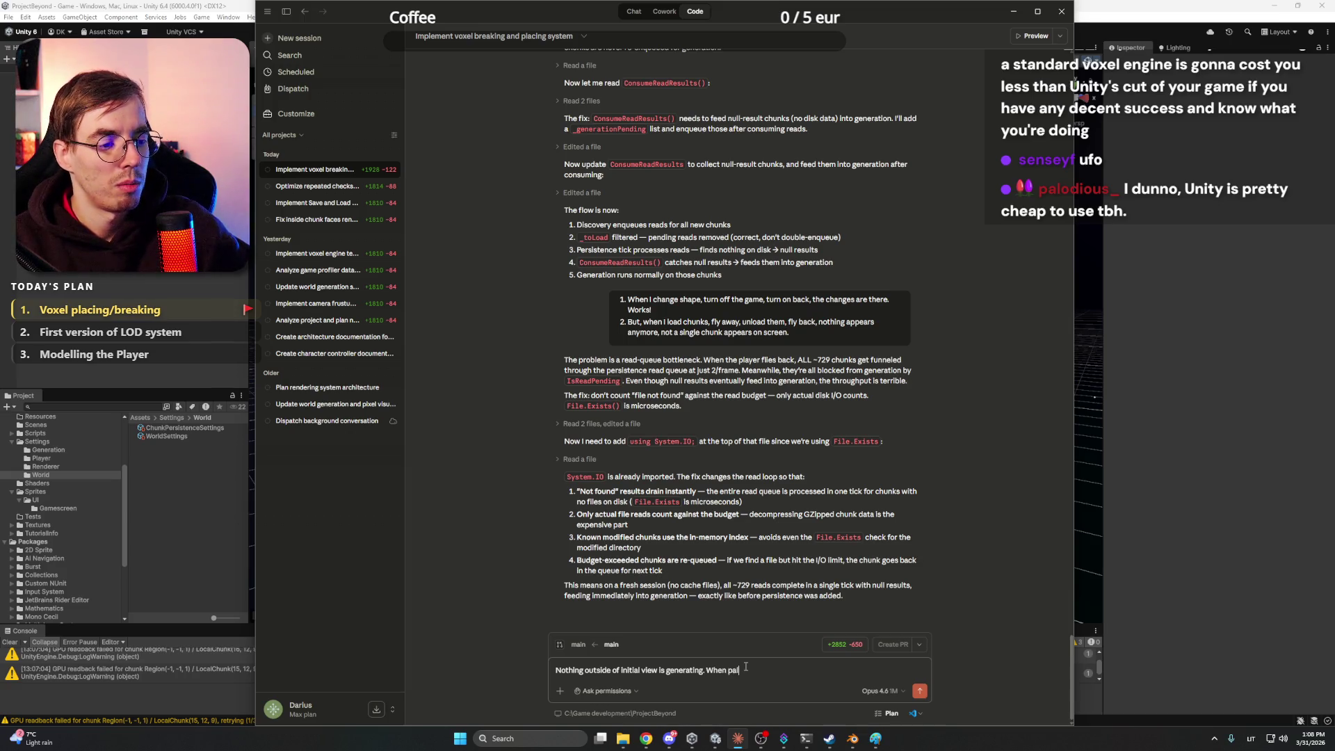
pyautogui.hotkey('ctrl', 'a')
pyautogui.press('Right')
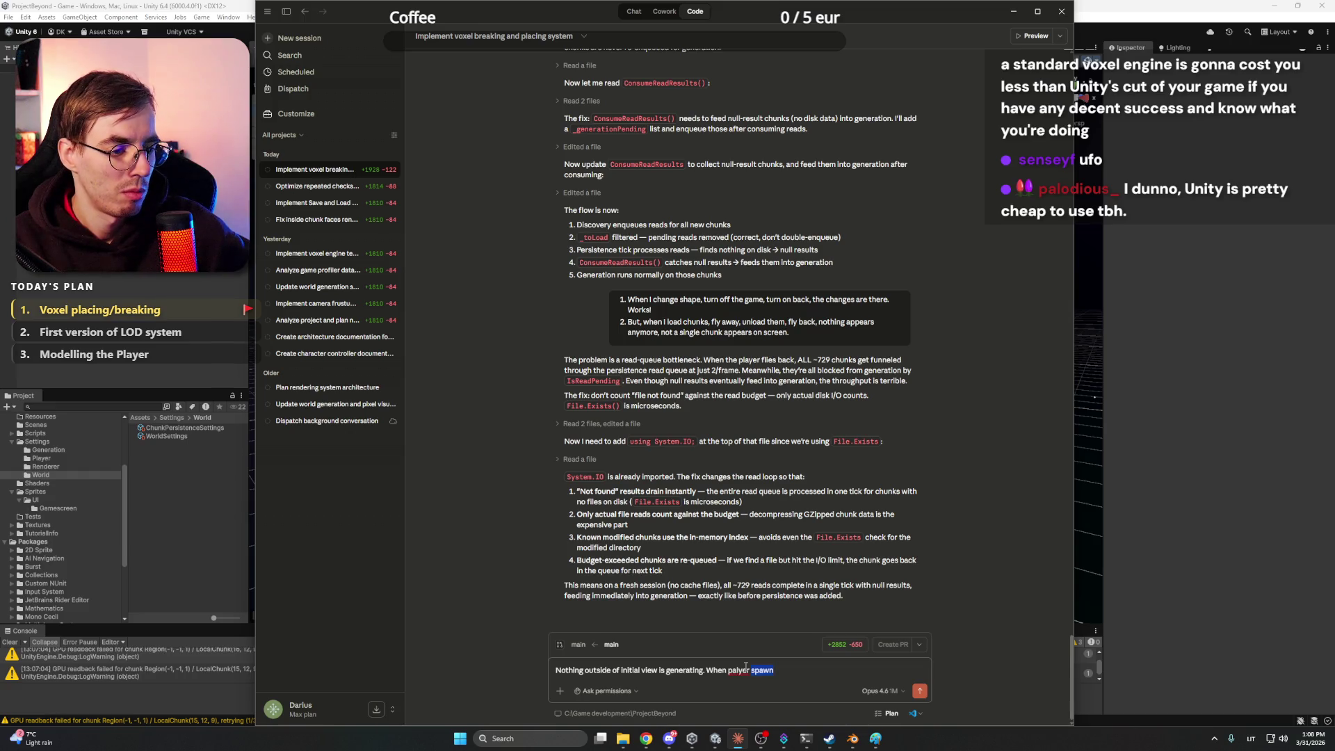
pyautogui.write('Pla')
pyautogui.write('layer spaw')
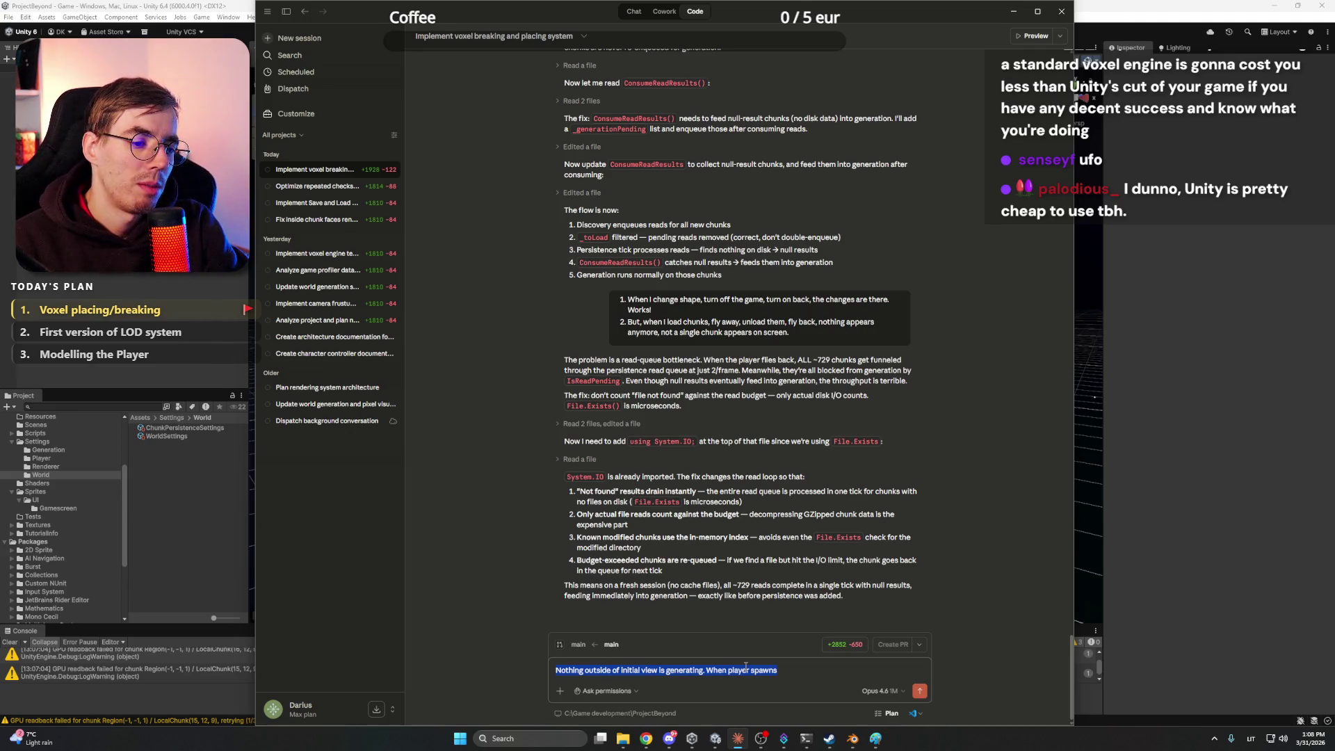
pyautogui.press('End')
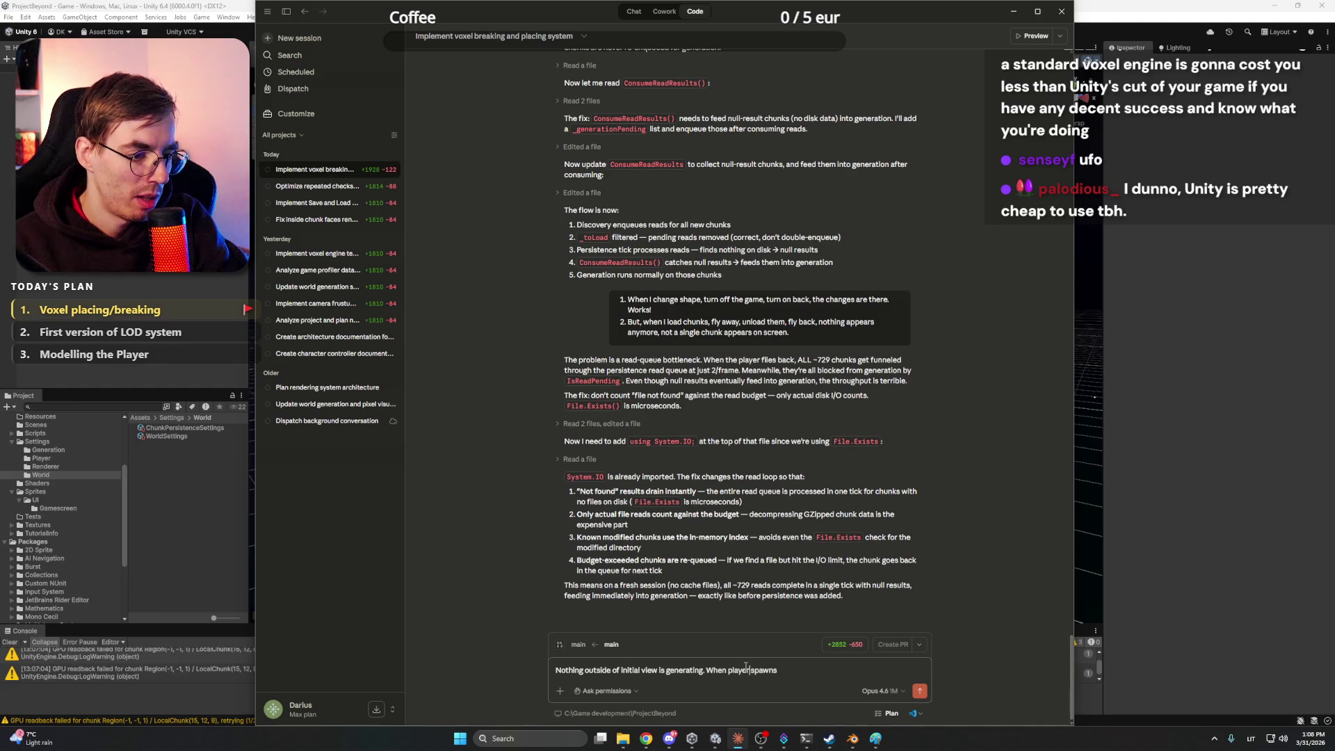
pyautogui.write('the ')
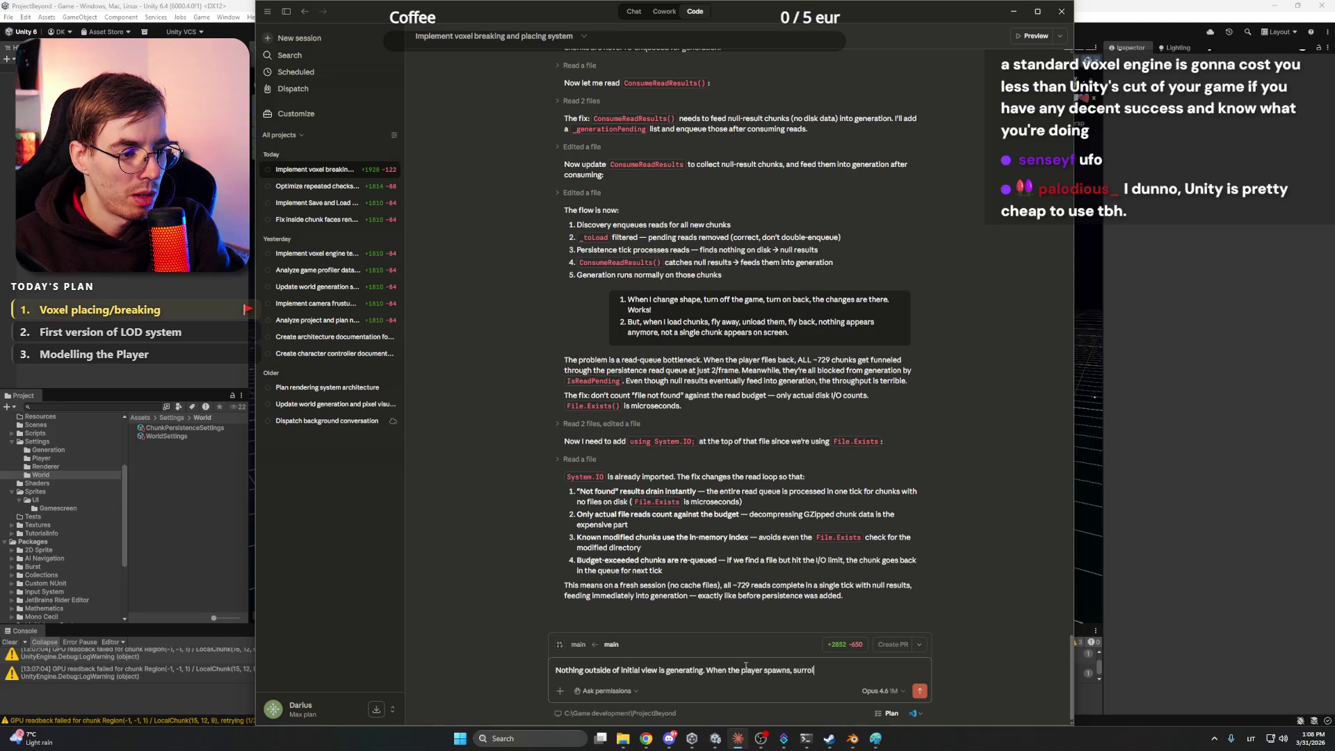
pyautogui.write('unding are')
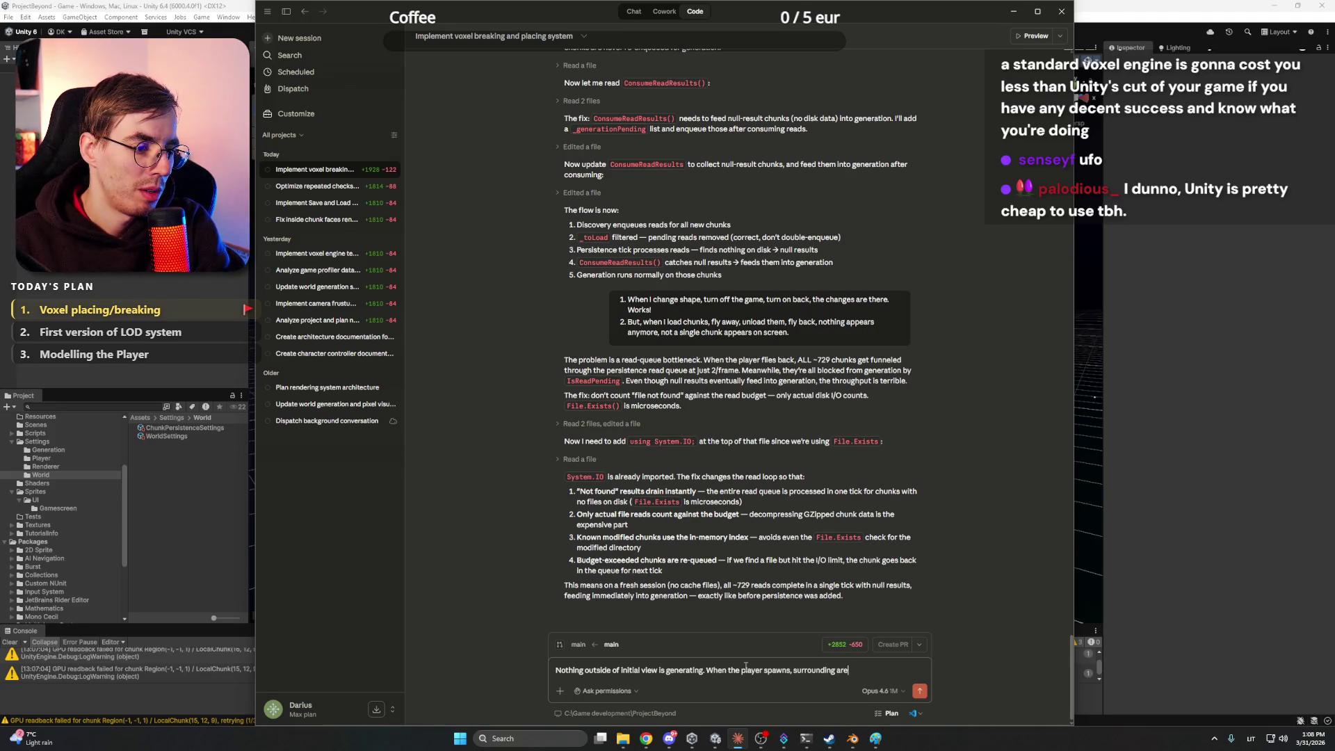
pyautogui.write('a is created, but if I fl')
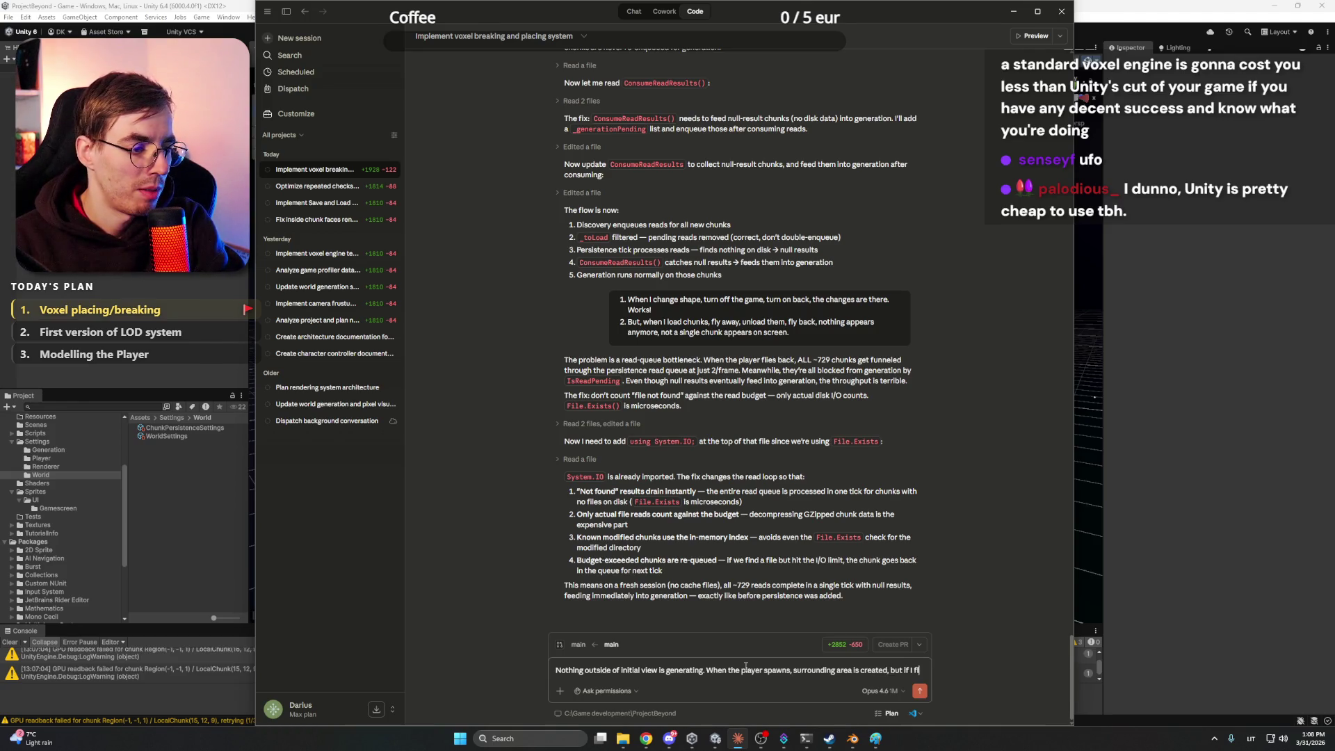
pyautogui.write('y aww')
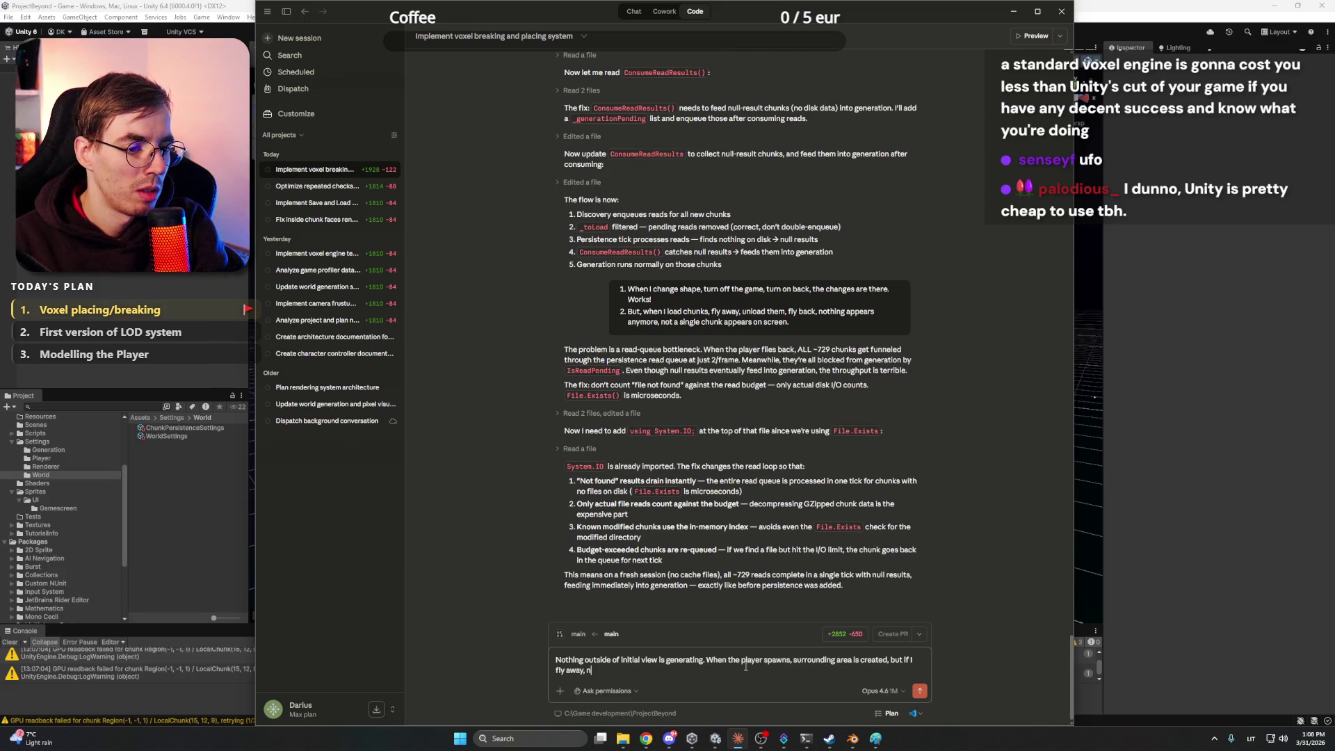
pyautogui.press('BackSpace')
pyautogui.write('ew')
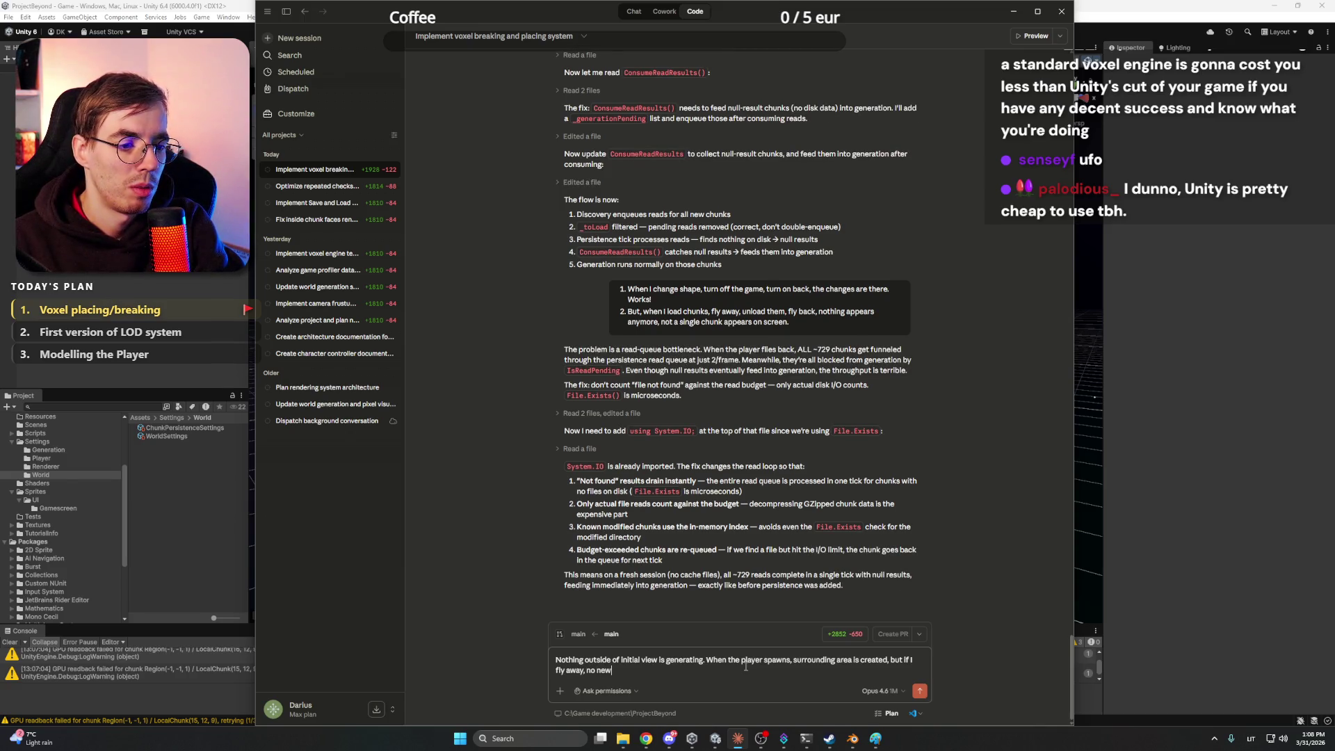
pyautogui.write(' asteroow up. Also,')
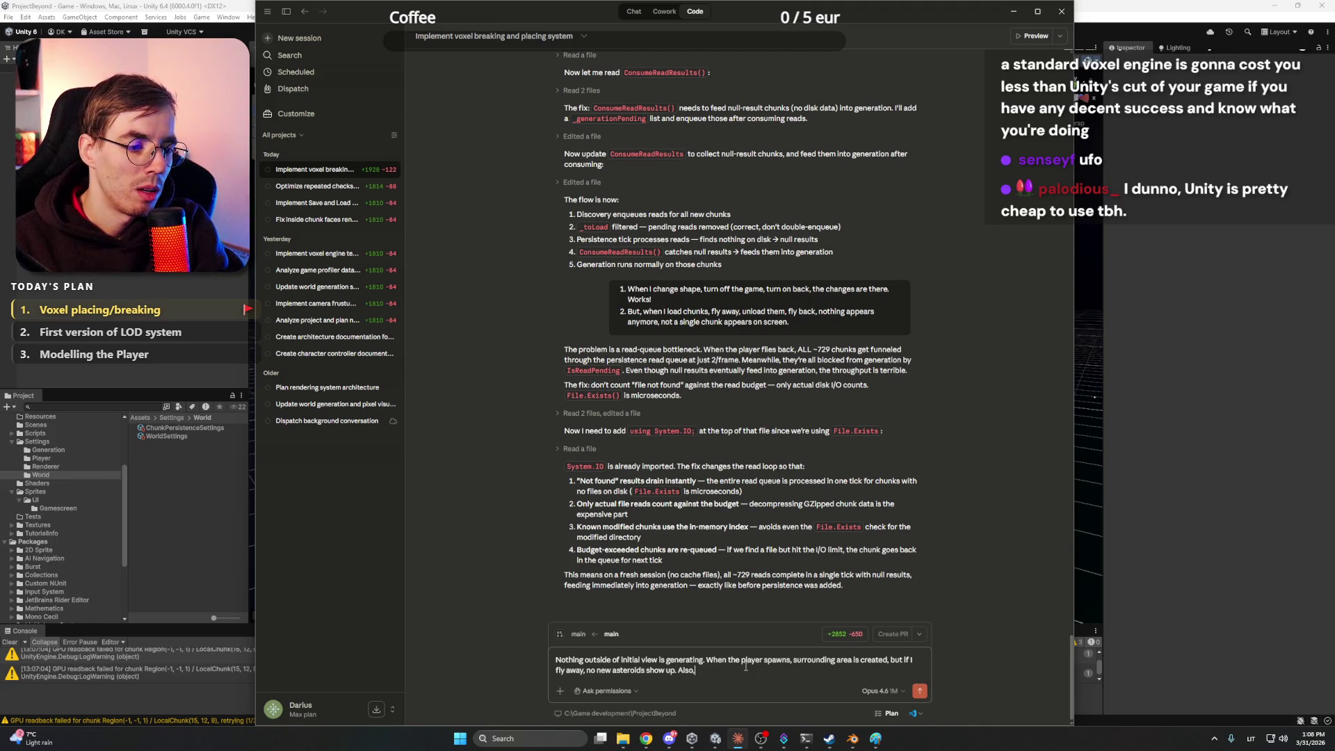
pyautogui.write('hes')
pyautogui.write('s sti')
pyautogui.write(' hug')
pyautogui.write('iss')
pyautogui.write('with')
pyautogui.write('unk ')
pyautogui.write('g now, as')
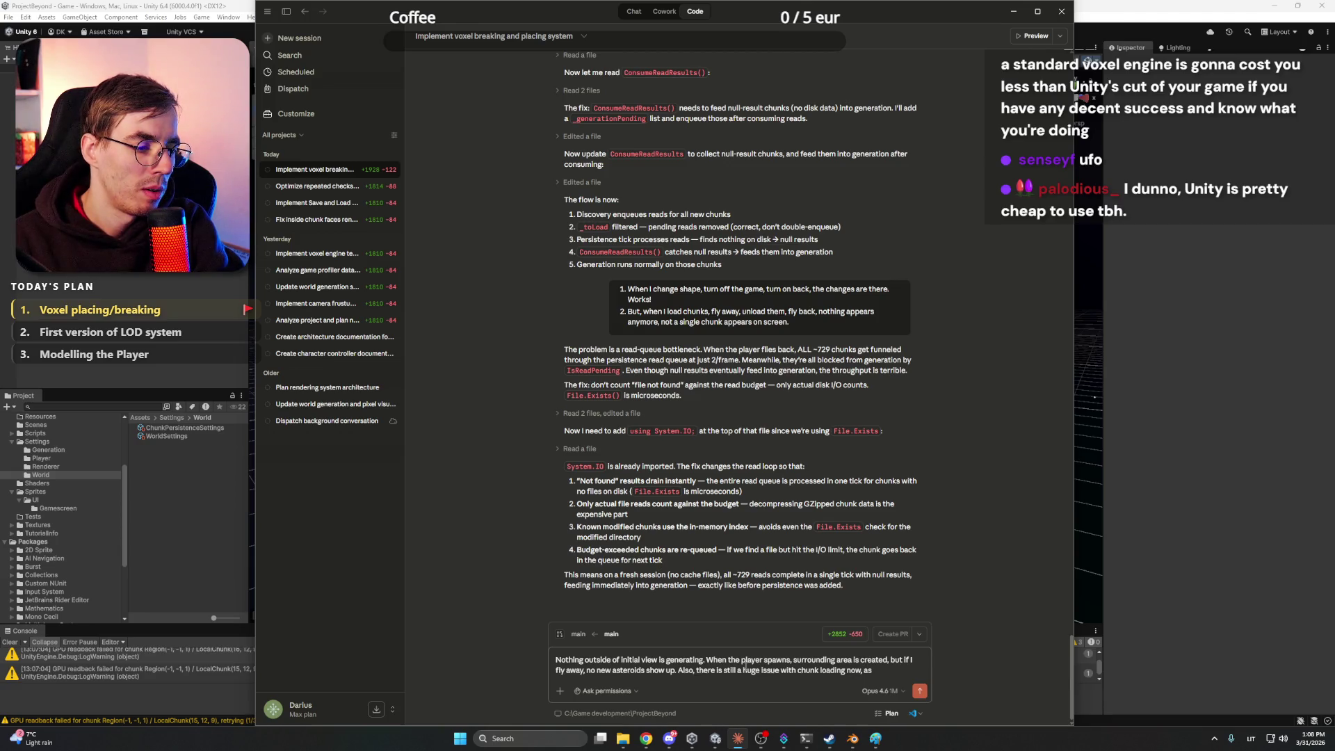
pyautogui.write(' half')
pyautogui.write(' of the as')
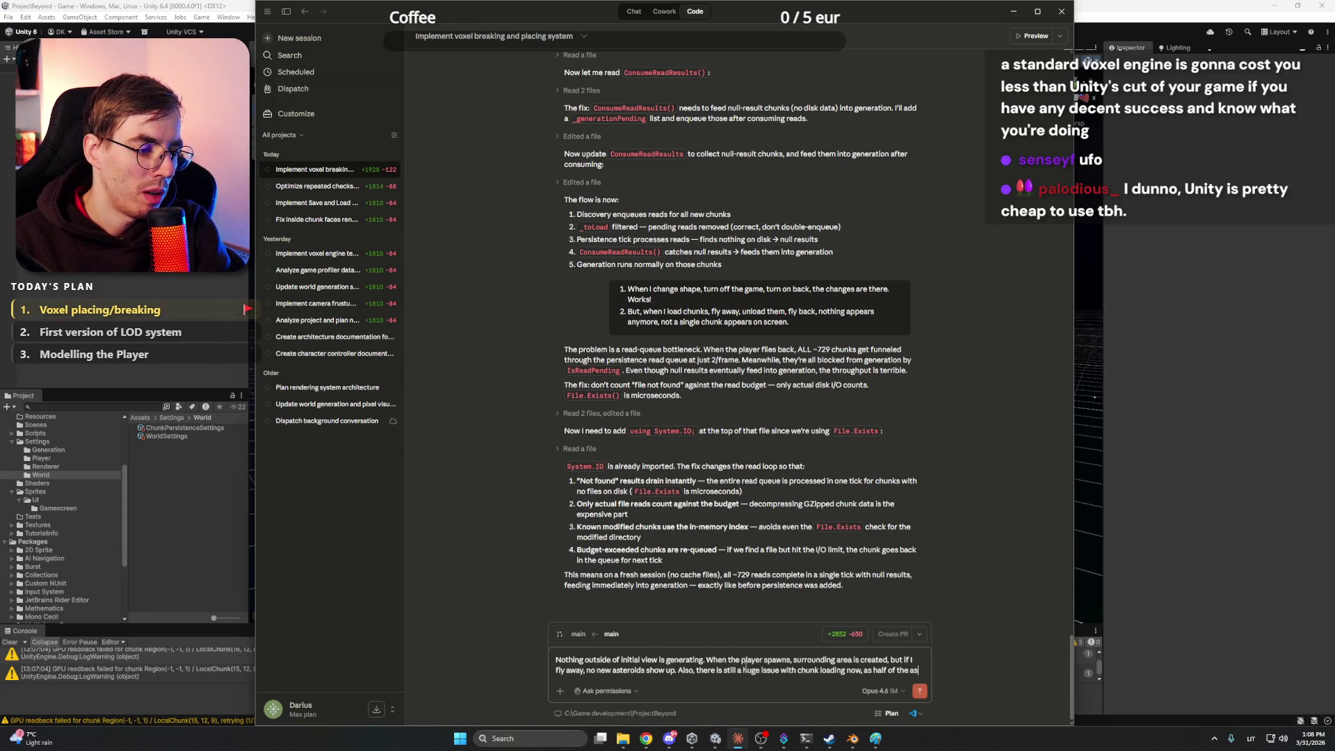
pyautogui.write('teroid chunks are')
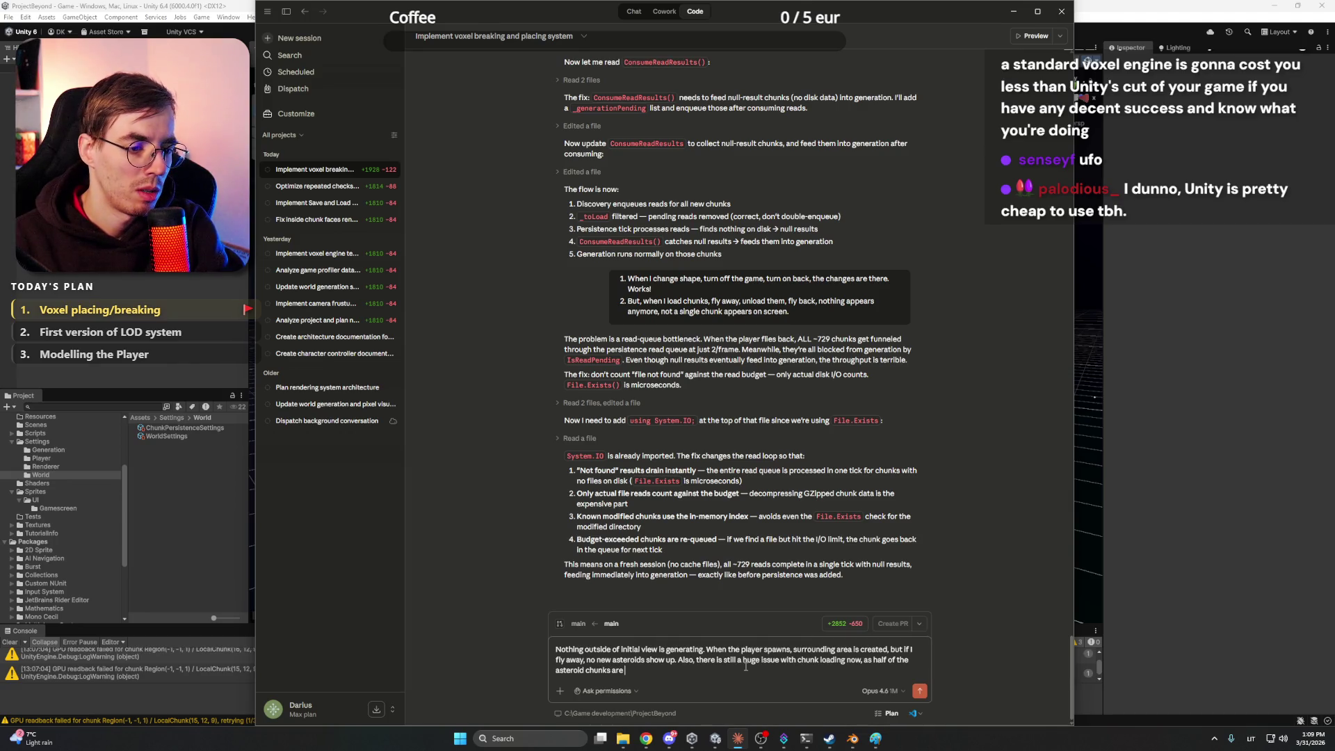
pyautogui.press('BackSpace')
pyautogui.press('BackSpace')
pyautogui.press('BackSpace')
pyautogui.write('empty/')
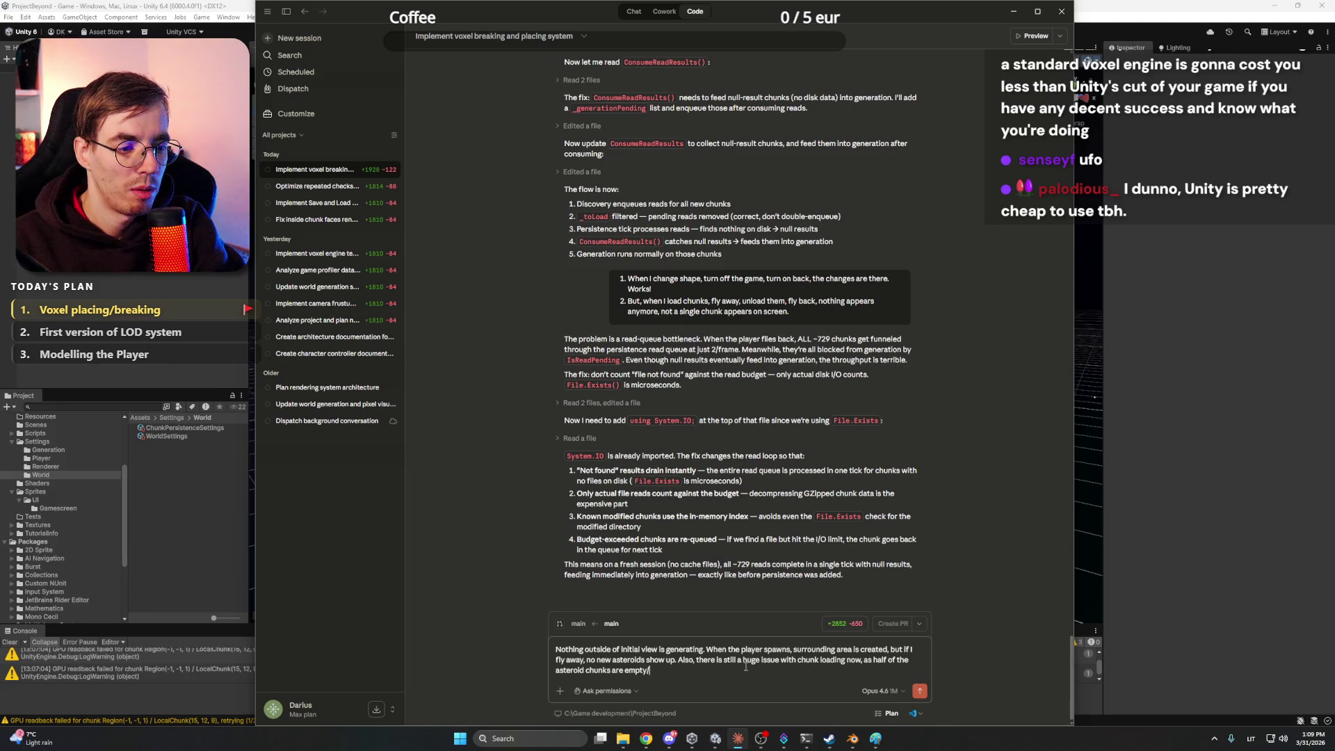
pyautogui.write('aded.')
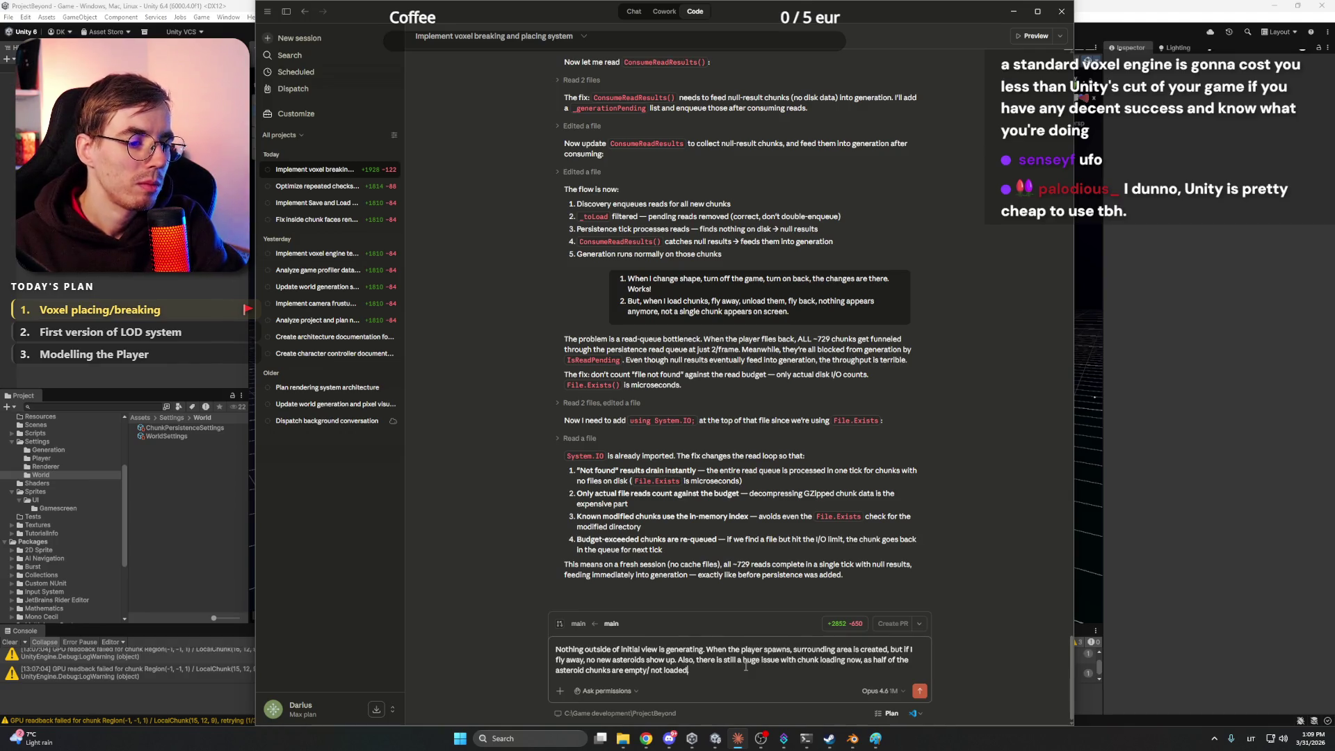
pyautogui.press('Return')
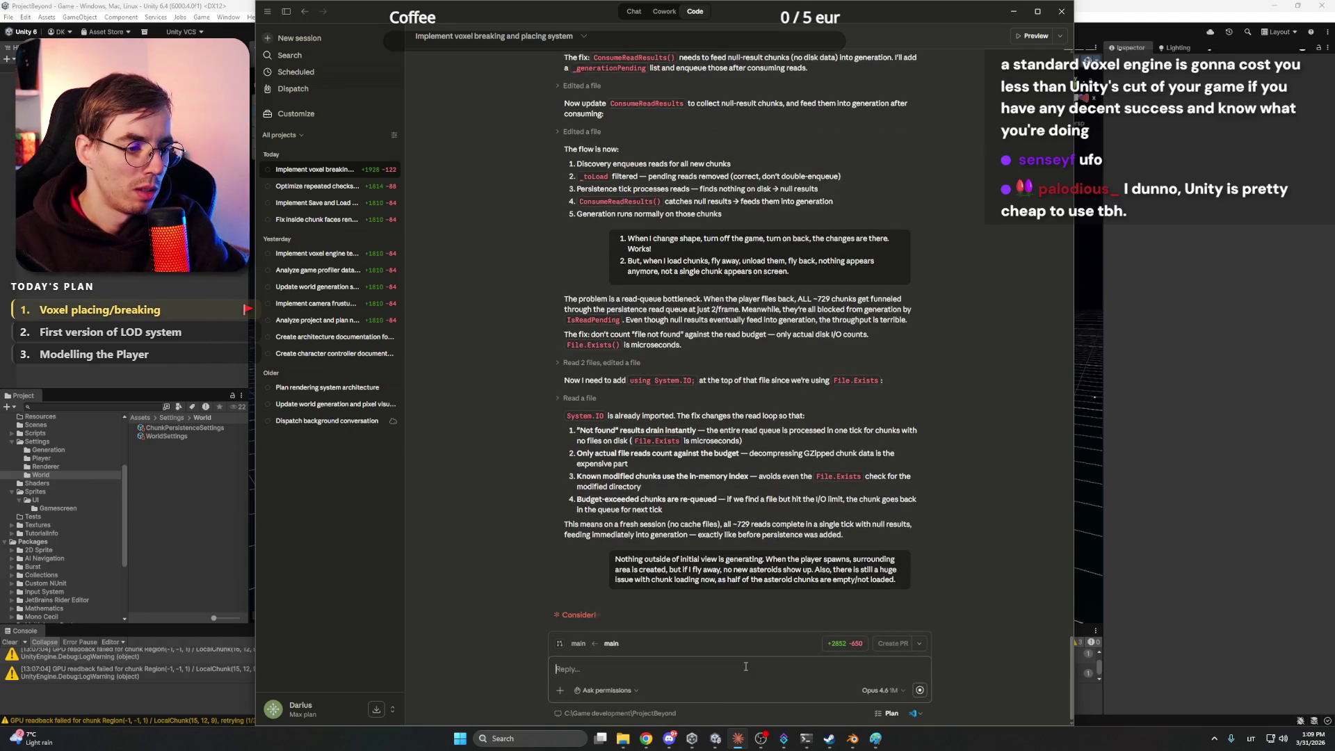
# Bring the Unity editor window in front of the Claude app
pyautogui.click(1218, 5)
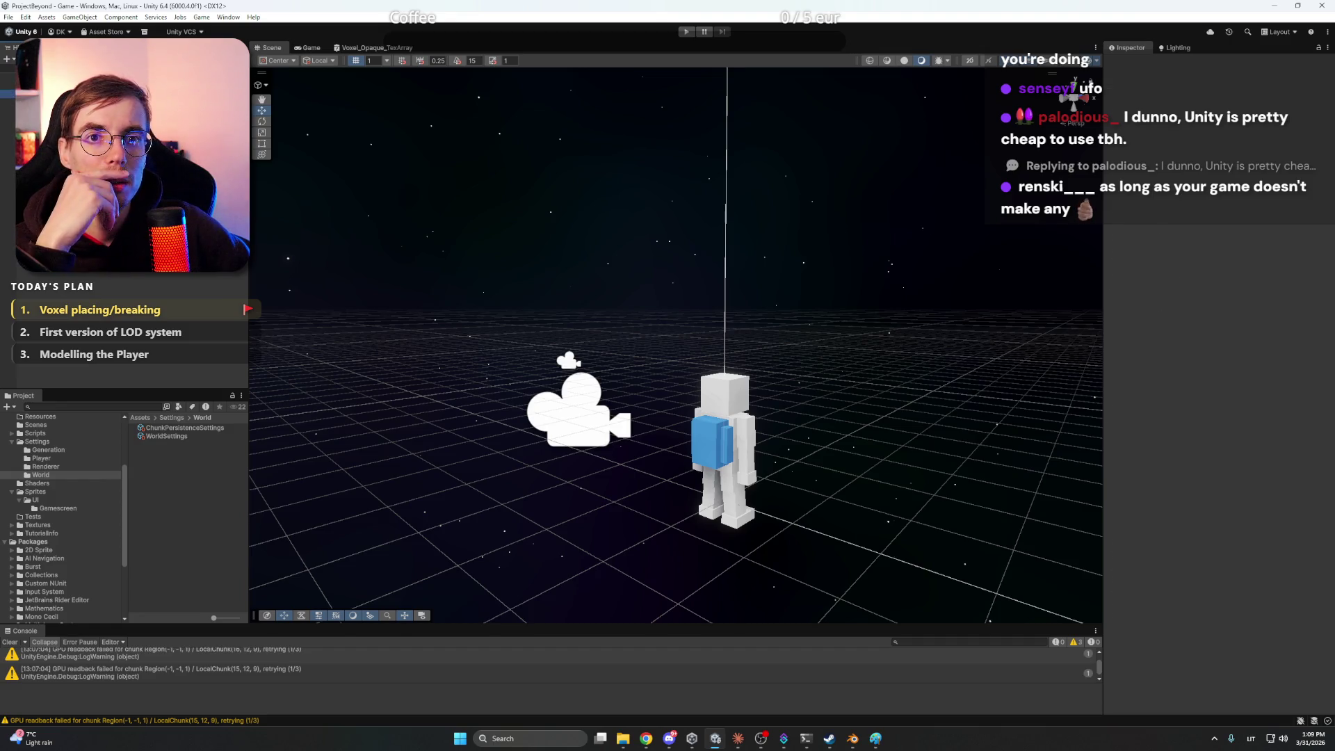
# Select VoxelWorldBootstrap, glance at the Claude chat, then switch to Chrome's Claude usage tab
pyautogui.click(7, 92)
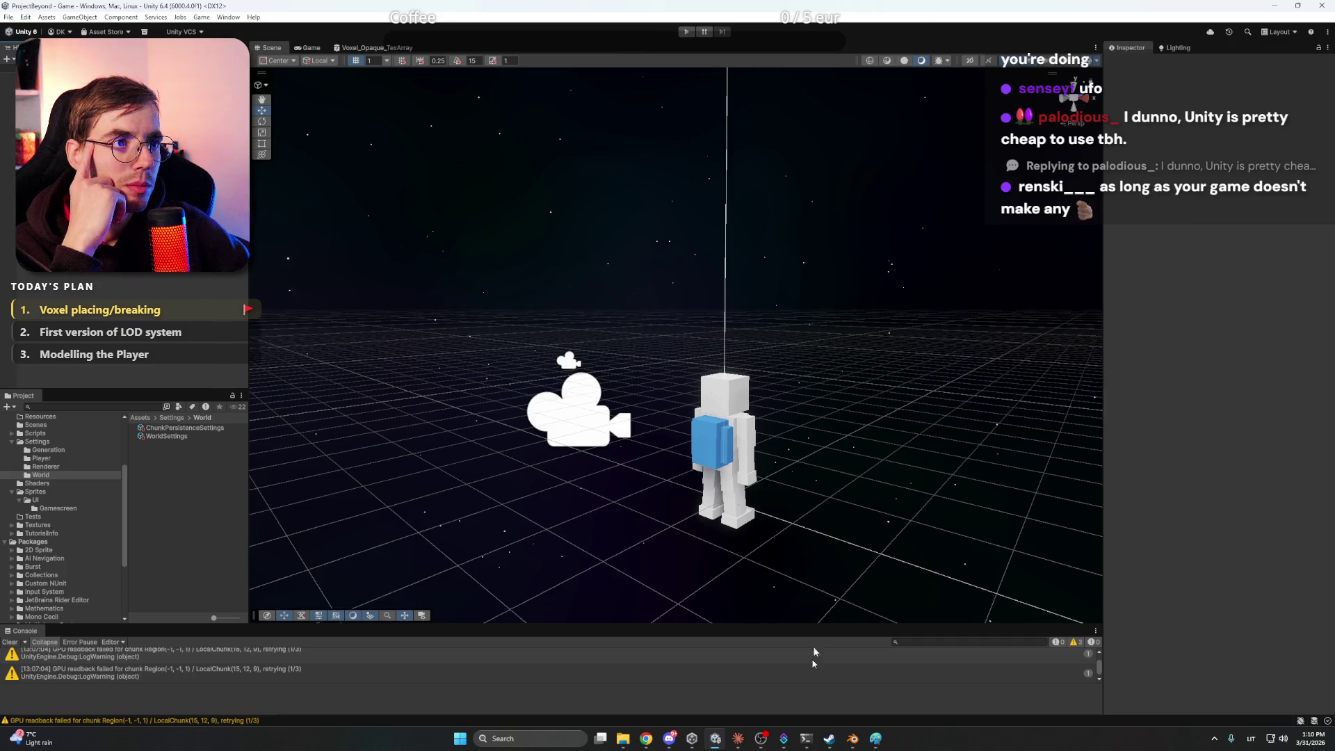
pyautogui.click(739, 740)
pyautogui.click(740, 742)
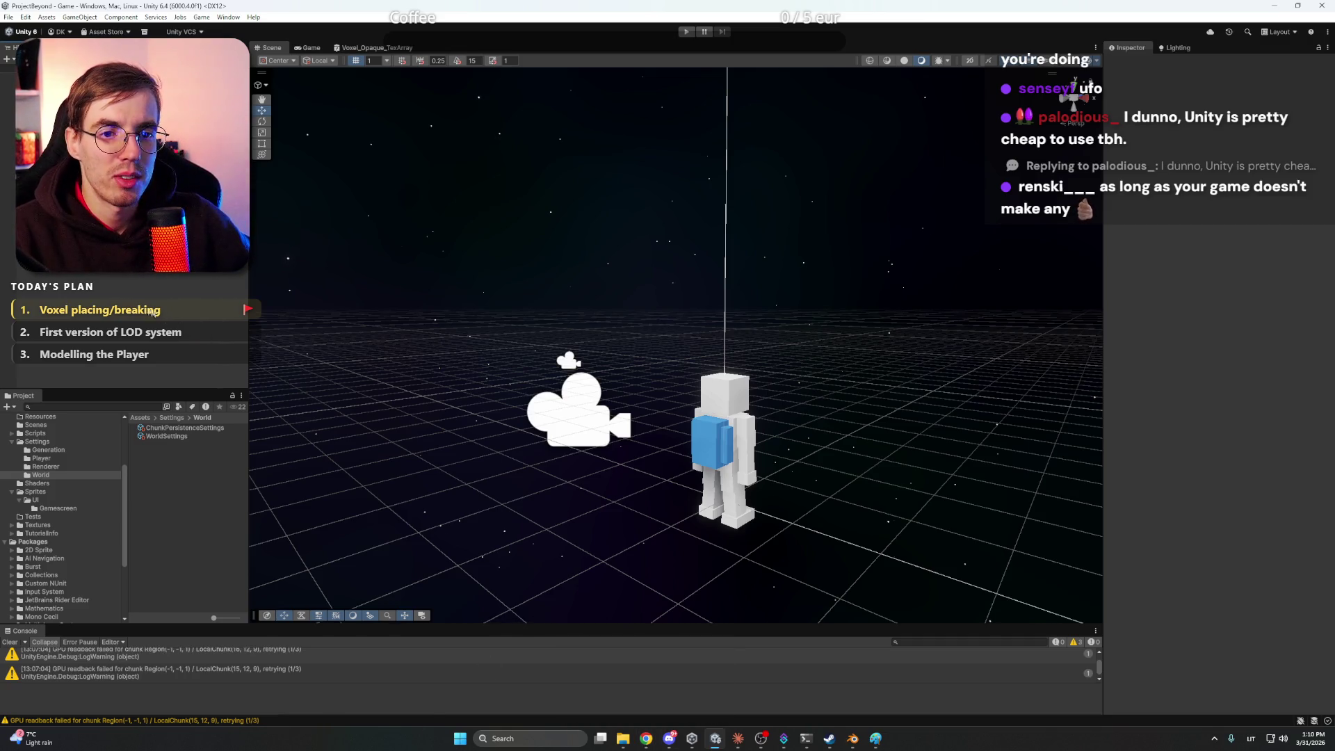
pyautogui.moveTo(654, 740)
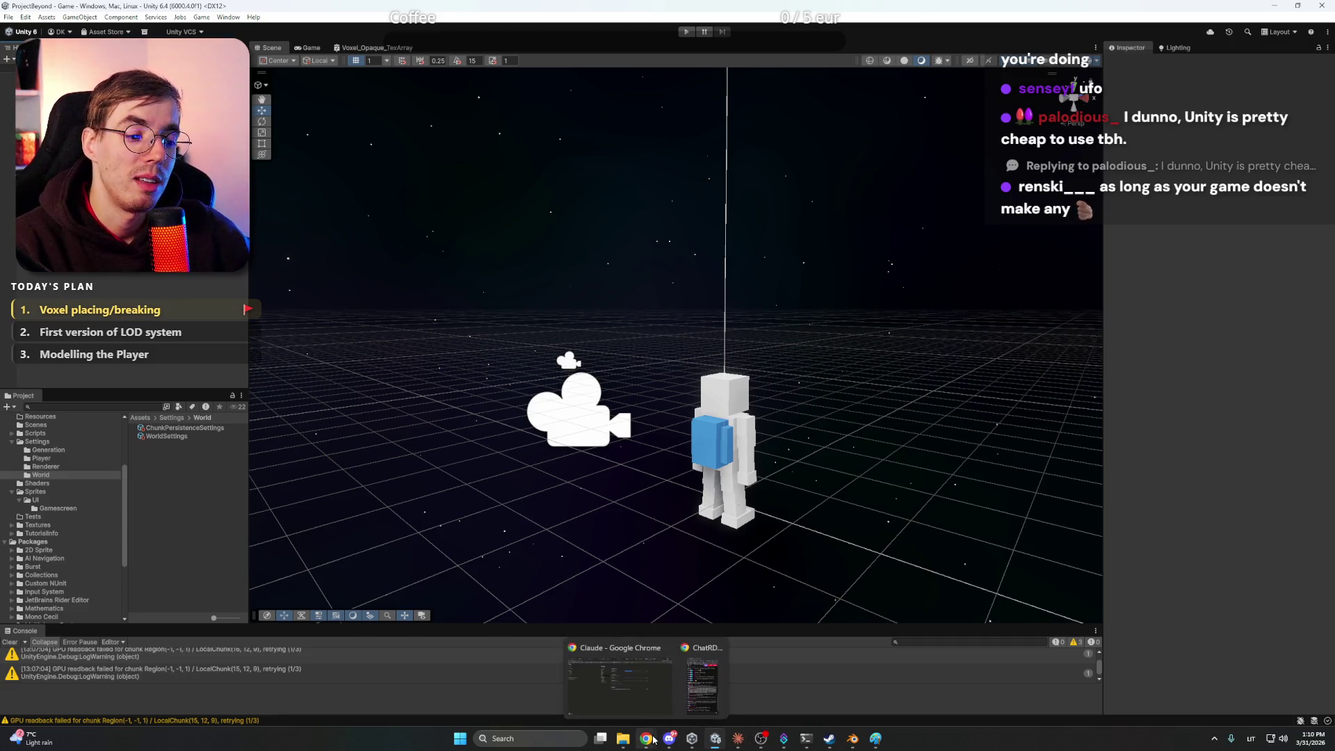
pyautogui.click(619, 685)
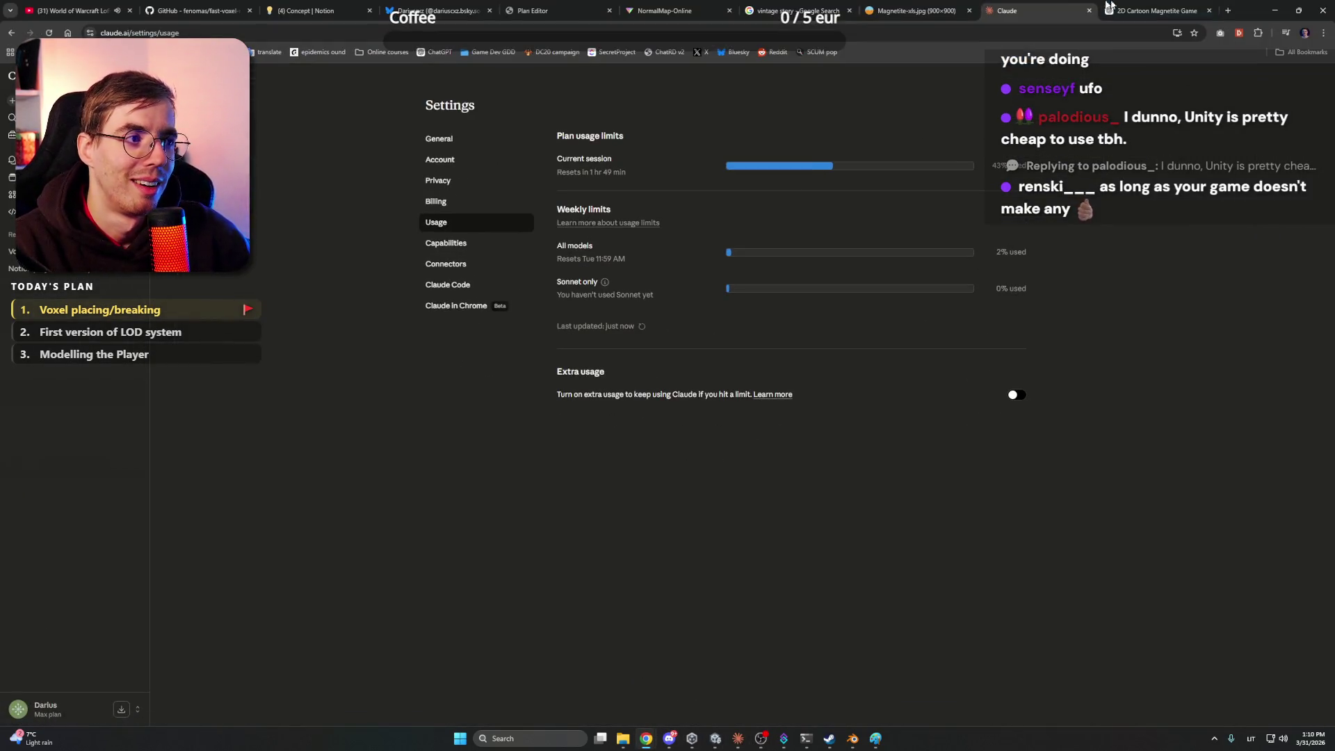
# Scroll through the generated magnetite textures in the '2D Cartoon Magnetite Game' chat
pyautogui.click(1134, 8)
pyautogui.scroll(-5, 687, 427)
pyautogui.scroll(-3, 687, 422)
pyautogui.scroll(8, 687, 420)
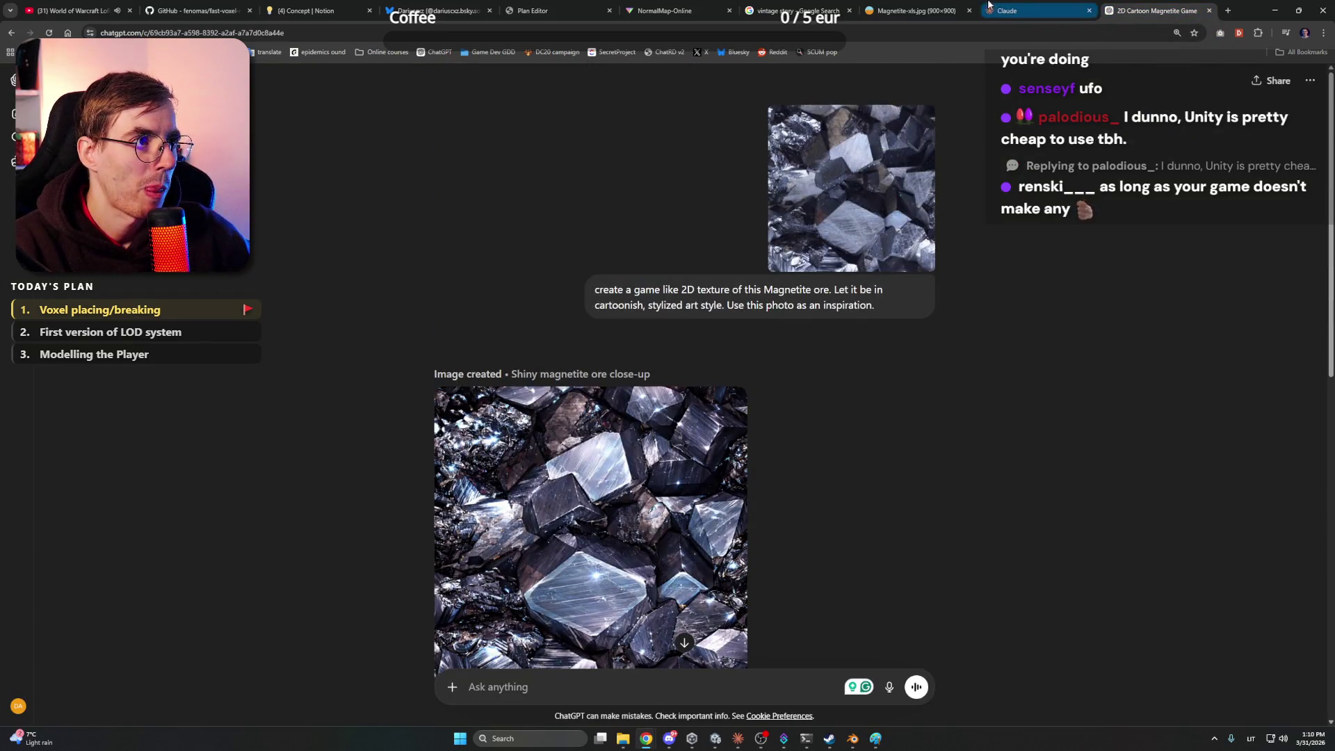
# View the Magnetite-xls.jpg reference photo tab
pyautogui.click(932, 8)
pyautogui.click(827, 9)
pyautogui.click(899, 8)
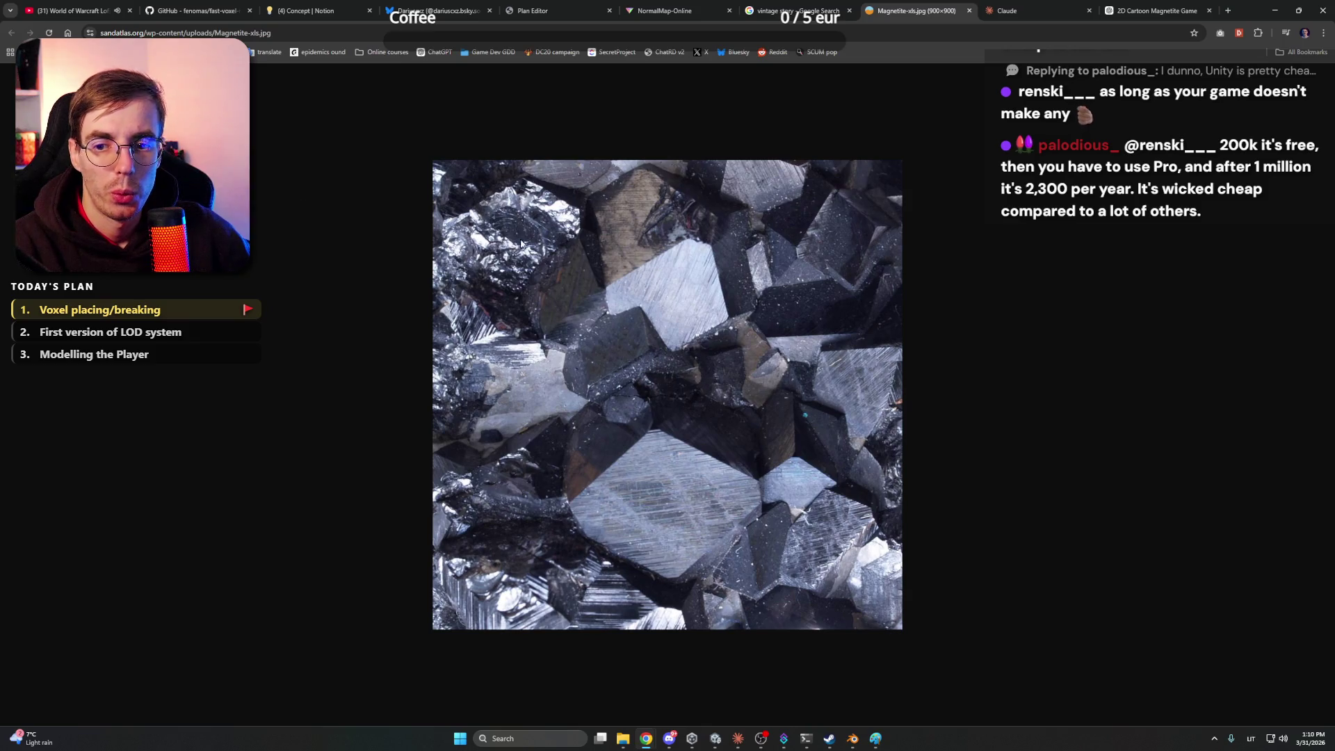
pyautogui.click(599, 6)
# In NormalMap Online, browse to the Project Beyond Working files folder and cancel without loading an image
pyautogui.click(664, 11)
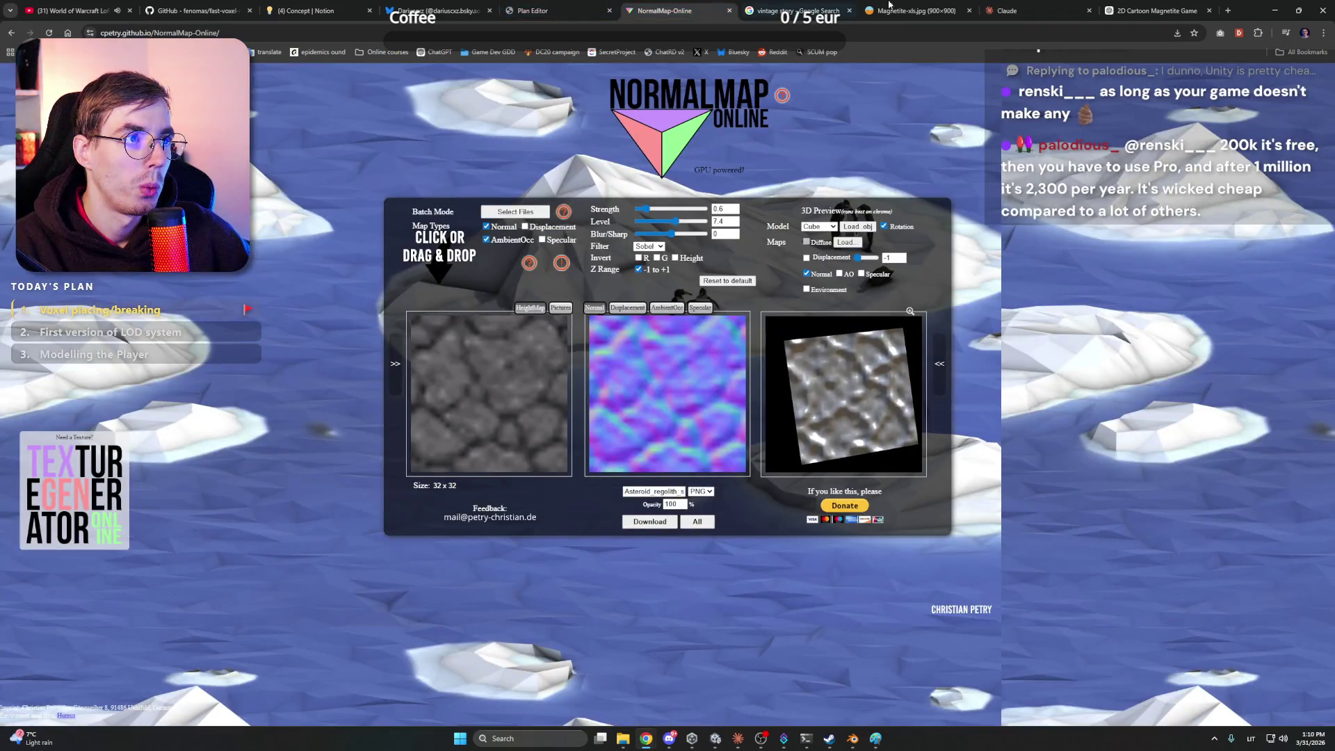
pyautogui.click(515, 211)
pyautogui.click(487, 138)
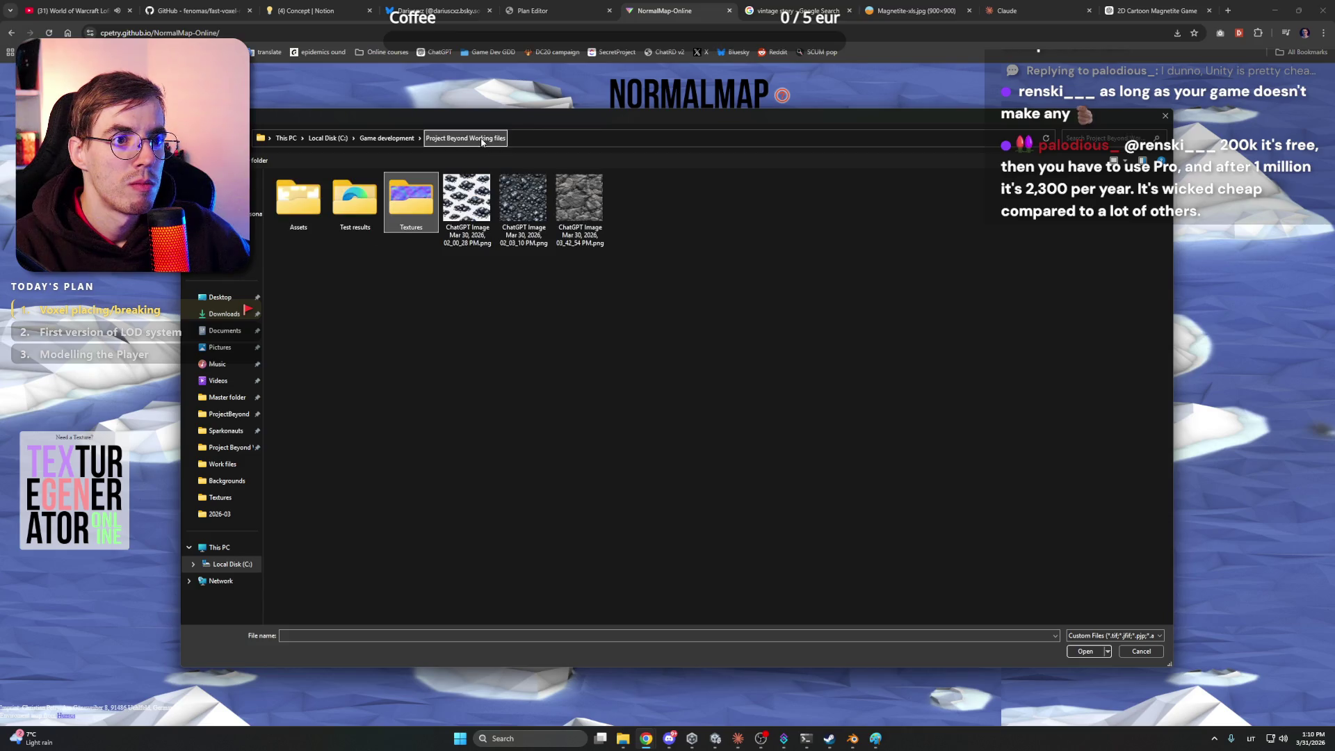
pyautogui.press('Escape')
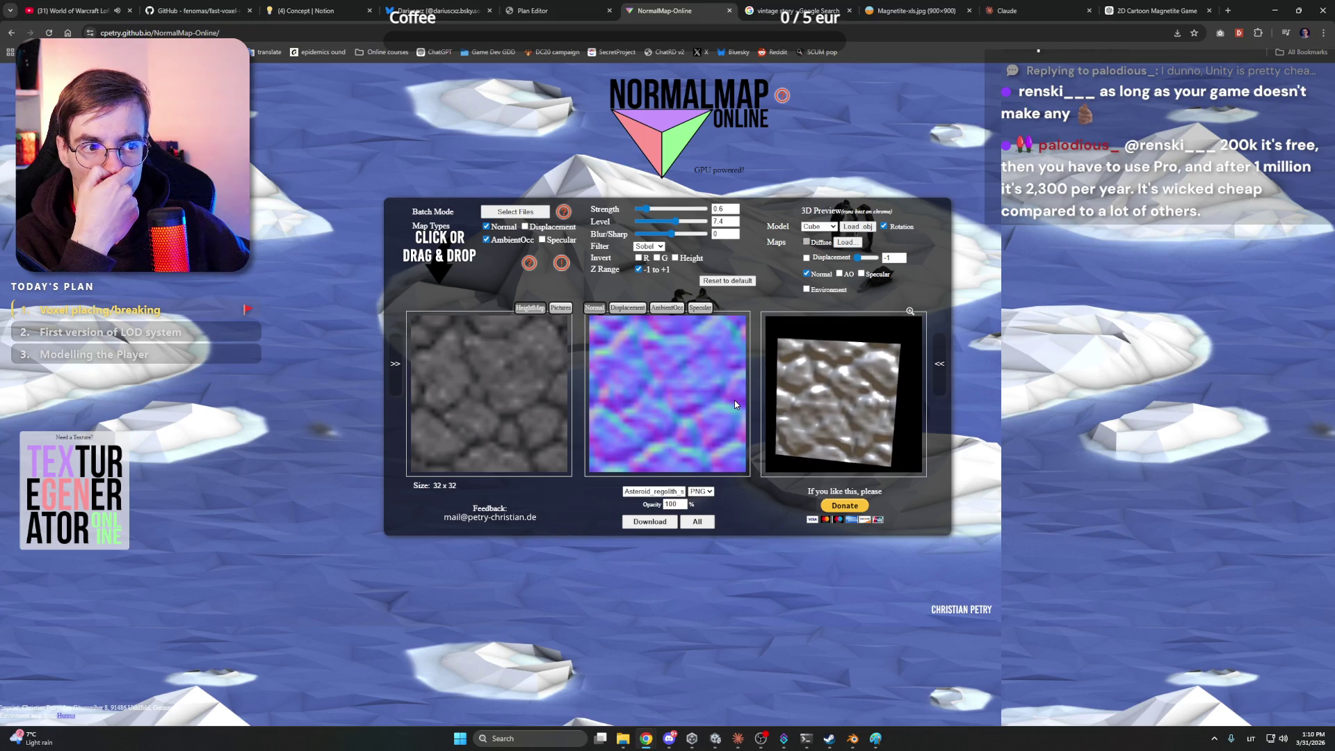
# Begin a web search for pixel art texture tools ('pixel art textureols')
pyautogui.hotkey('ctrl', 'shift', 'Tab')
pyautogui.click(622, 33)
pyautogui.write('pixel art te')
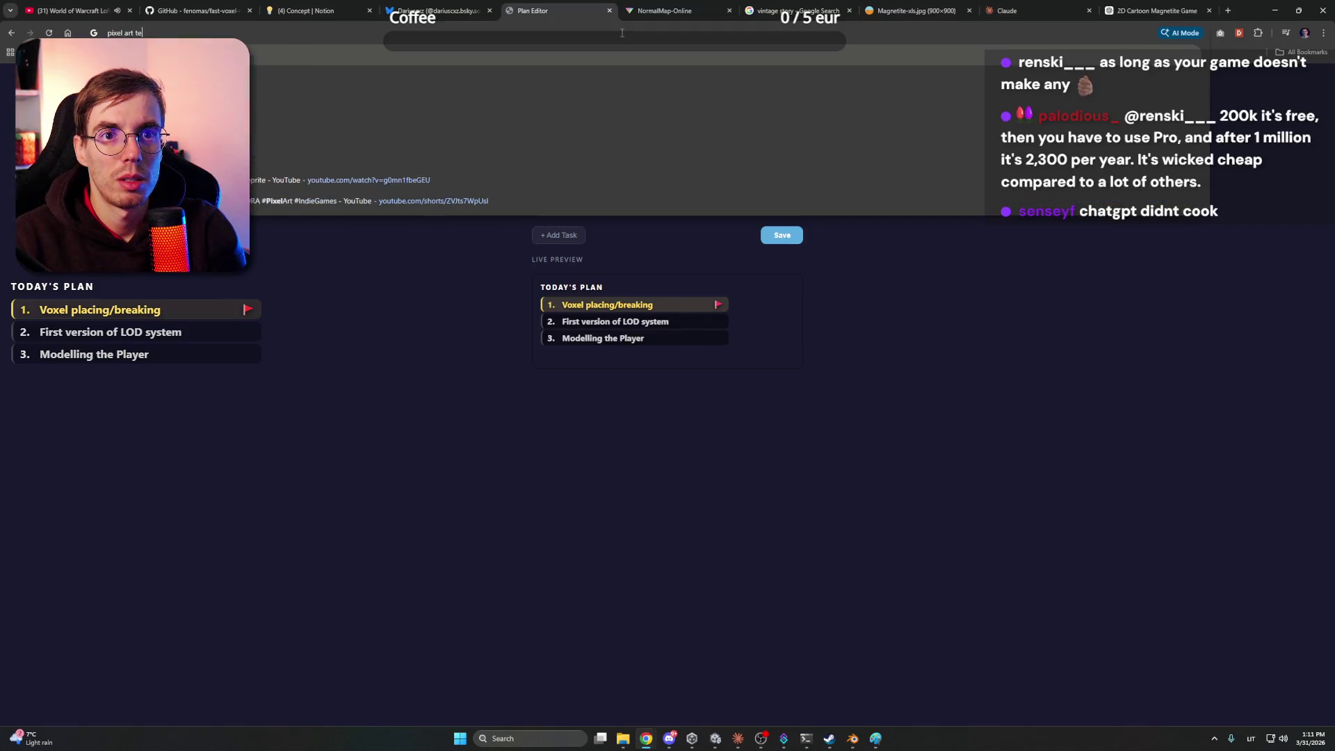
pyautogui.write('xtureols')
# Run the pixel art textures AI tools search, then look over the magnetite images in ChatGPT
pyautogui.press('Return')
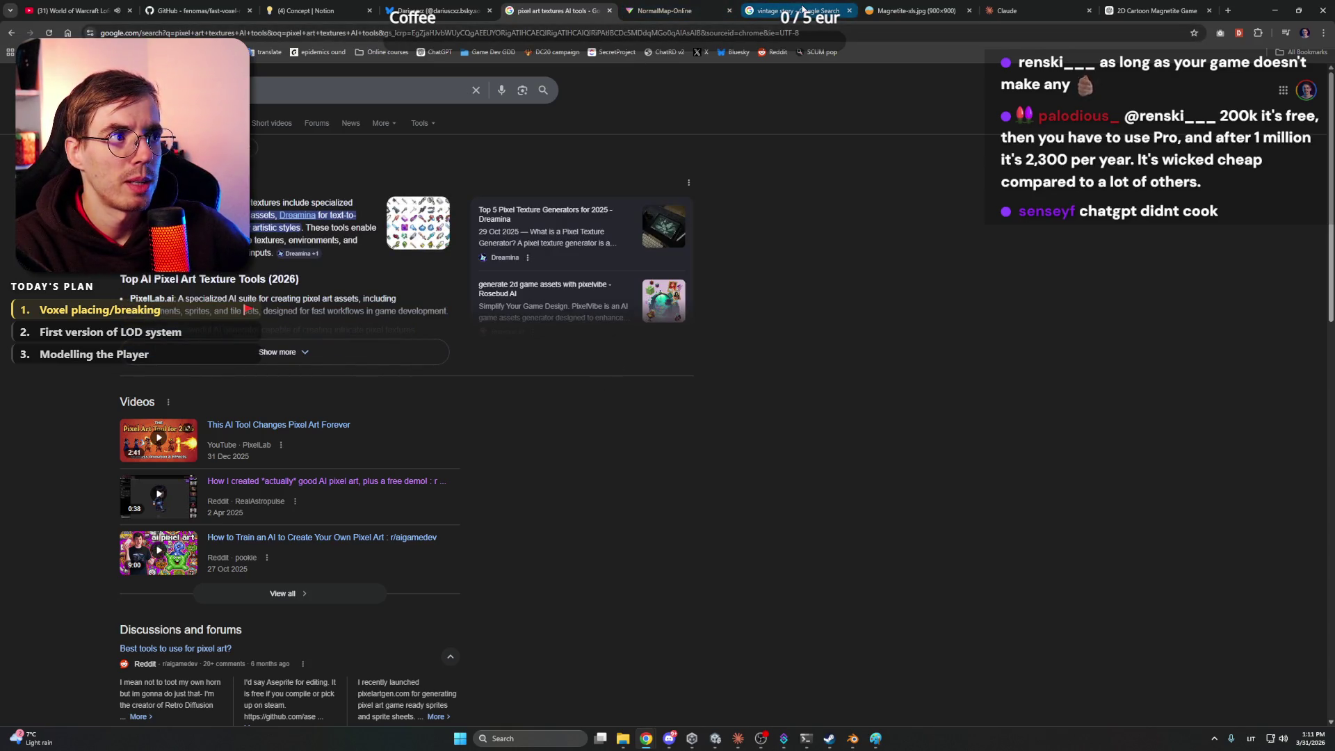
pyautogui.click(1154, 10)
pyautogui.scroll(-5, 869, 514)
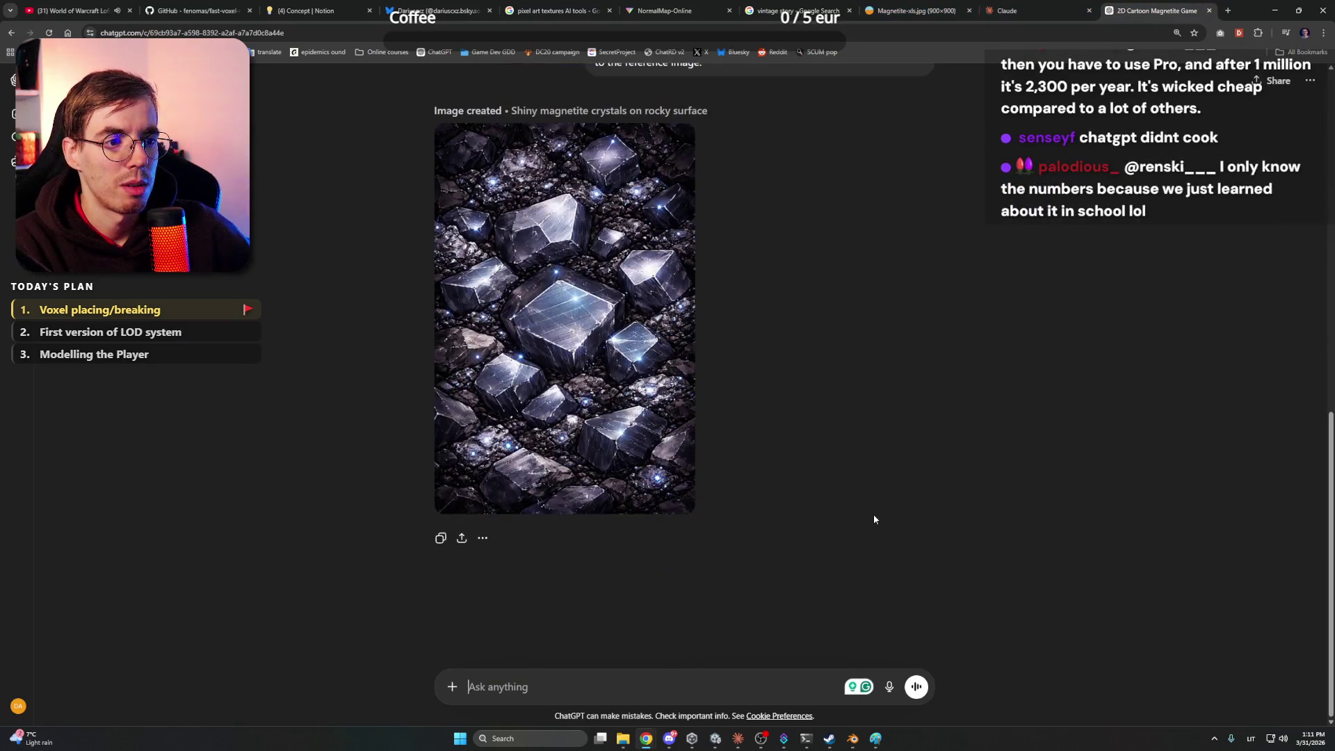
pyautogui.scroll(5, 877, 473)
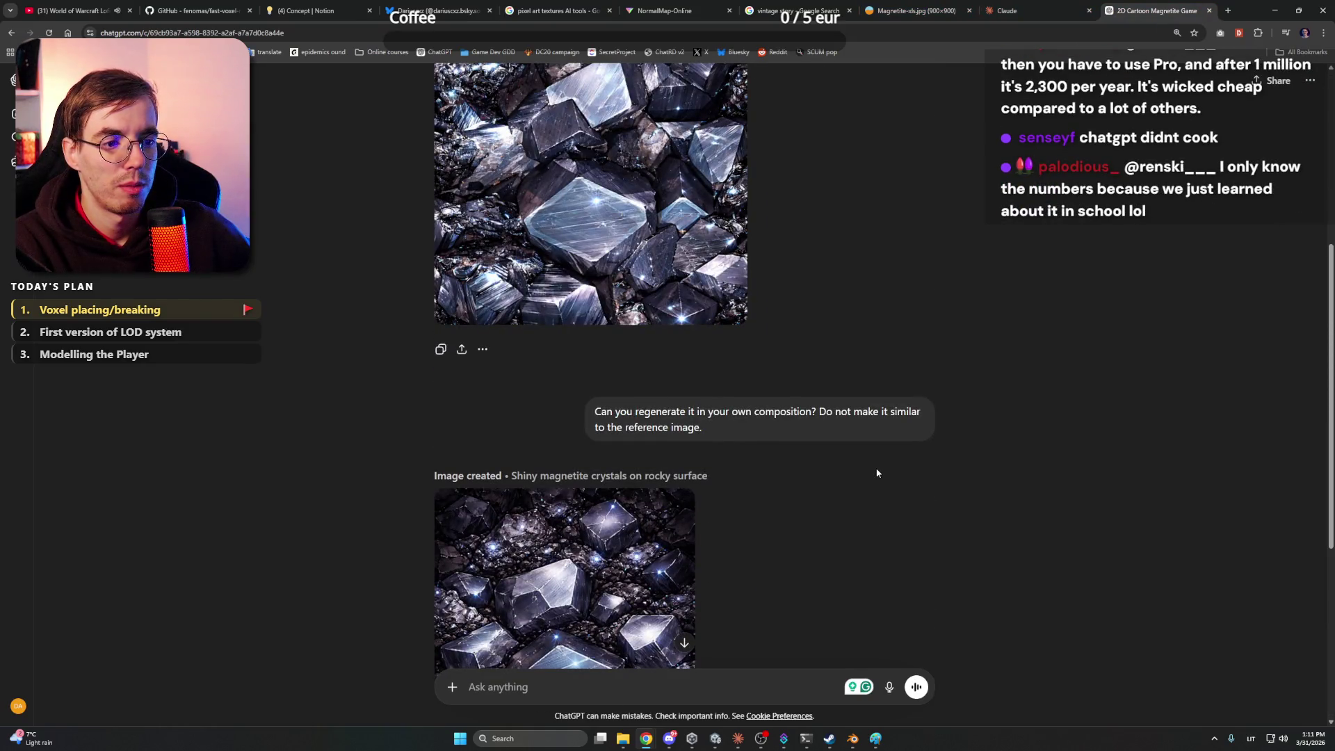
pyautogui.moveTo(877, 469)
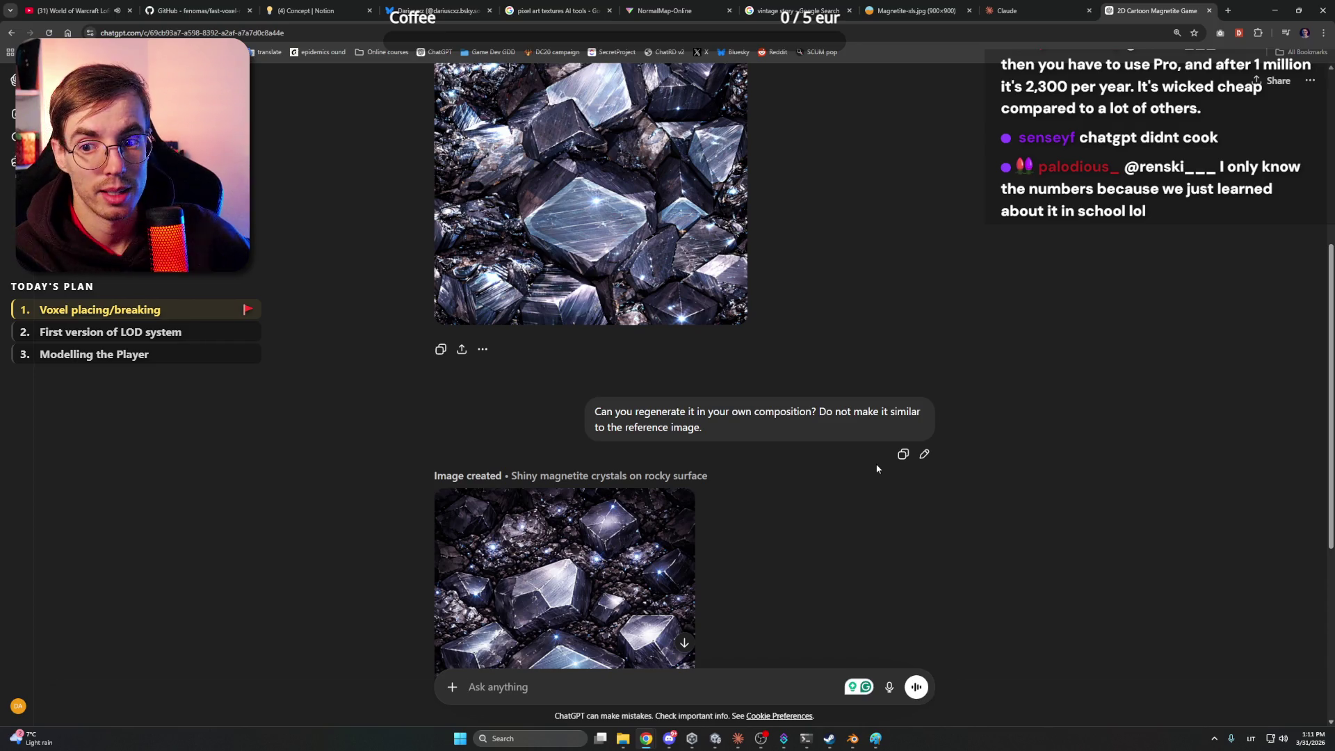
pyautogui.scroll(5, 877, 468)
pyautogui.scroll(-10, 876, 468)
pyautogui.moveTo(633, 324)
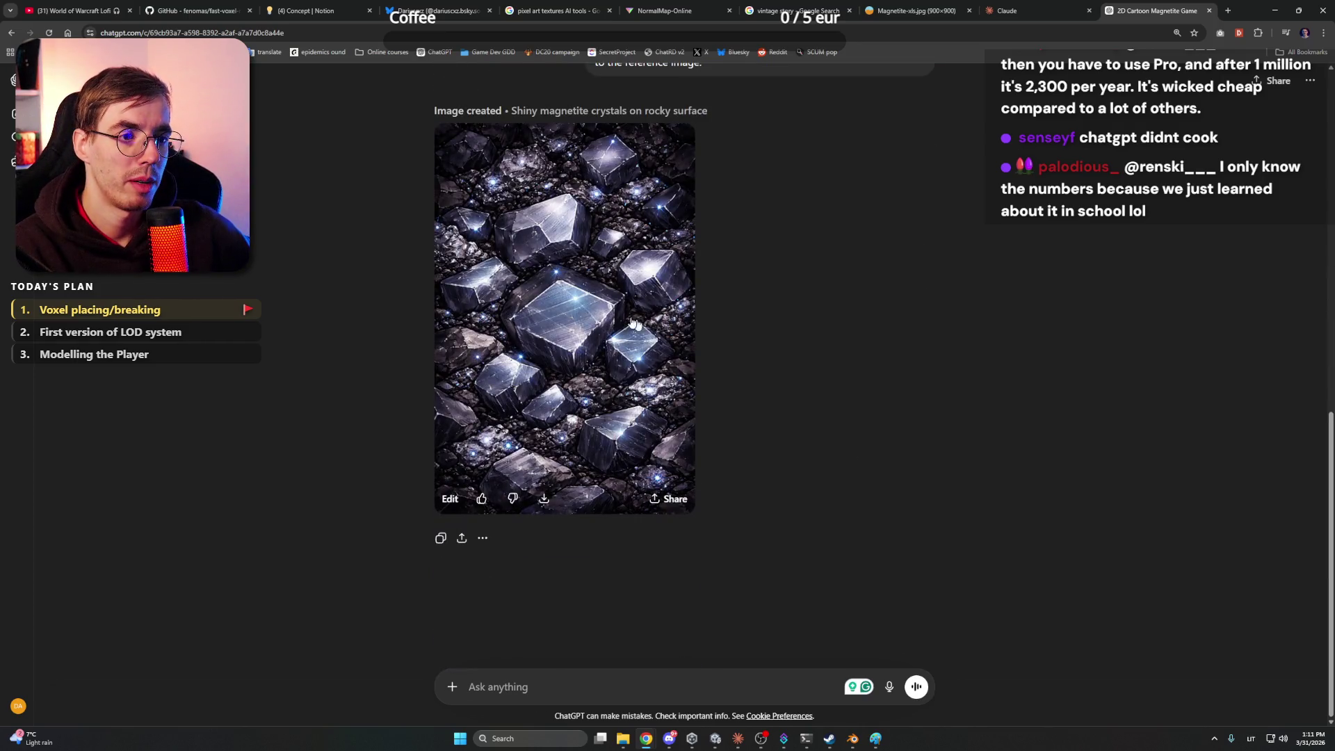
pyautogui.scroll(15, 758, 339)
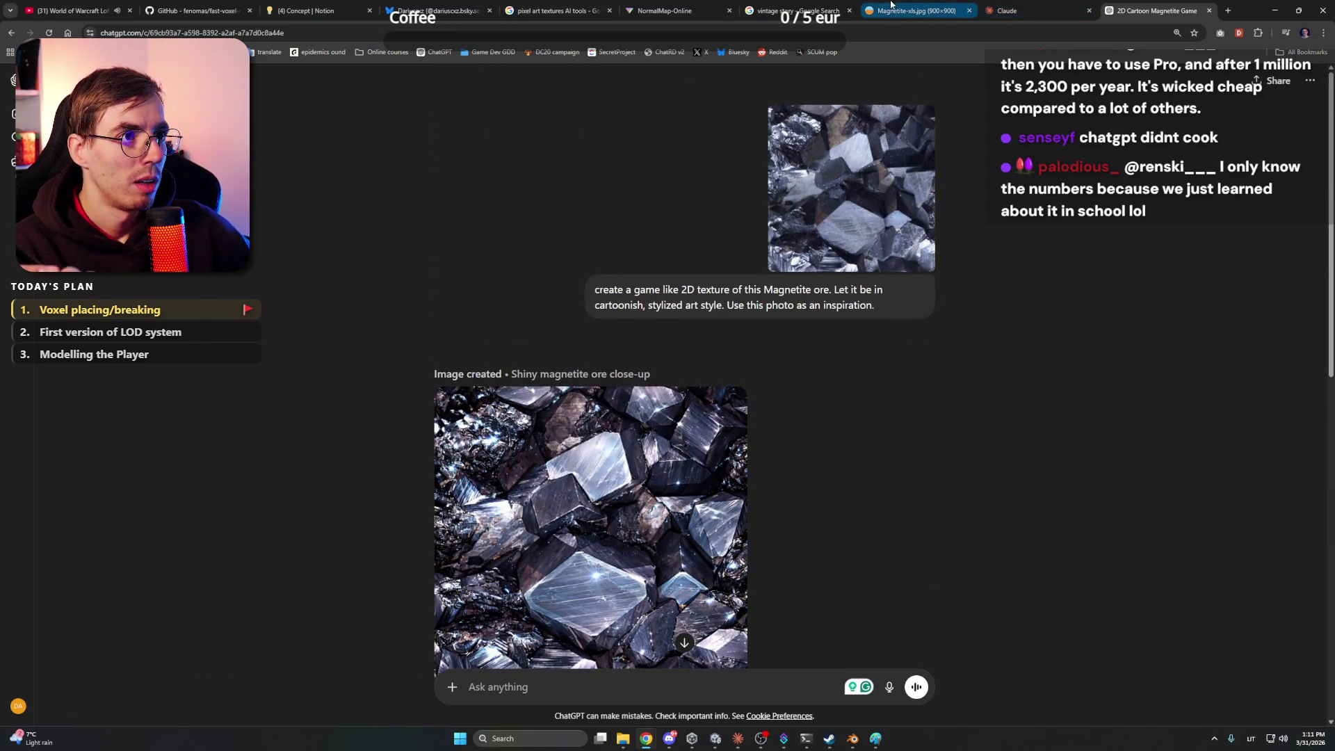
# Return to the search results and open the PixelLab result
pyautogui.click(792, 11)
pyautogui.click(665, 11)
pyautogui.click(556, 11)
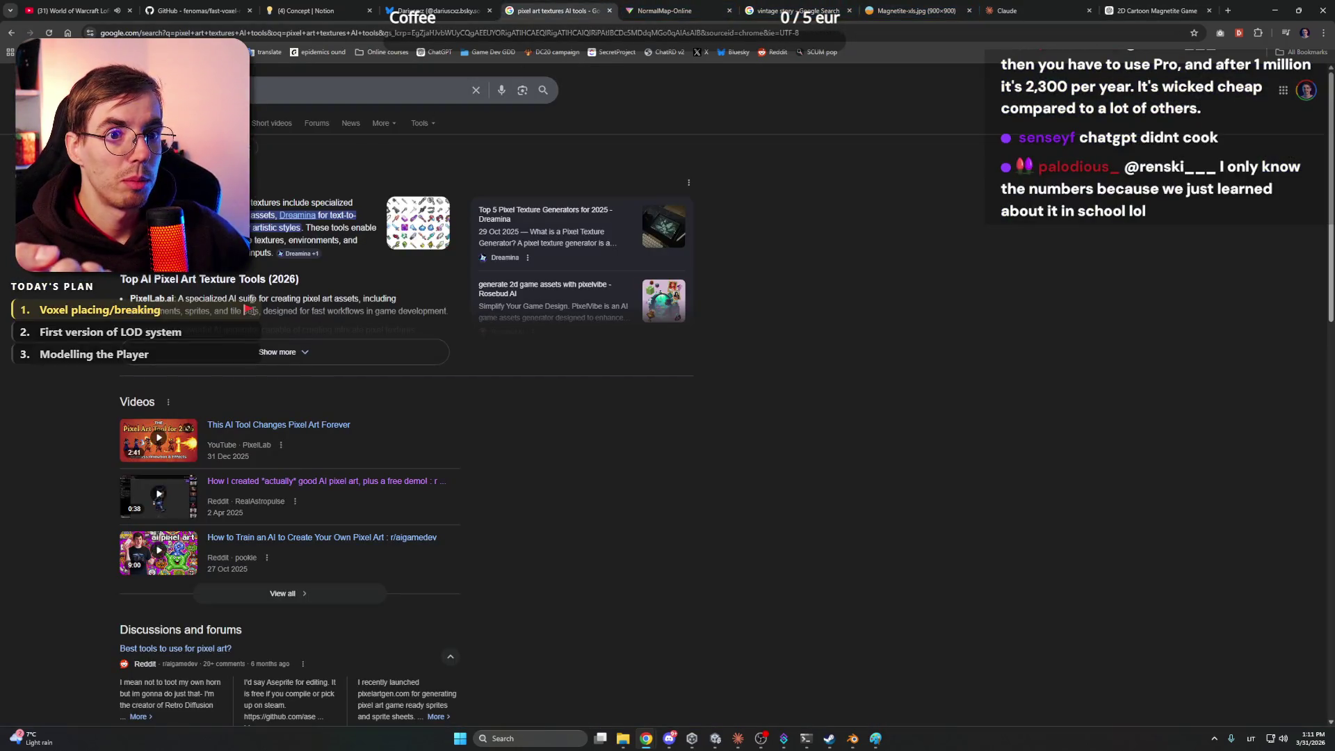
pyautogui.scroll(-8, 608, 429)
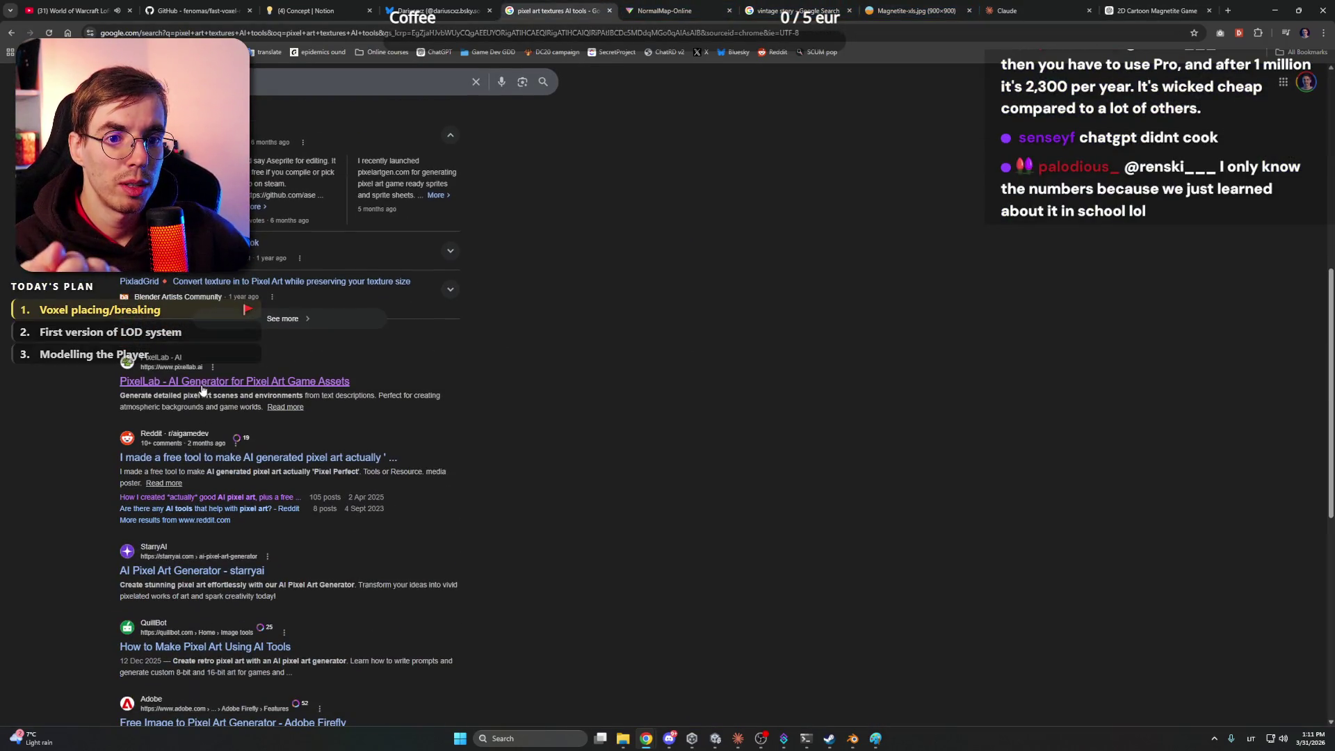
pyautogui.click(207, 383)
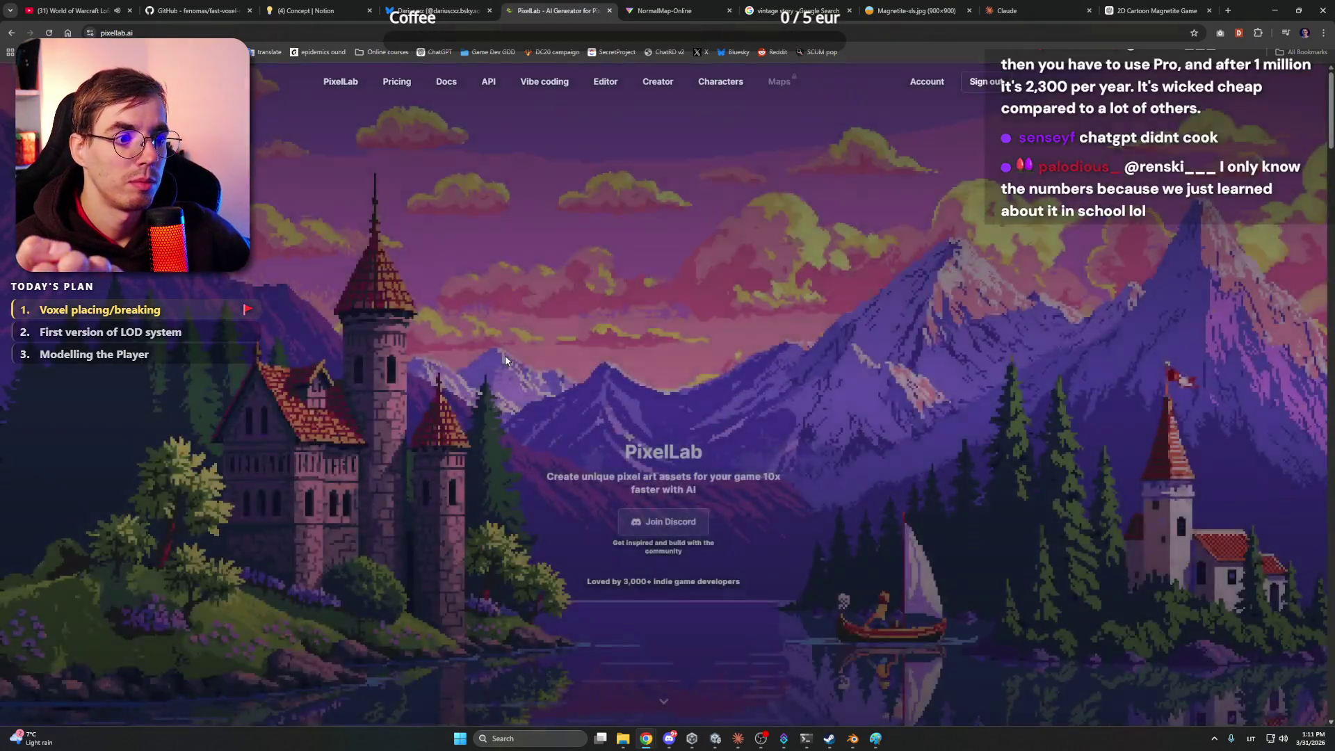
# Look over PixelLab's home and vibe coding toolkit pages, then open the 128×128 Creator page
pyautogui.scroll(-10, 703, 547)
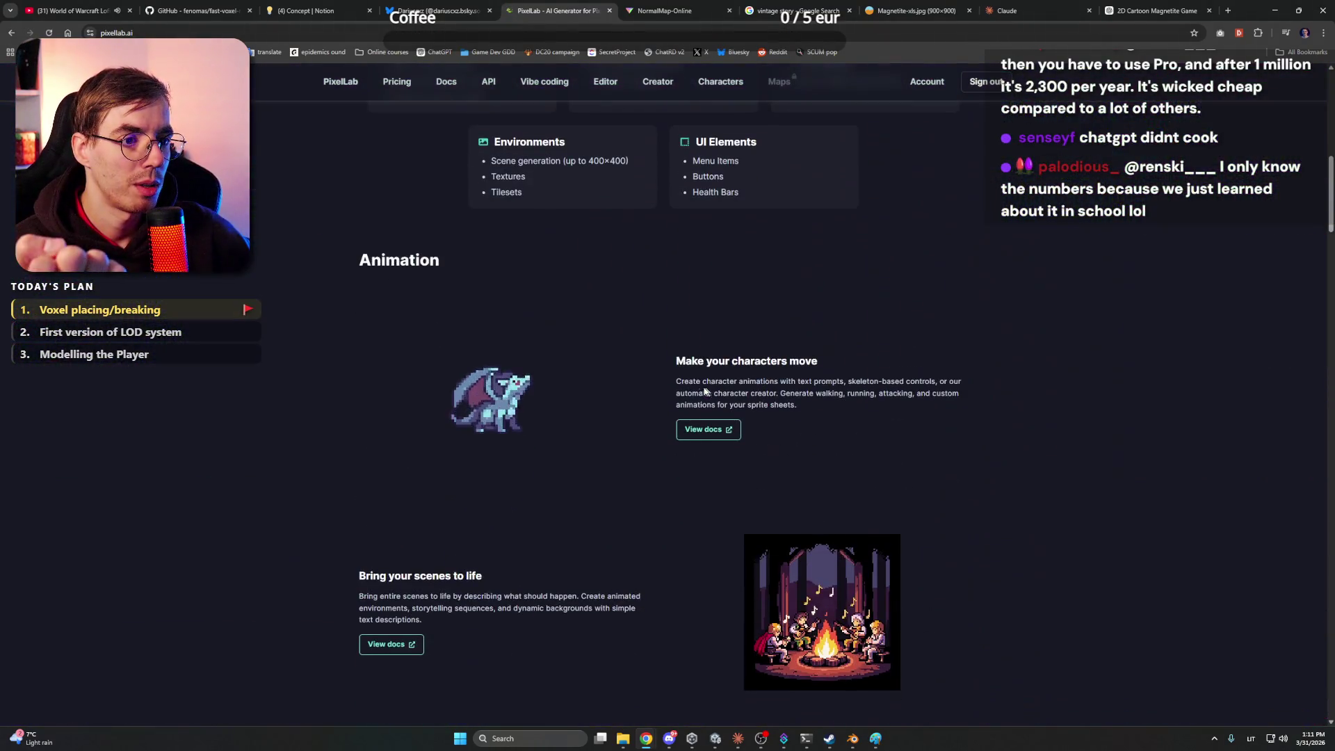
pyautogui.scroll(-6, 261, 418)
pyautogui.scroll(16, 312, 288)
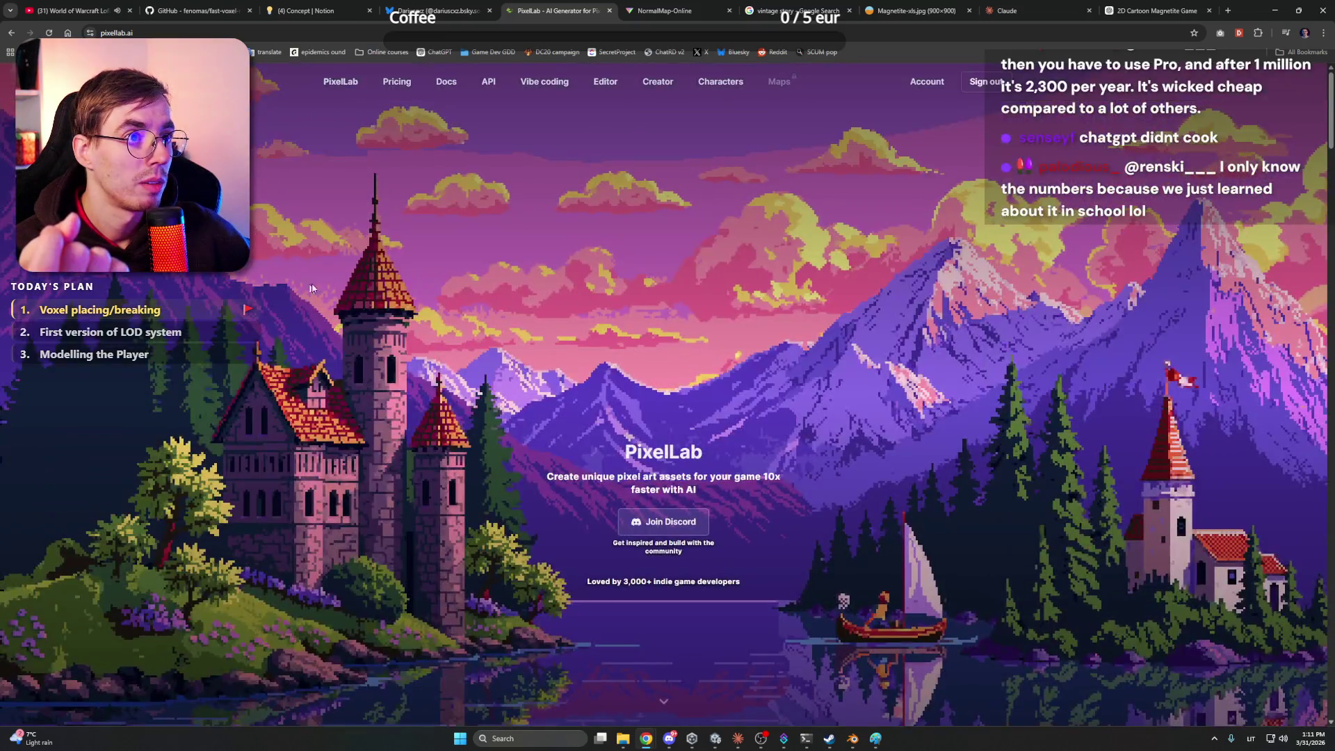
pyautogui.click(544, 91)
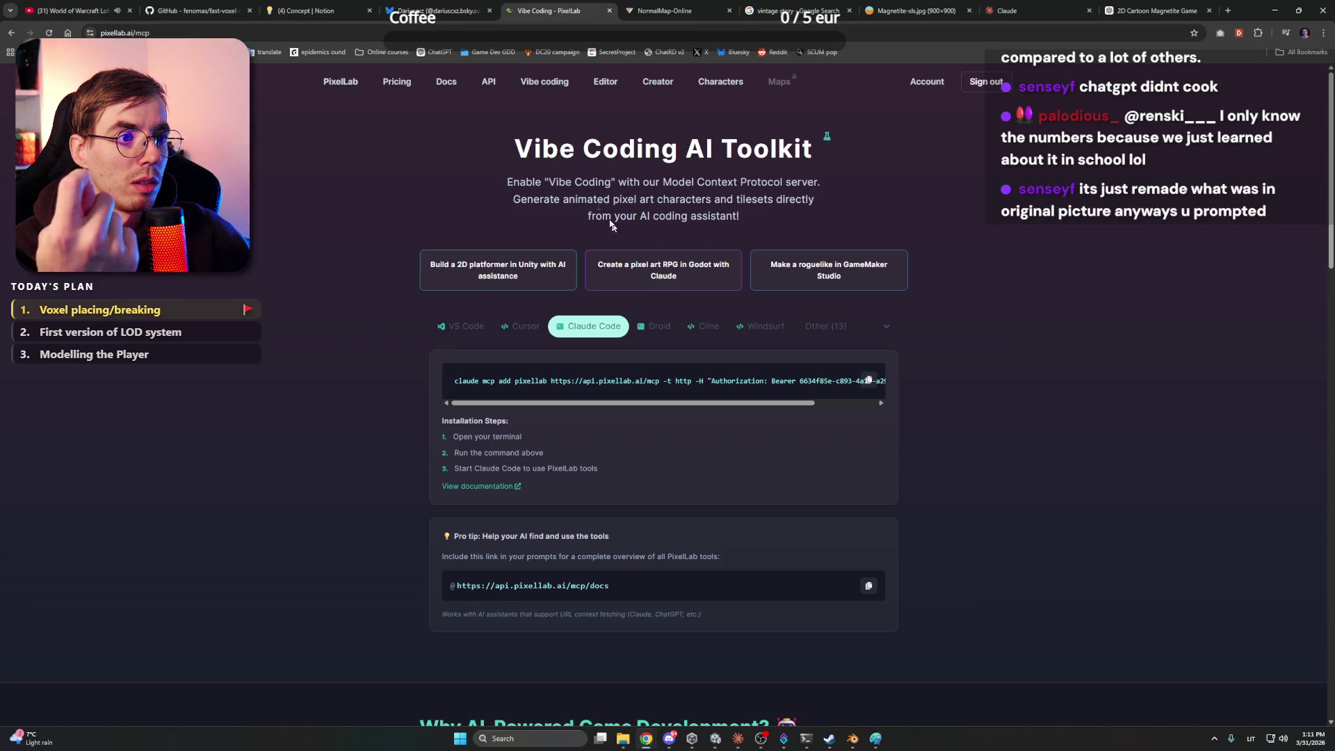
pyautogui.click(338, 84)
pyautogui.click(659, 90)
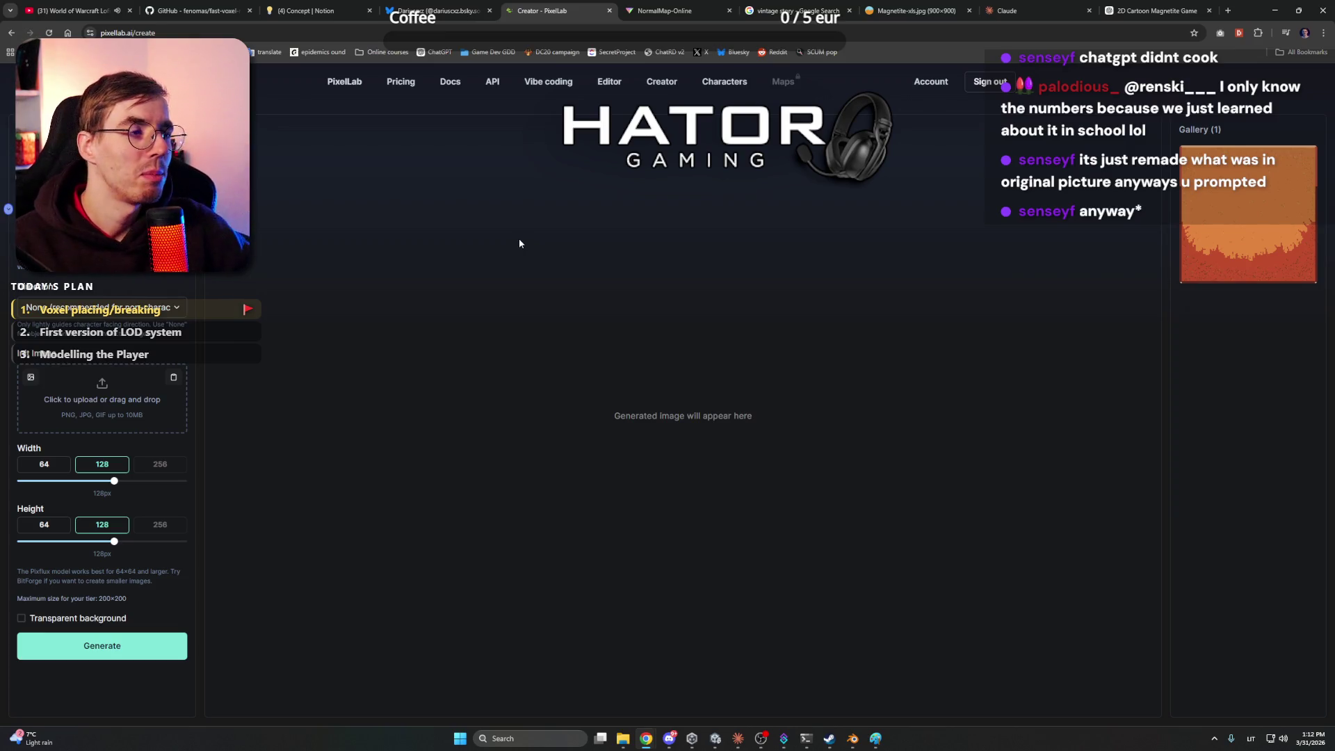
# In the magnetite chat, enlarge the uploaded reference photo and close it again
pyautogui.click(1154, 10)
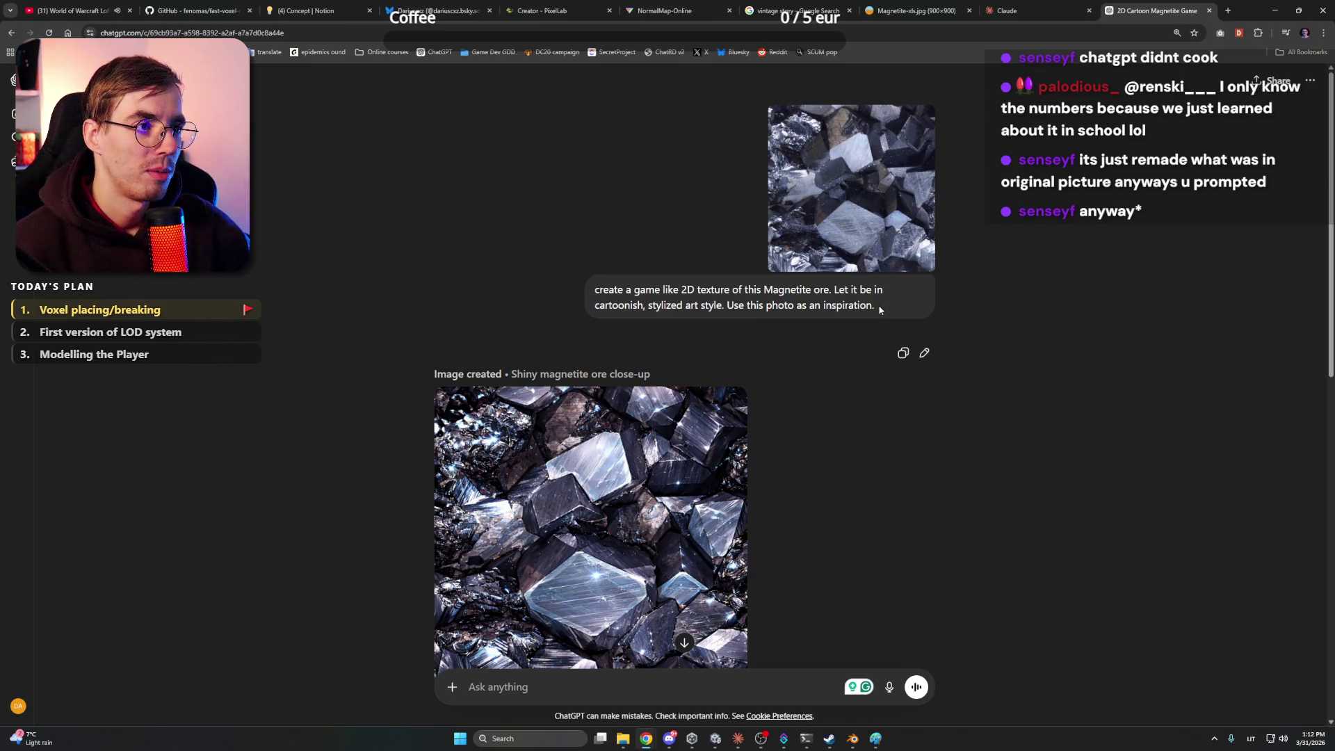
pyautogui.click(854, 190)
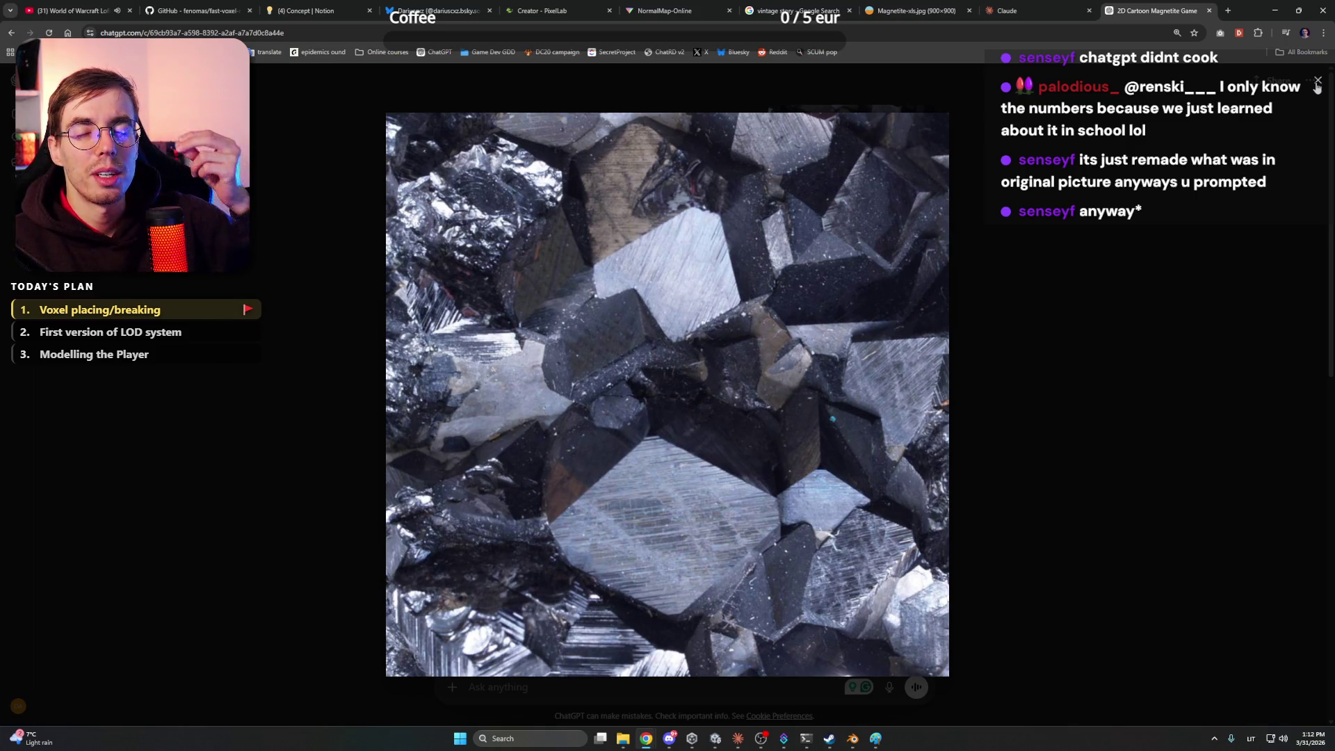
pyautogui.click(1316, 81)
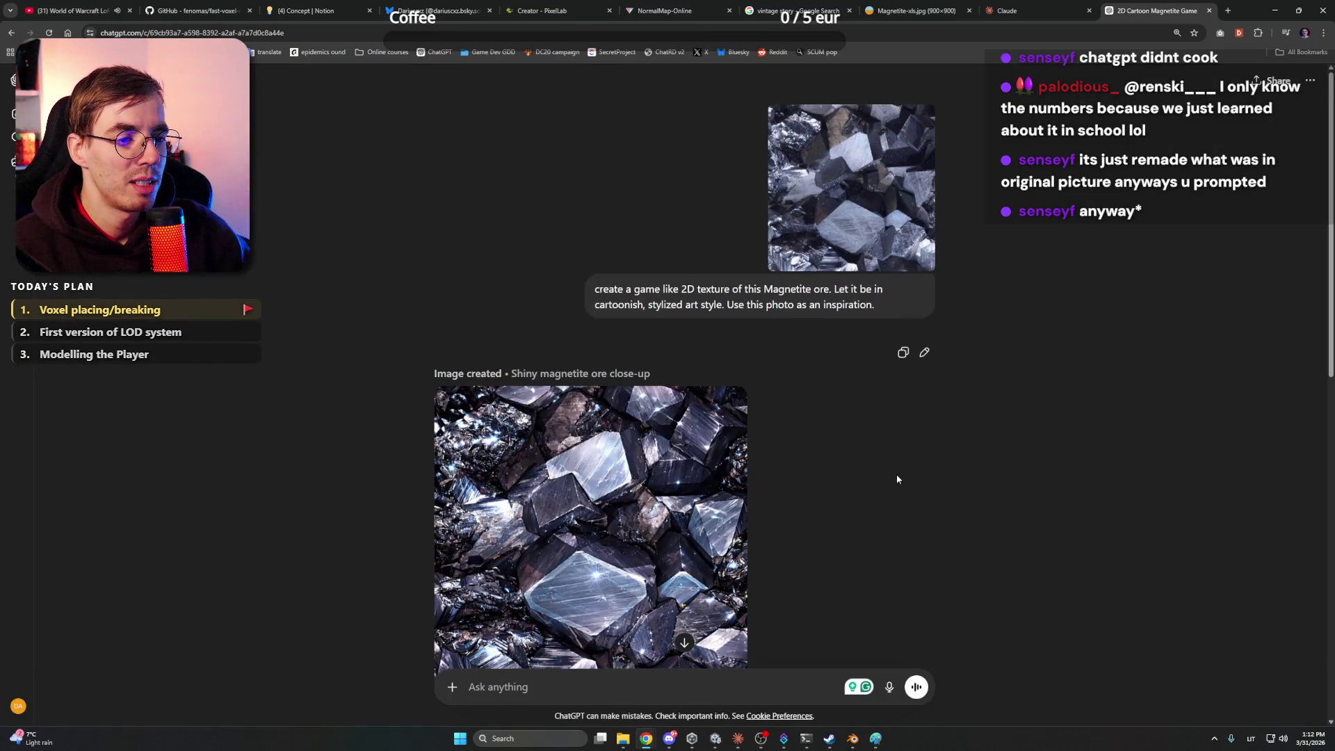
# Scroll through both generated magnetite images, then move on to the Vintage Story image results
pyautogui.scroll(-1, 896, 474)
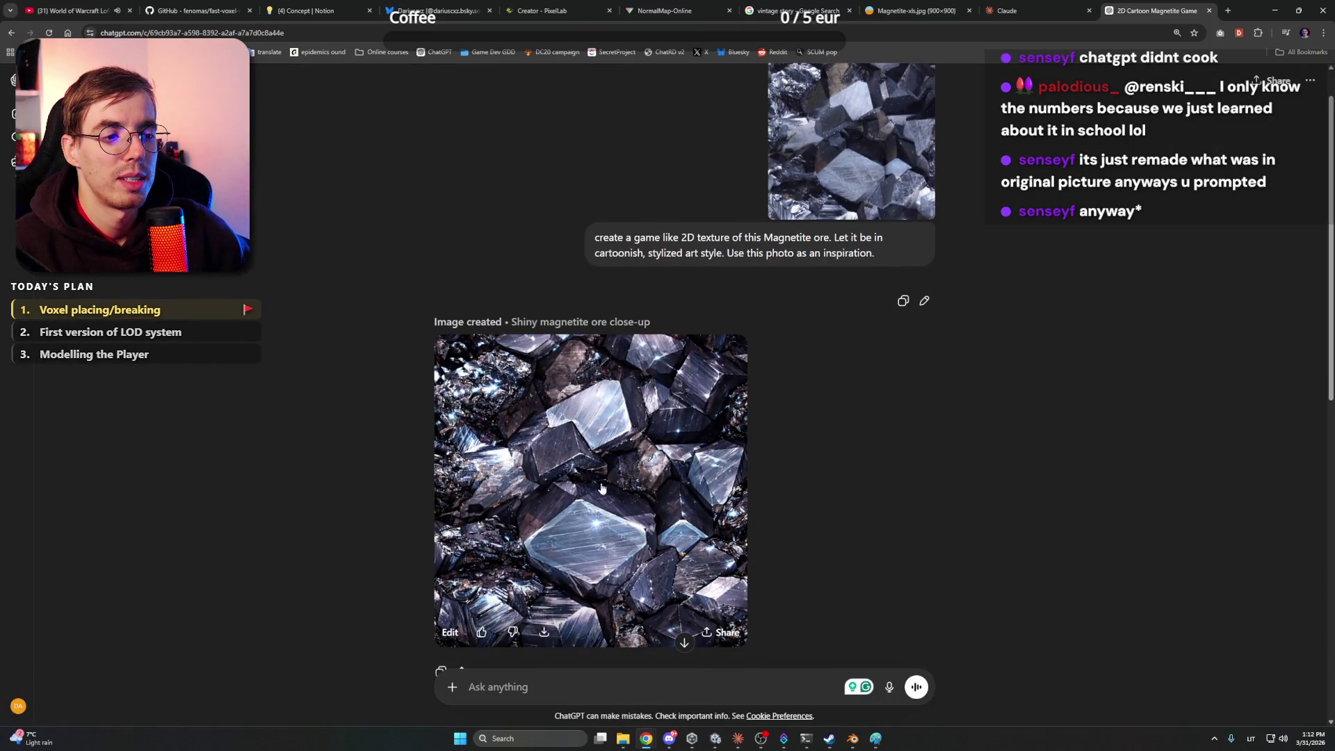
pyautogui.scroll(-10, 839, 465)
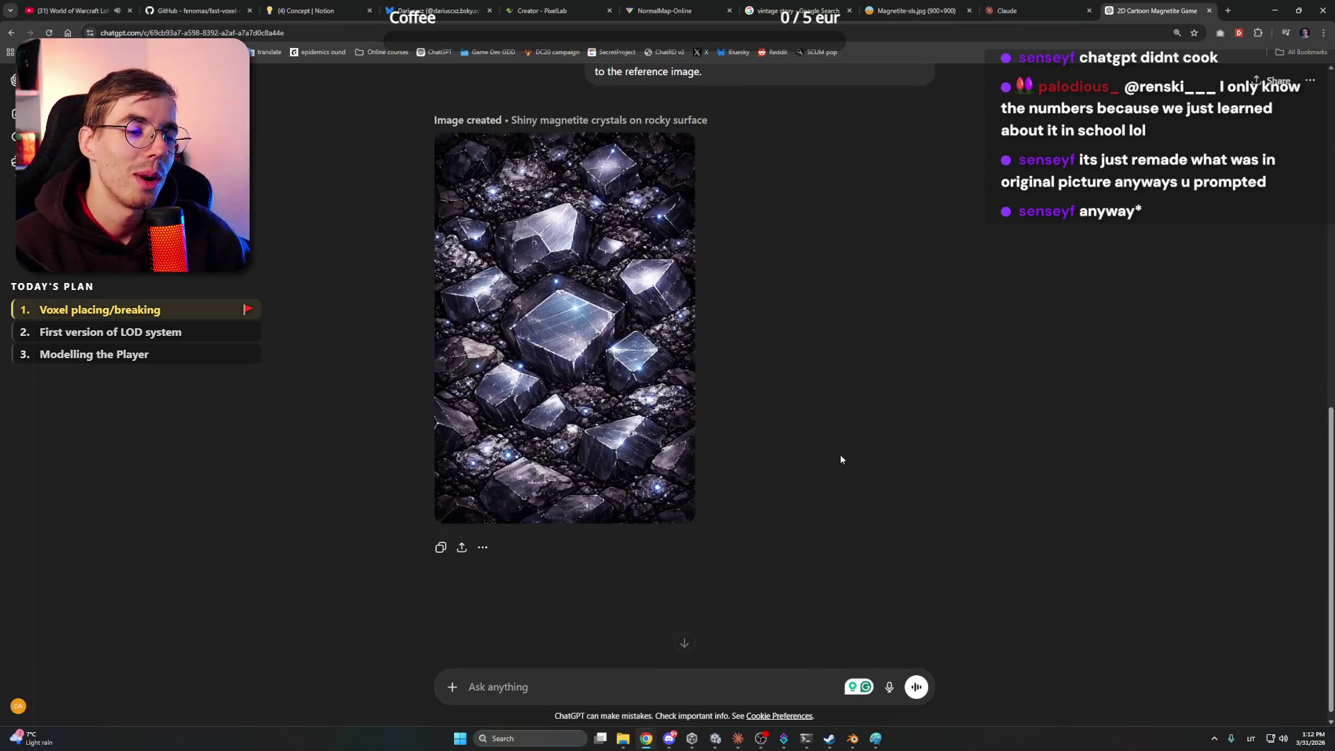
pyautogui.scroll(5, 840, 453)
pyautogui.scroll(-5, 841, 461)
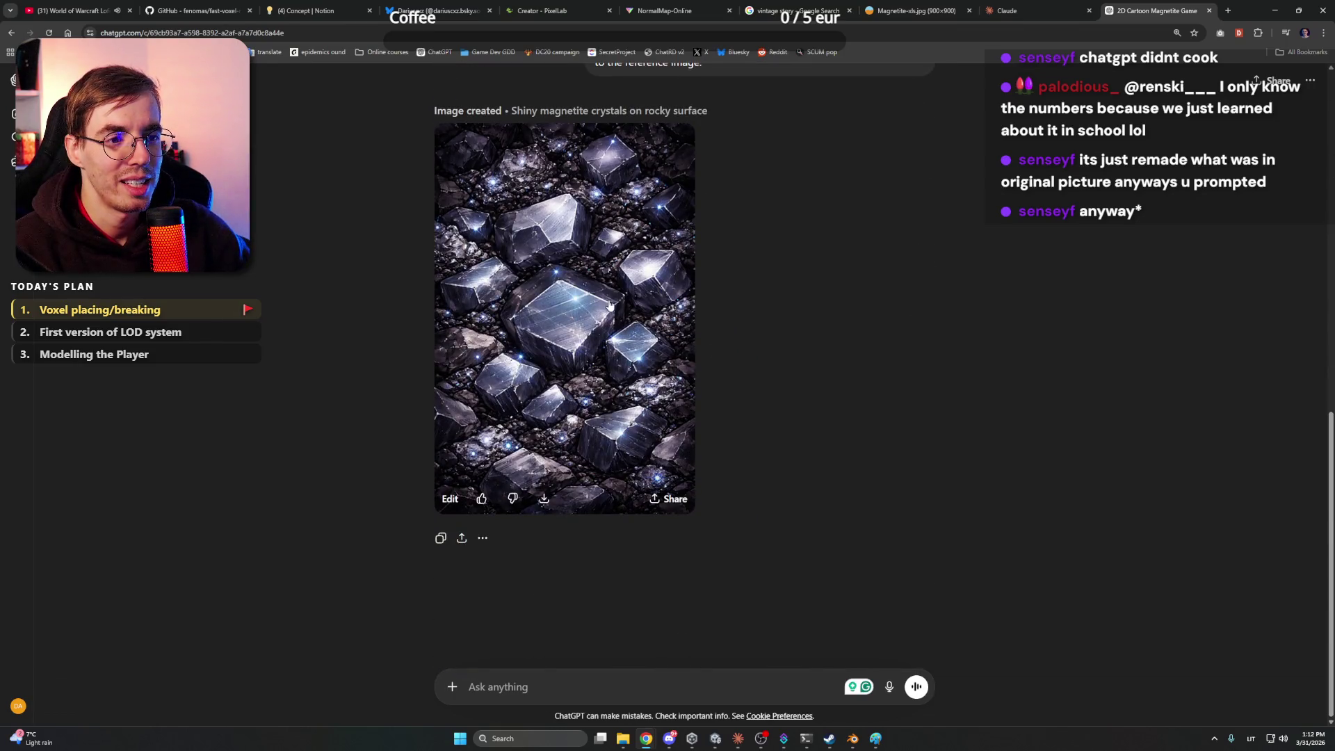
pyautogui.scroll(3, 789, 370)
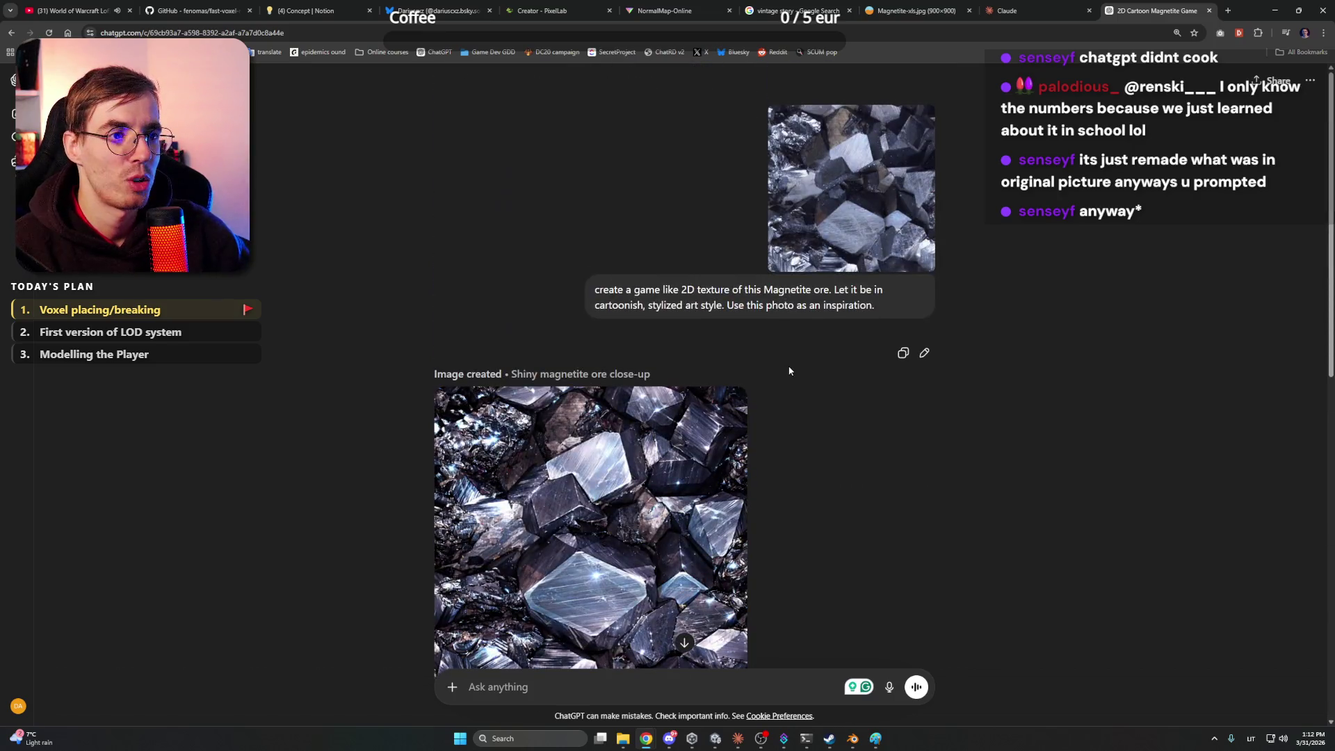
pyautogui.click(875, 6)
pyautogui.click(793, 11)
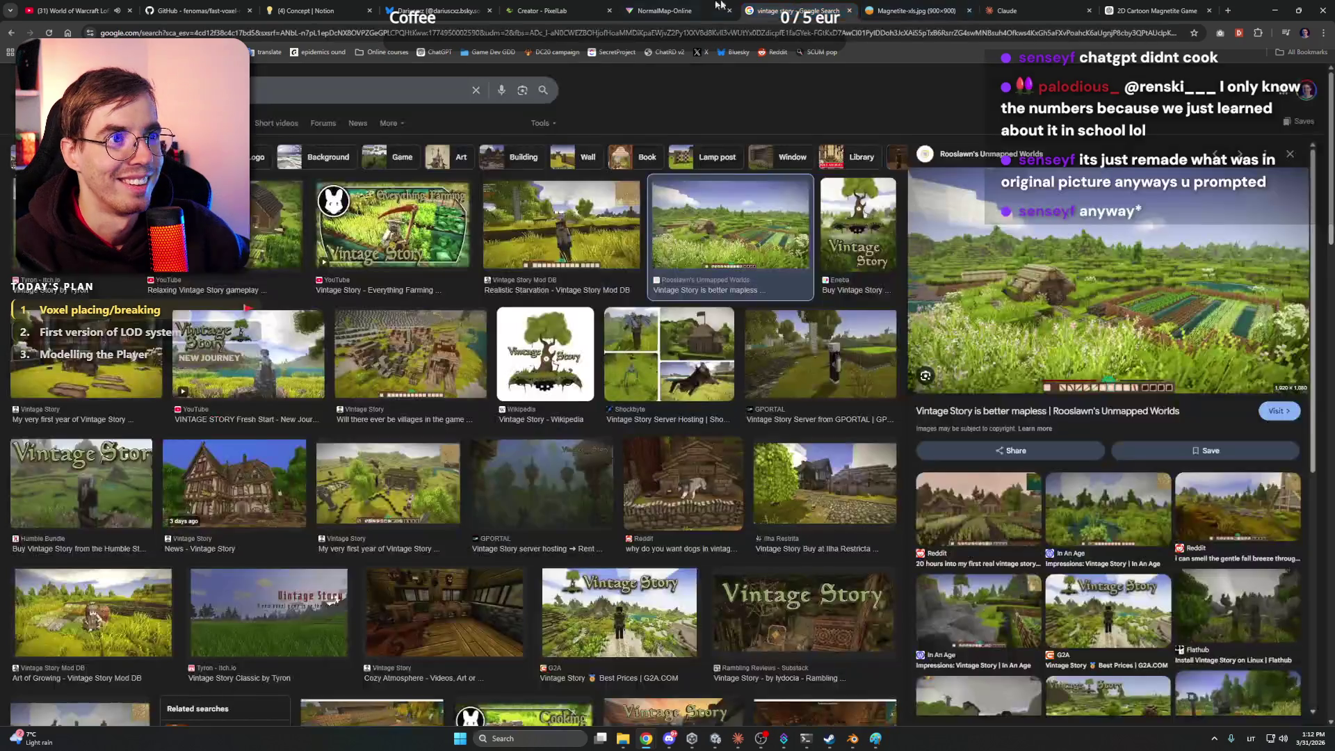
# Close the Vintage Story image search tab and return to the Creator - PixelLab tab
pyautogui.click(668, 10)
pyautogui.click(849, 11)
pyautogui.click(591, 11)
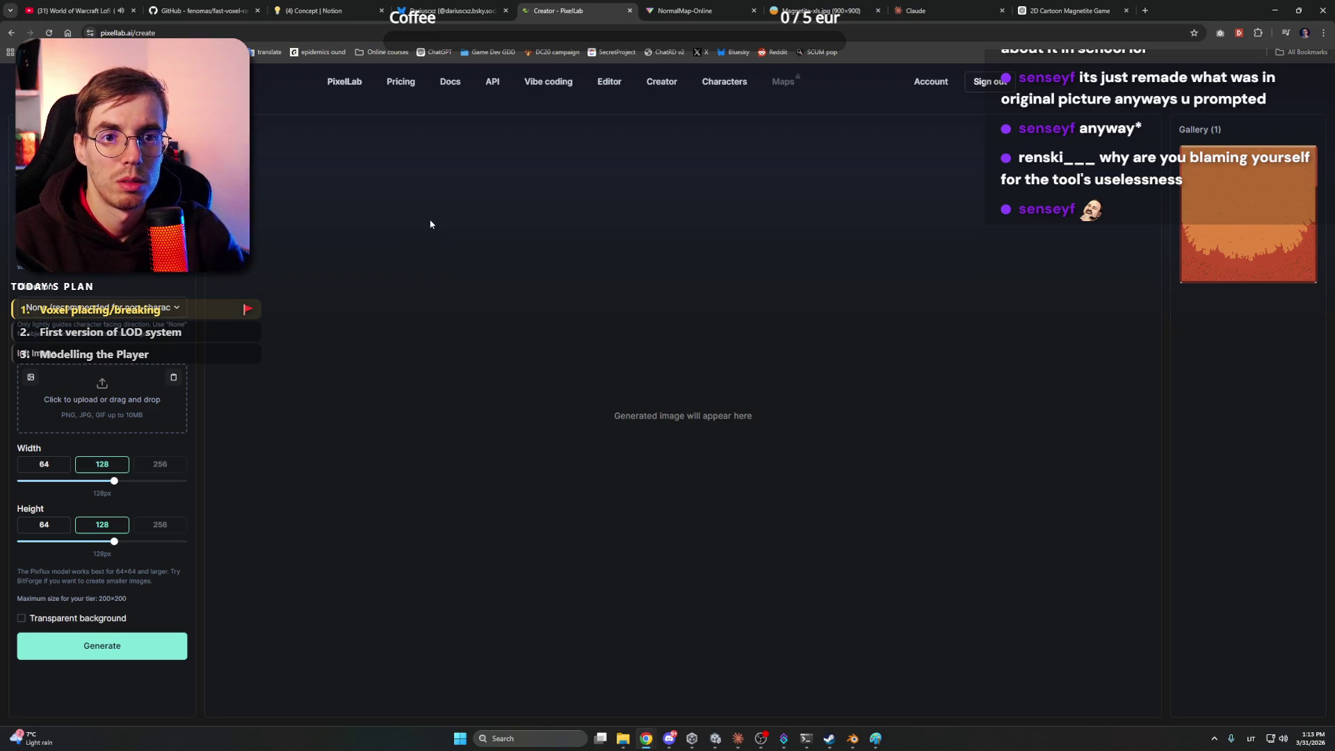
# Set Direction to None and width and height to 32 px, then generate an ore tile
pyautogui.click(175, 306)
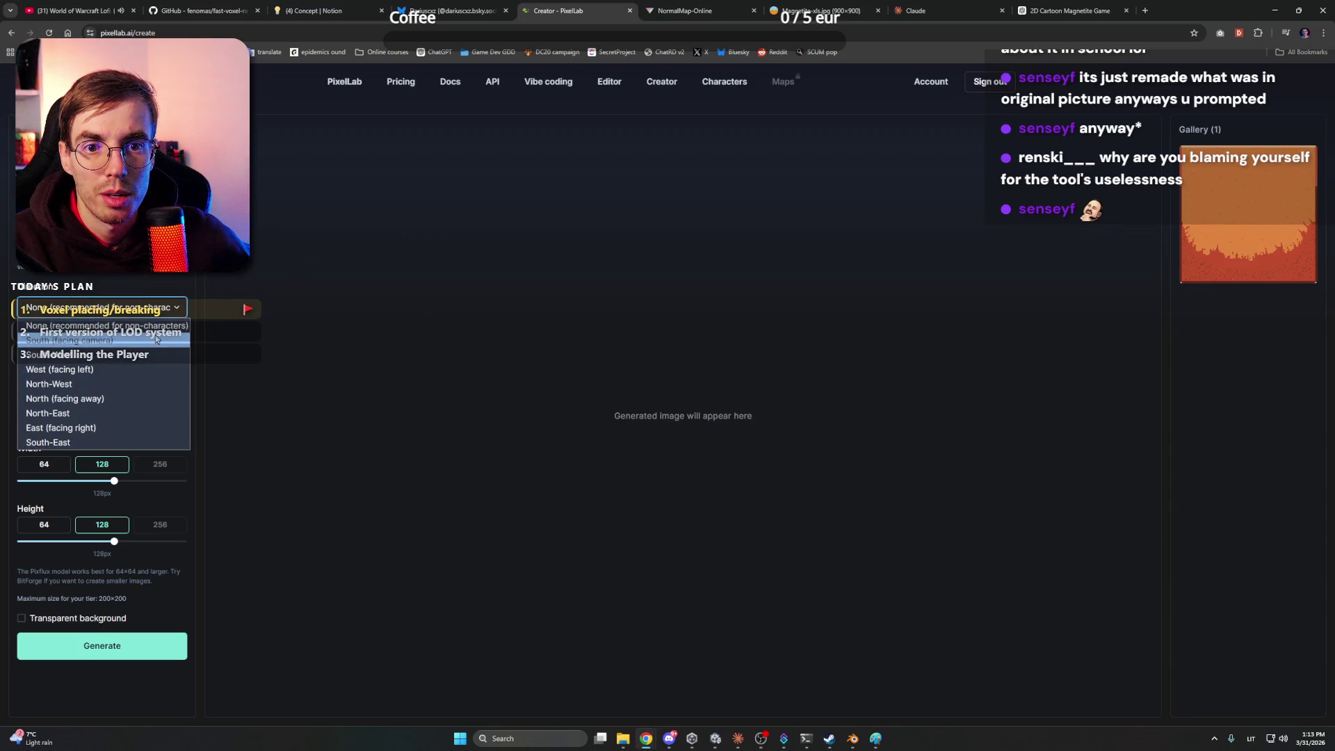
pyautogui.click(160, 326)
pyautogui.click(44, 464)
pyautogui.moveTo(46, 481)
pyautogui.mouseDown()
pyautogui.moveTo(109, 479)
pyautogui.moveTo(18, 480)
pyautogui.mouseUp()
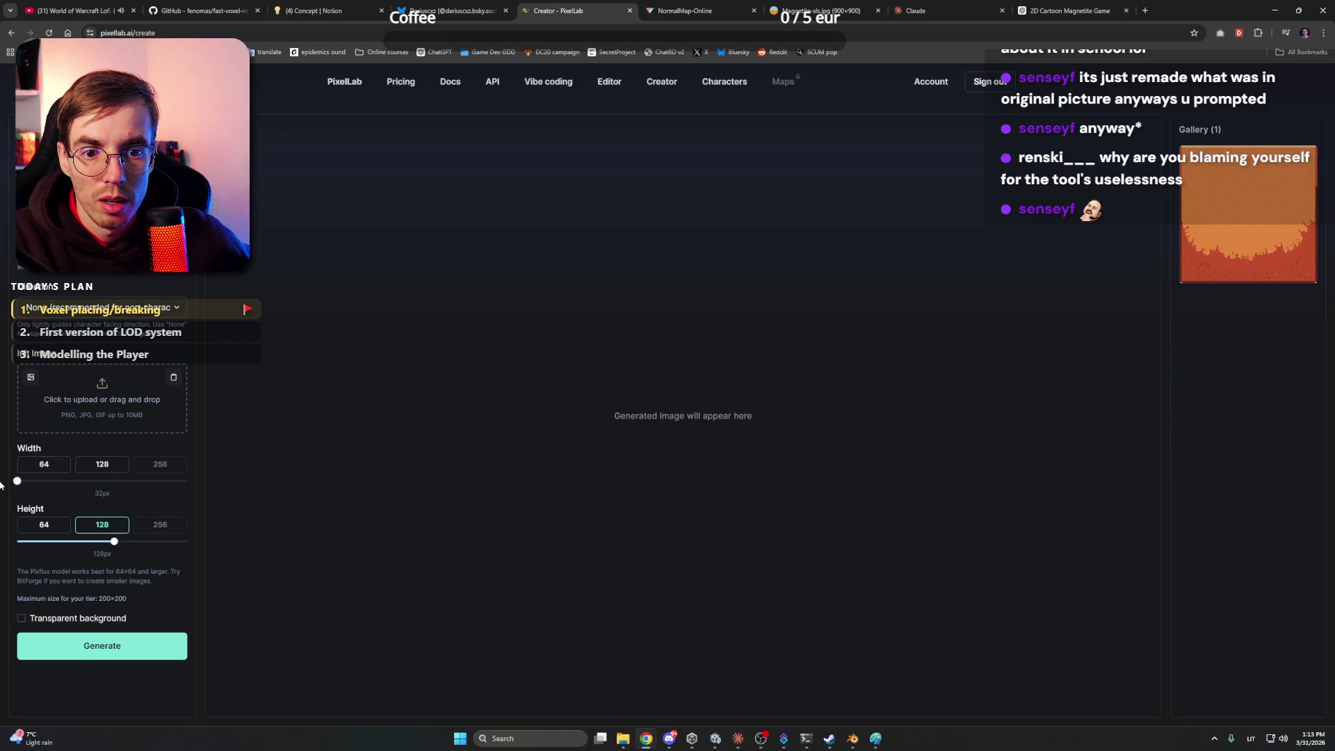
pyautogui.moveTo(114, 542); pyautogui.dragTo(17, 541)
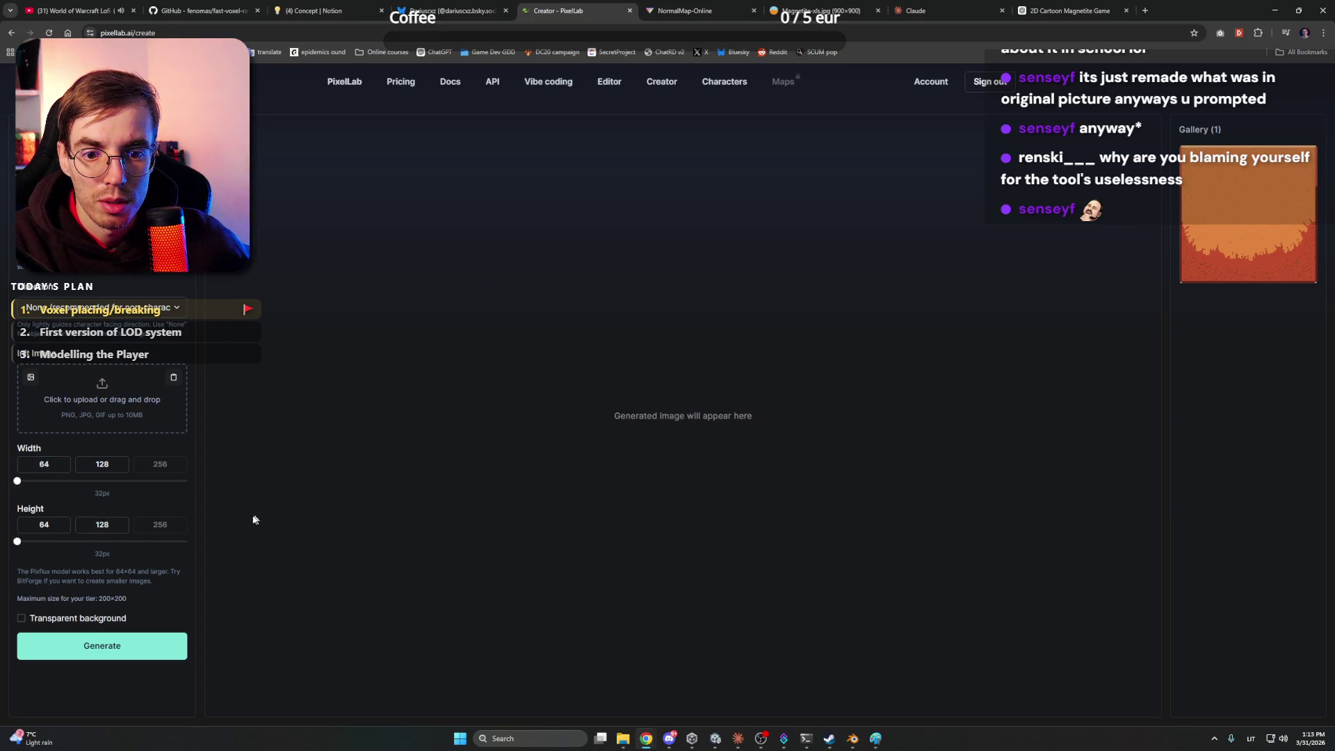
pyautogui.click(146, 645)
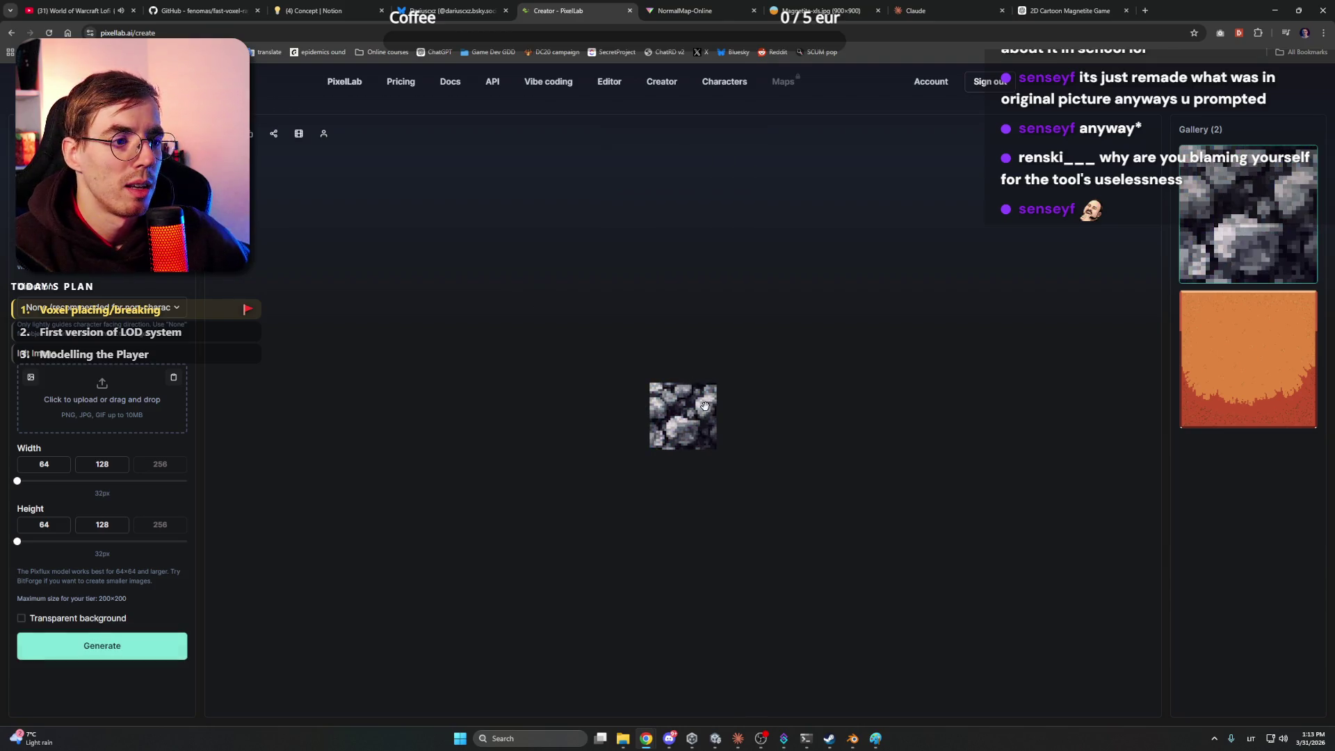
# Review the grey rocky stone result and start another 32 px generation
pyautogui.scroll(1, 684, 417)
pyautogui.scroll(5, 684, 417)
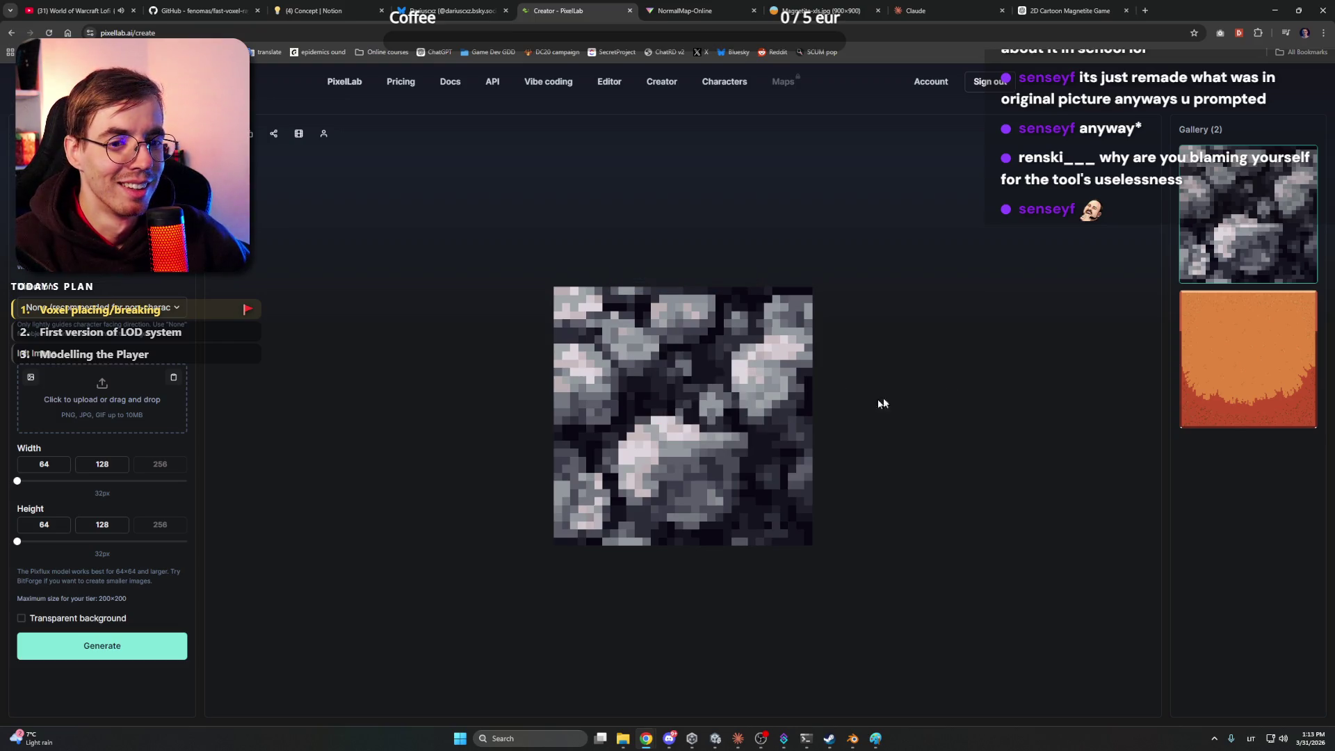
pyautogui.scroll(-5, 737, 522)
pyautogui.scroll(-3, 758, 384)
pyautogui.scroll(3, 758, 383)
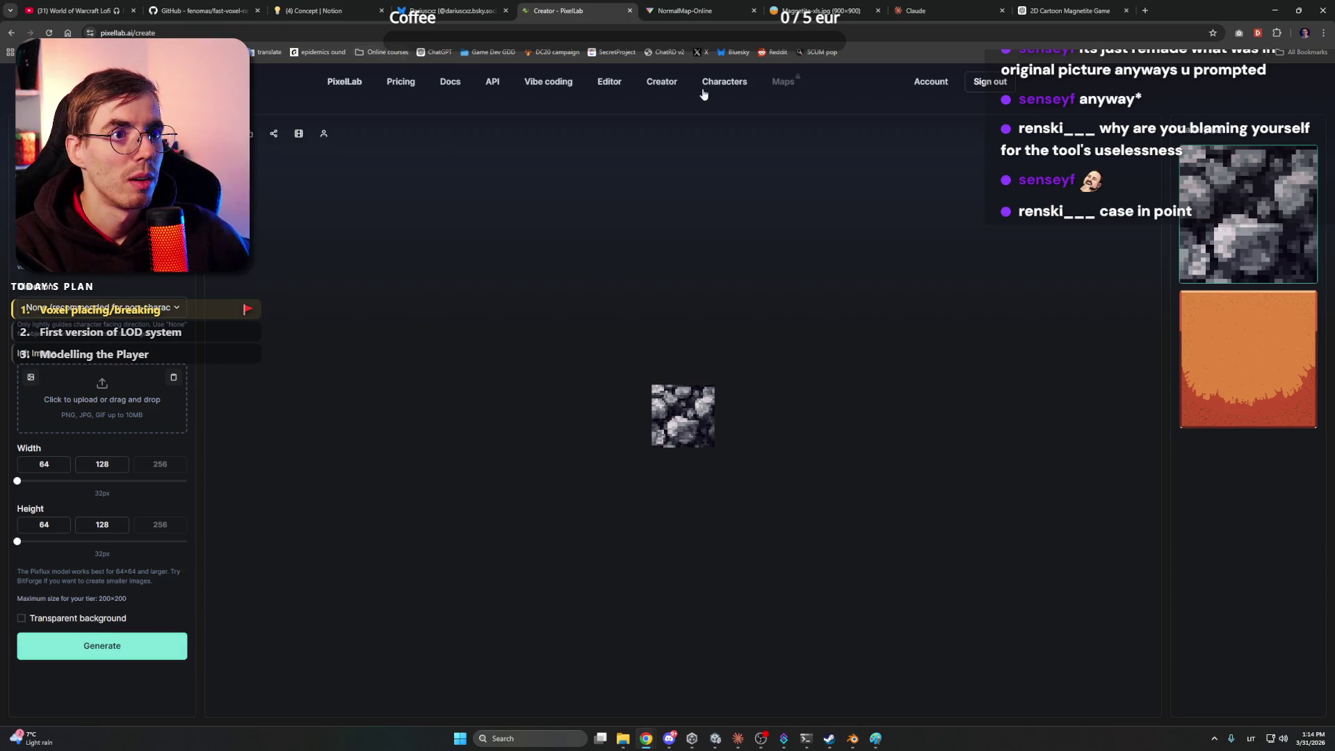
pyautogui.click(164, 645)
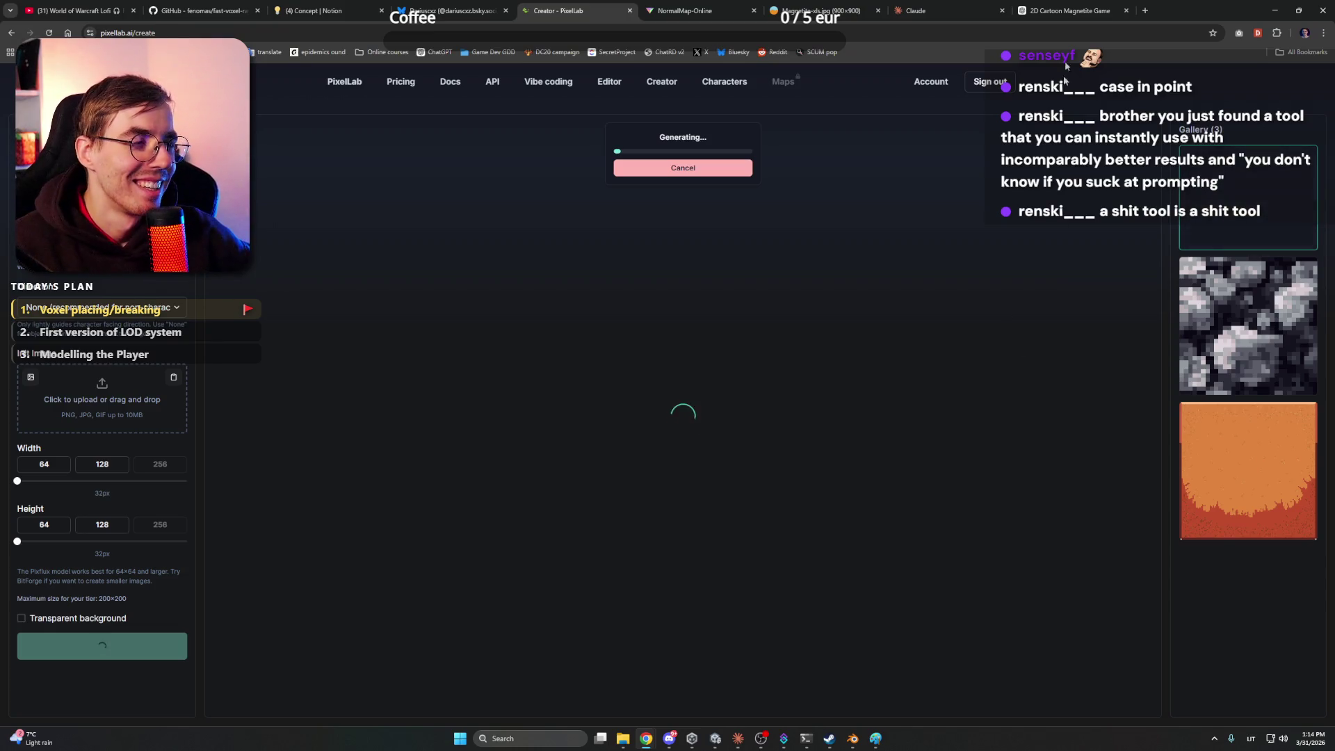
# Check the magnetite chat, then play the Classic Oldschool Relaxing Runescape Music video on YouTube
pyautogui.click(1068, 11)
pyautogui.scroll(-10, 646, 429)
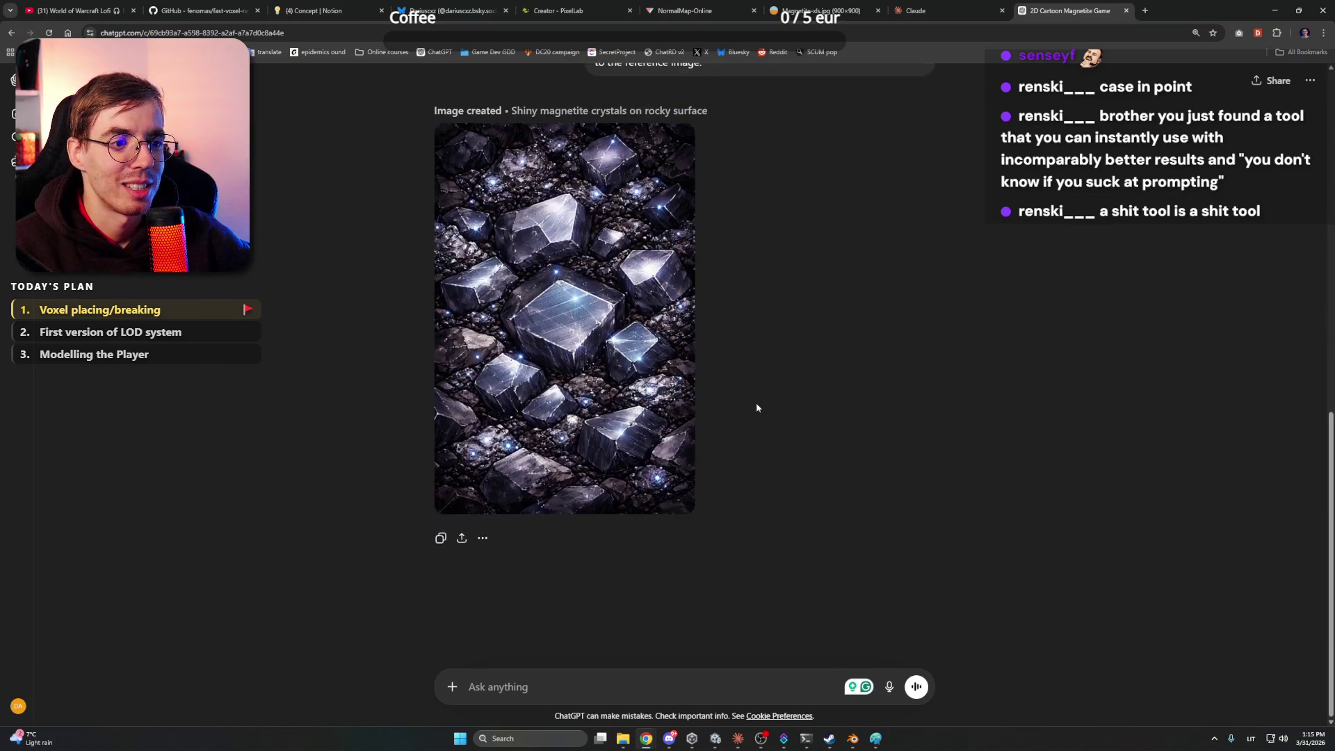
pyautogui.scroll(12, 861, 426)
pyautogui.scroll(-4, 861, 430)
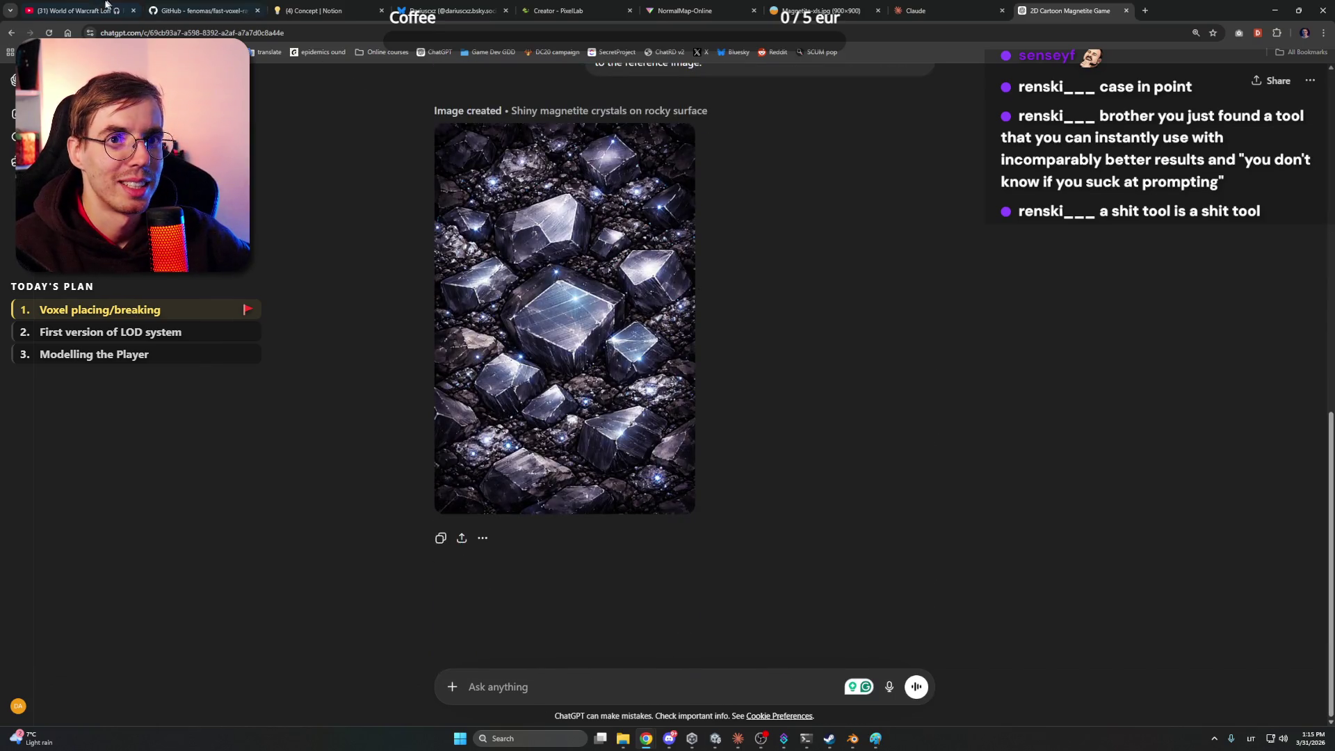
pyautogui.click(69, 10)
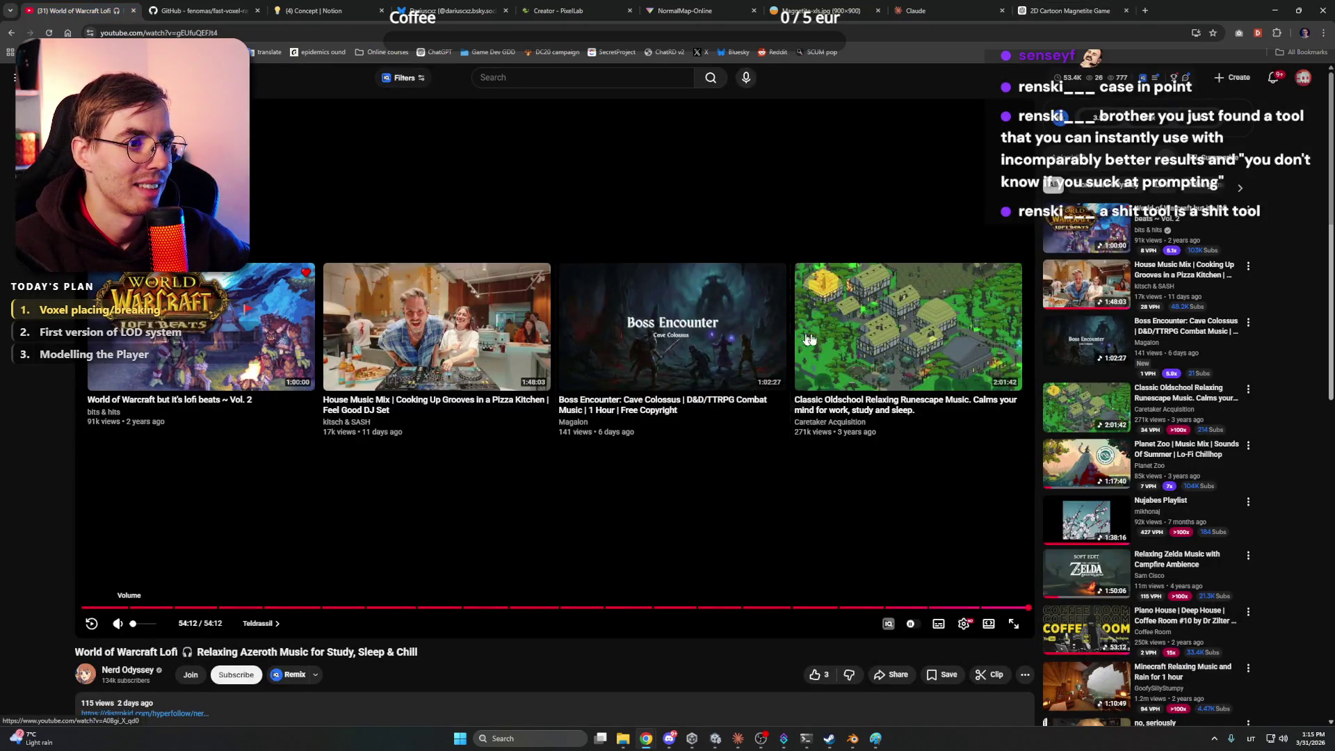
pyautogui.click(895, 343)
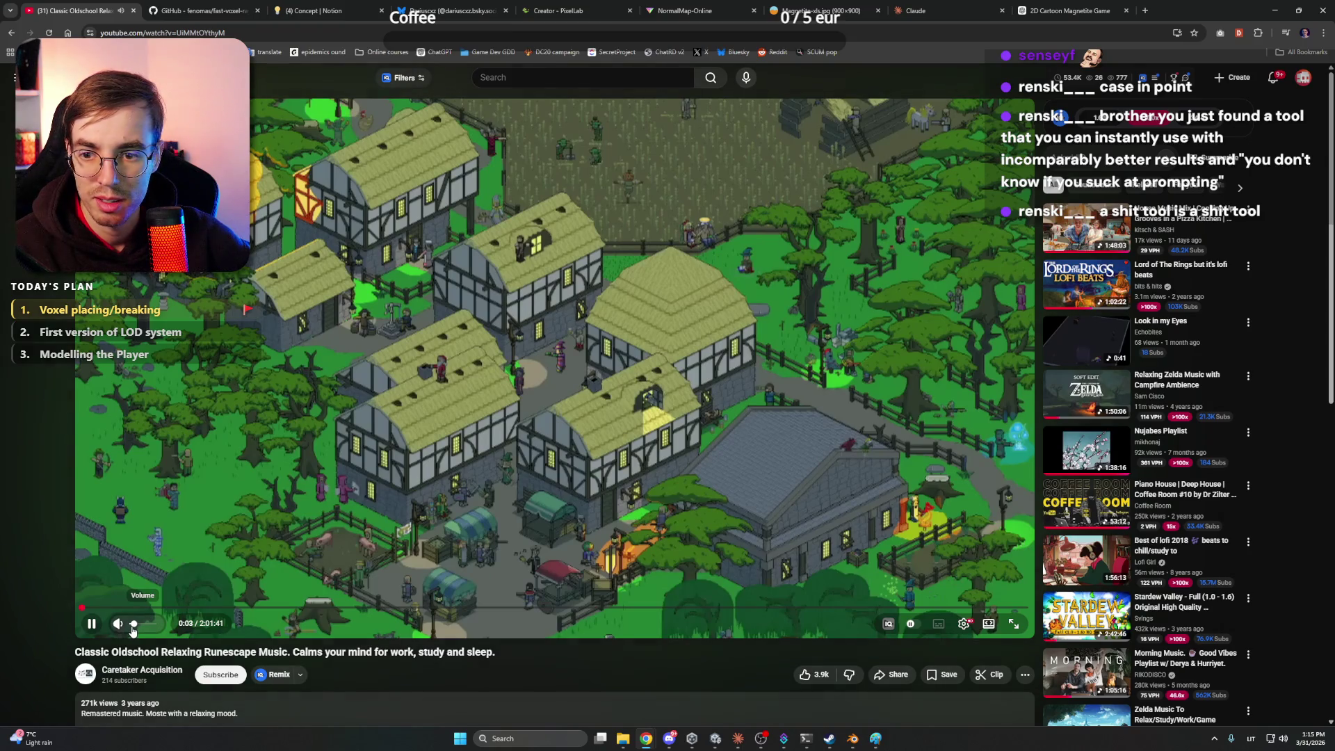
# Back in PixelLab, dismiss the animated-characters offer with Maybe Later and generate another ore tile
pyautogui.click(1078, 6)
pyautogui.click(949, 8)
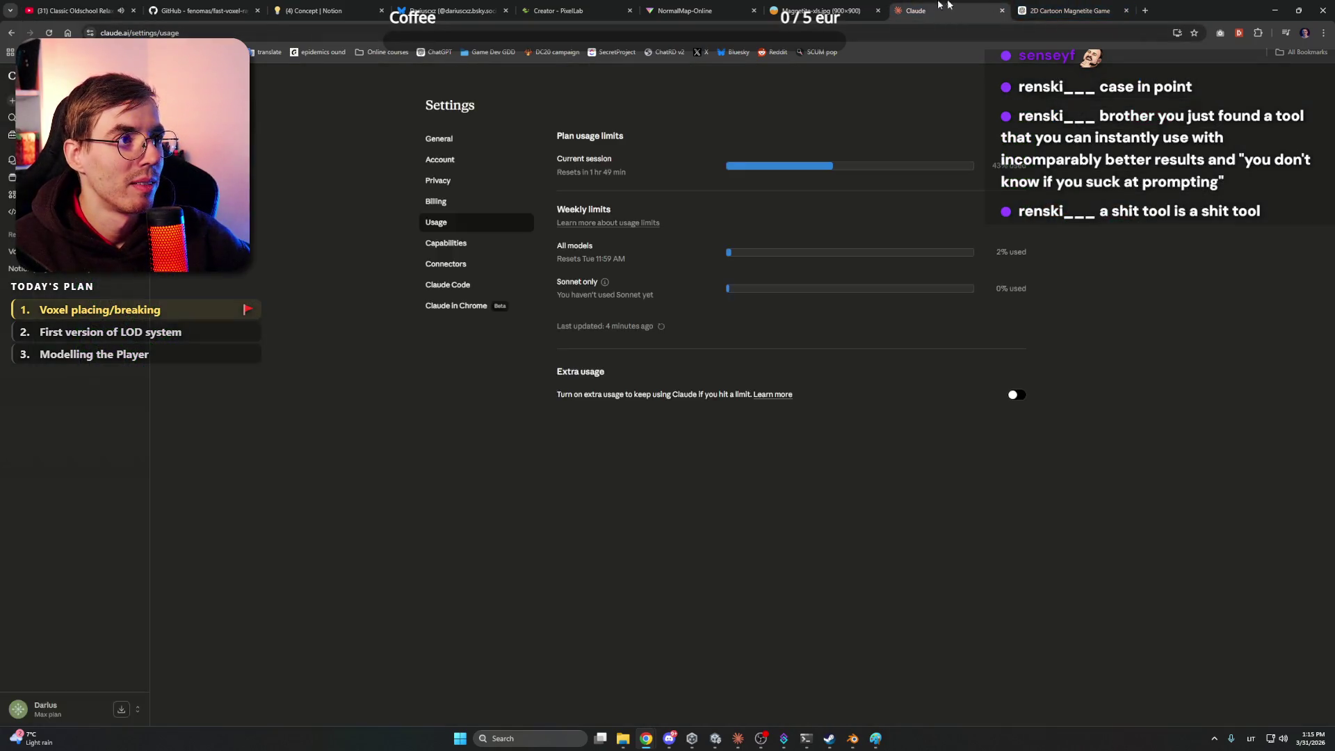
pyautogui.click(824, 8)
pyautogui.click(698, 9)
pyautogui.click(578, 5)
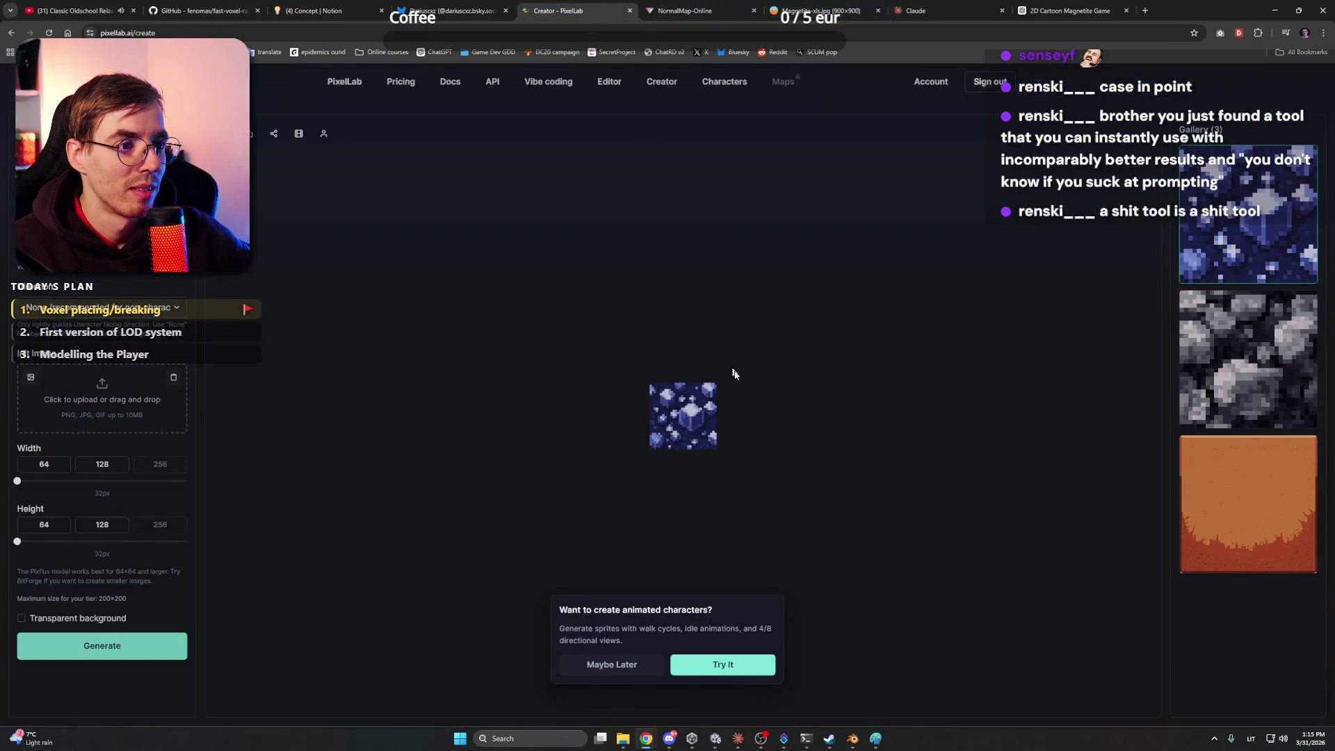
pyautogui.click(644, 666)
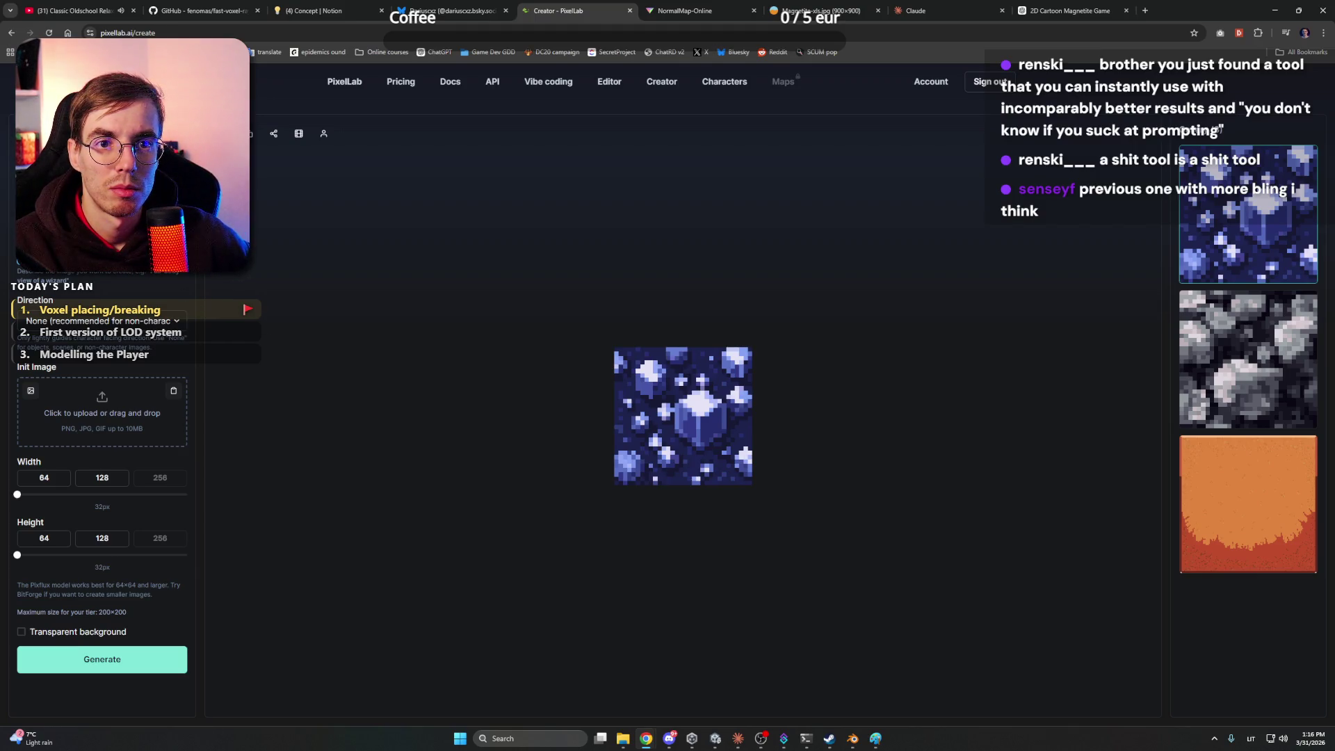
pyautogui.click(146, 659)
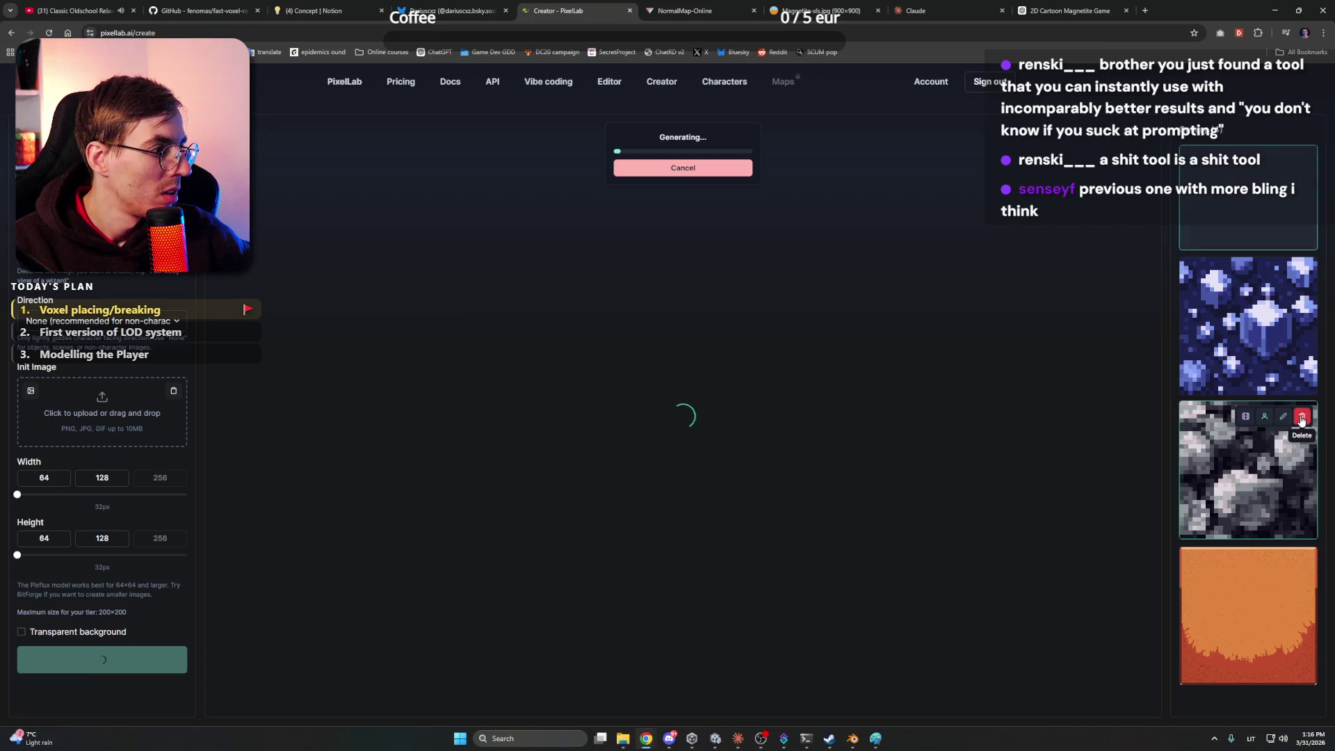
# Review the grey rock, blue crystal and newest tiles in PixelLab's gallery, then generate another 64×64 texture
pyautogui.click(1249, 453)
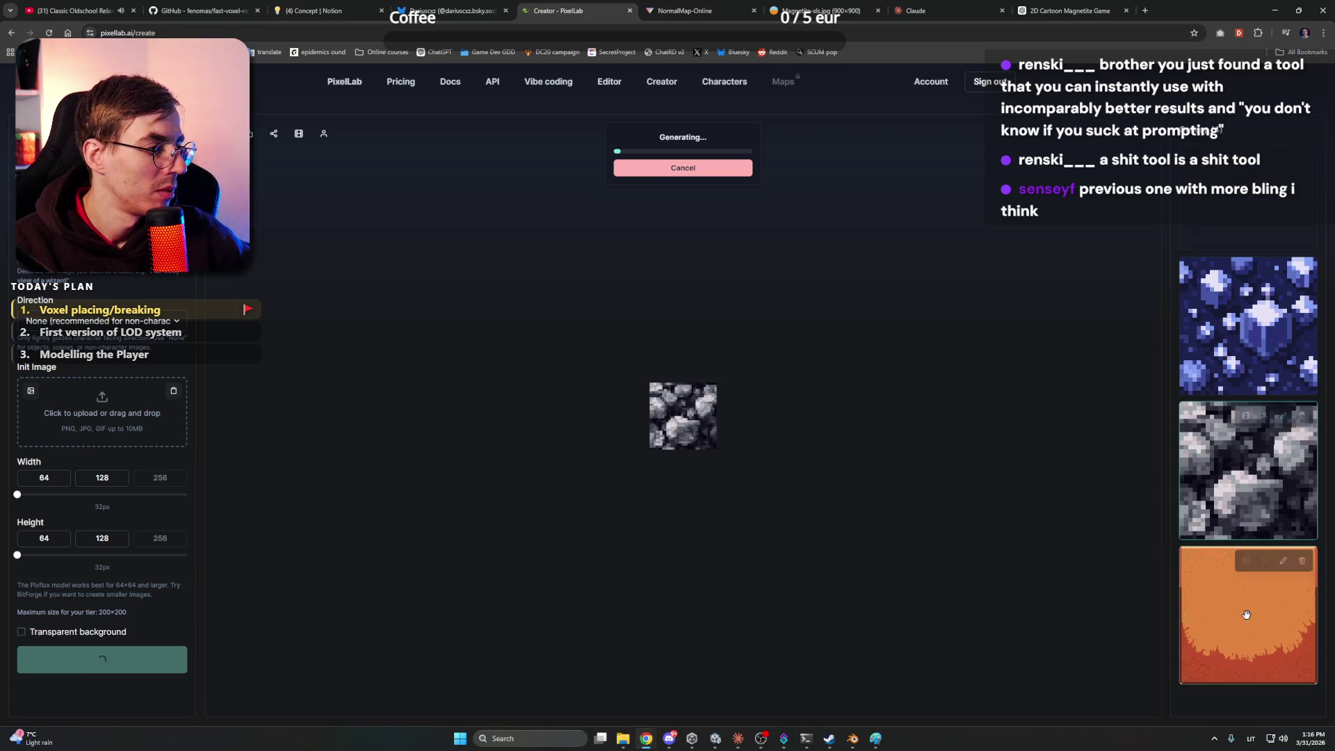
pyautogui.click(738, 738)
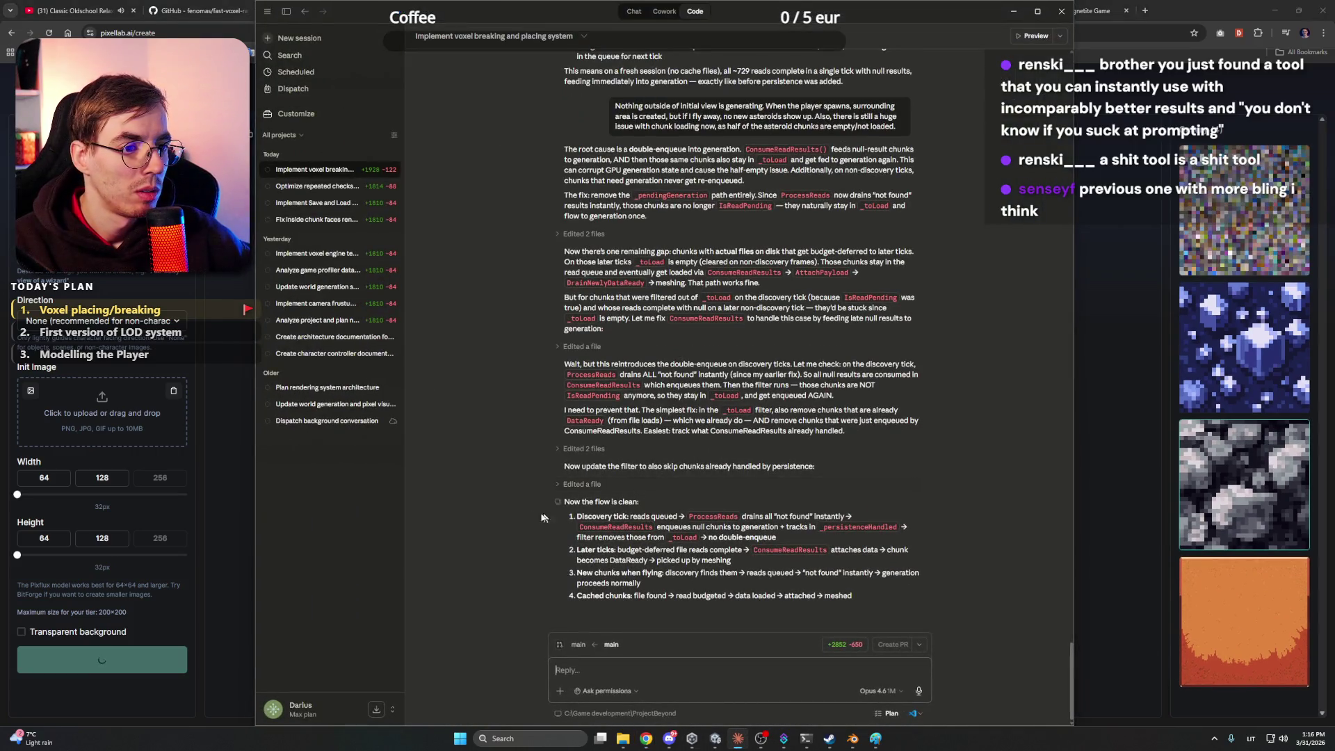
pyautogui.click(1214, 5)
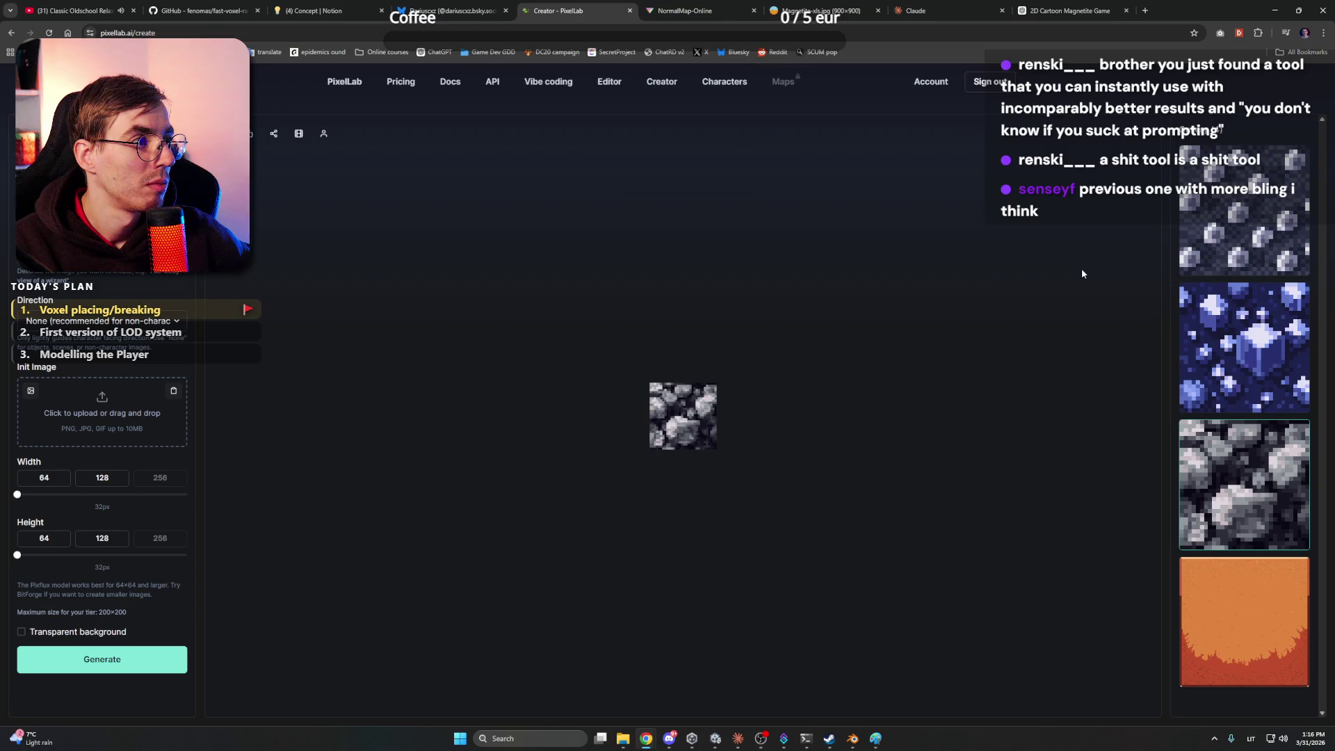
pyautogui.click(1247, 229)
pyautogui.click(1249, 351)
pyautogui.click(1245, 484)
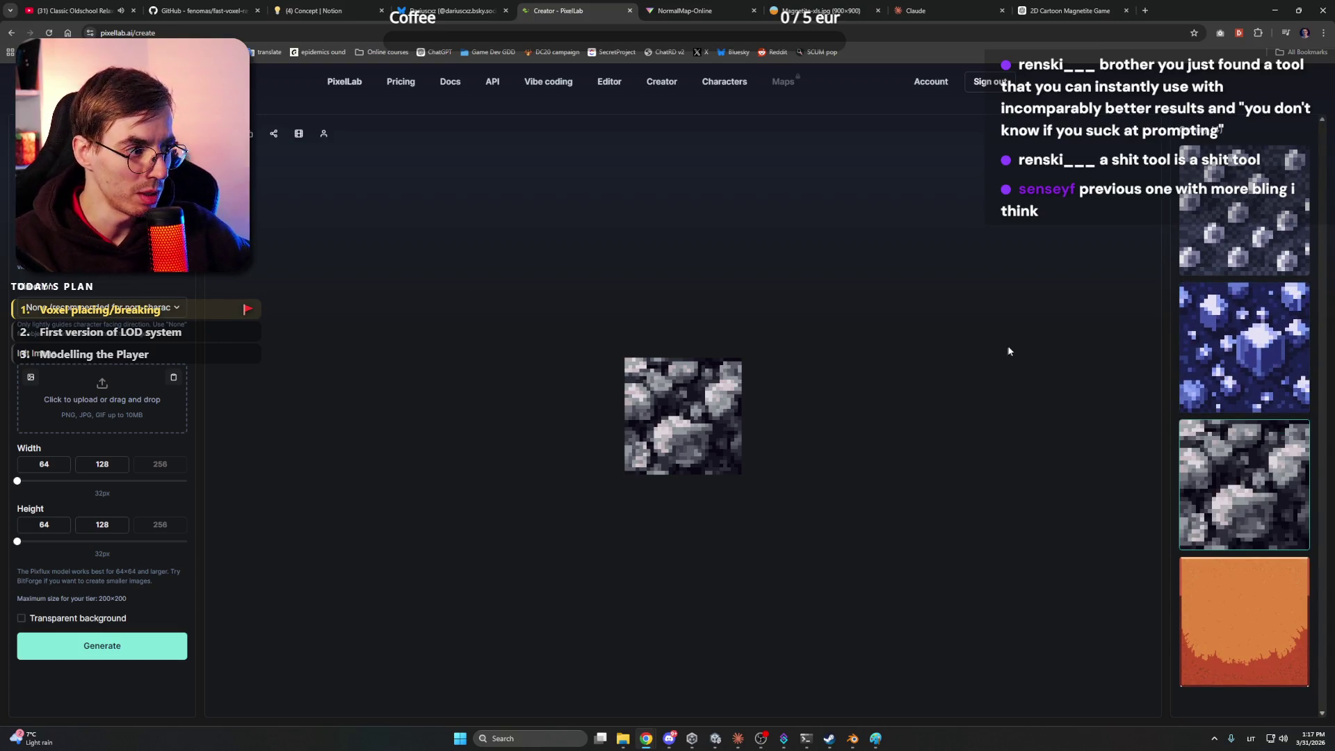
pyautogui.moveTo(1243, 358)
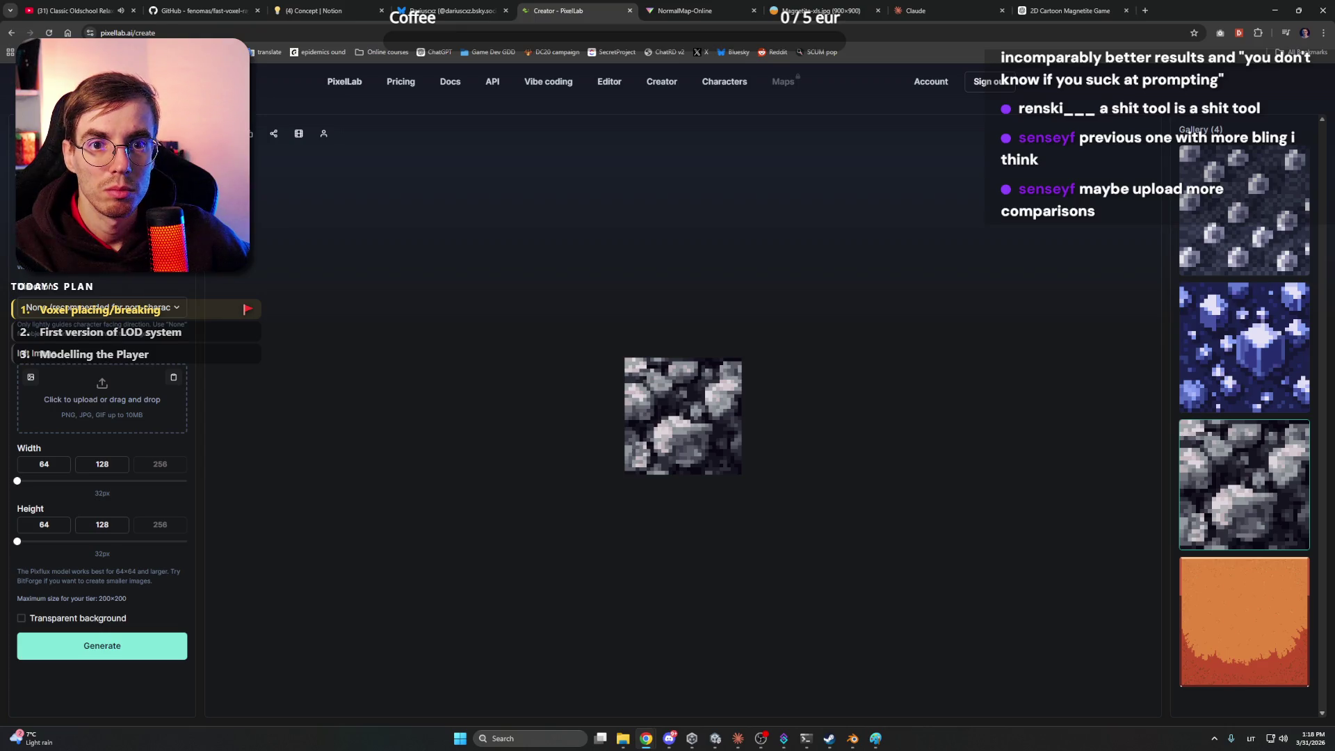
pyautogui.click(137, 651)
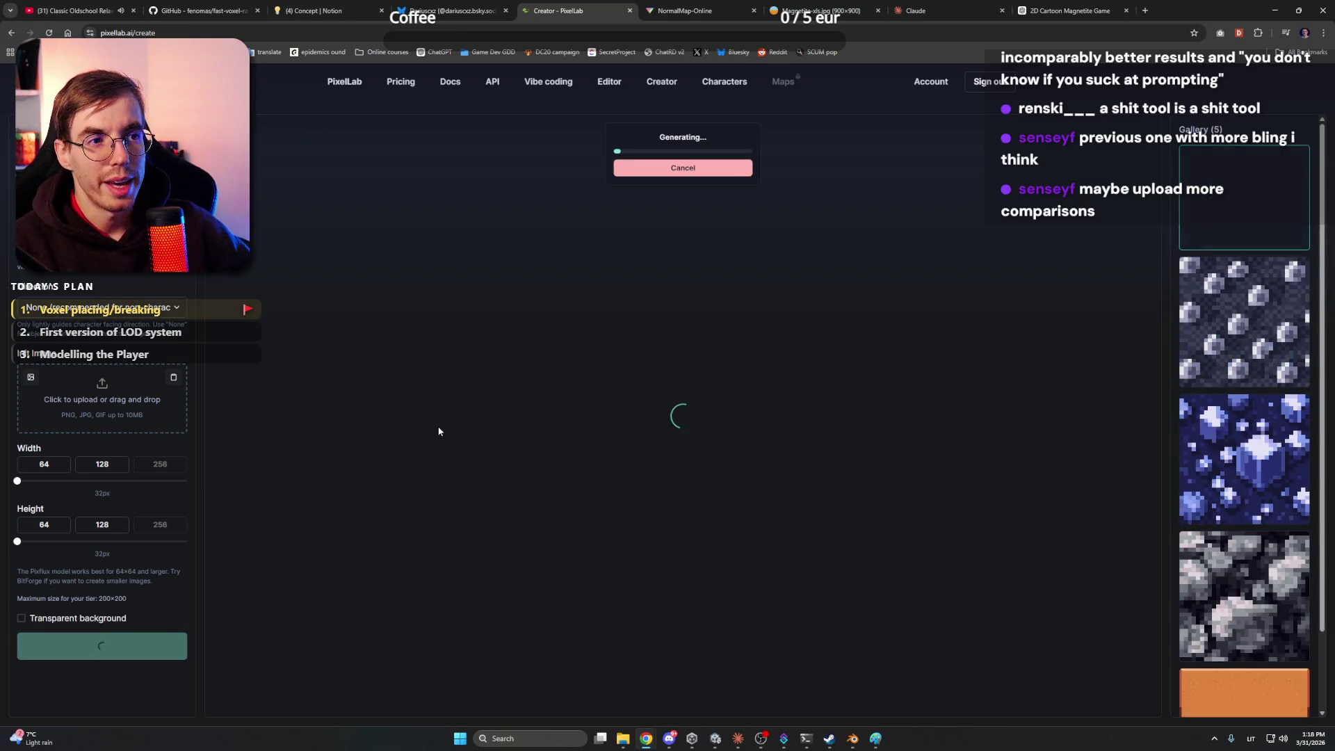
# Orbit around Blender's stone-textured test cube, then return to PixelLab in Chrome
pyautogui.scroll(-2, 1237, 493)
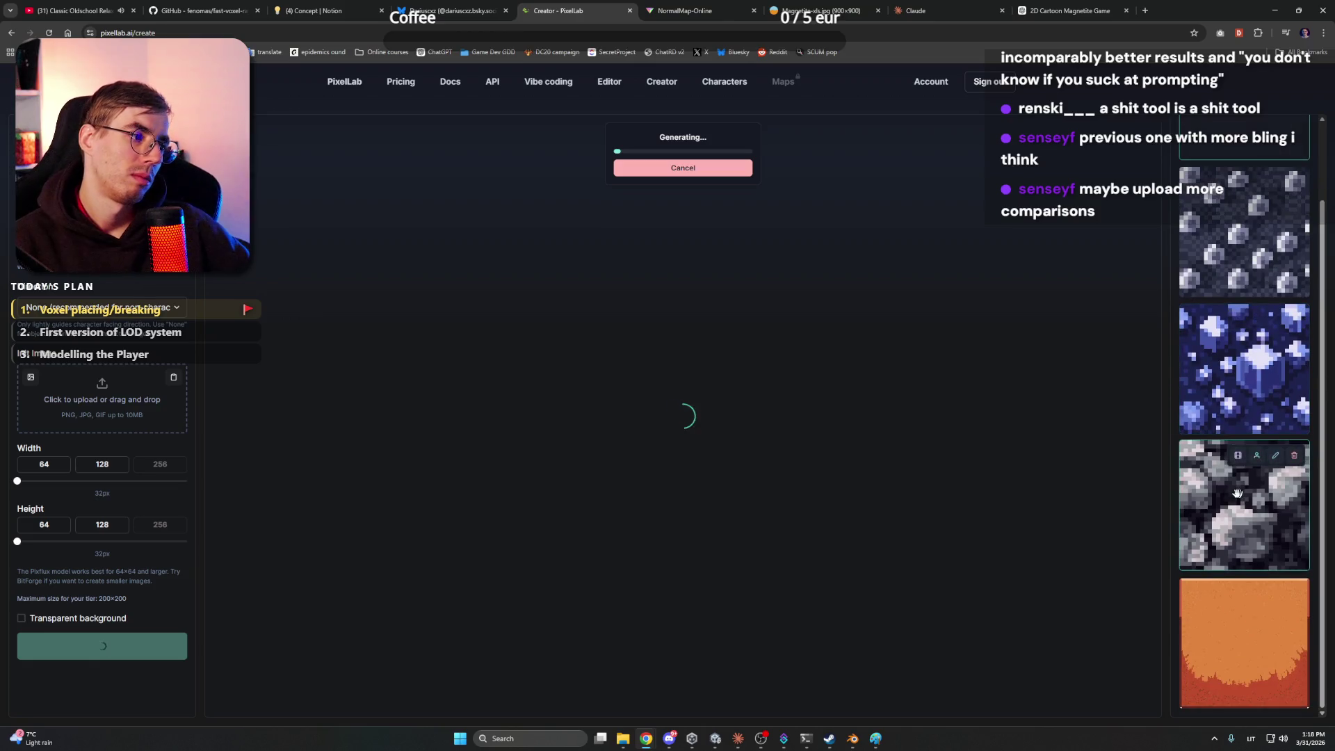
pyautogui.click(853, 738)
pyautogui.moveTo(422, 311)
pyautogui.mouseDown()
pyautogui.moveTo(545, 283)
pyautogui.moveTo(456, 363)
pyautogui.moveTo(664, 267)
pyautogui.moveTo(639, 306)
pyautogui.moveTo(578, 346)
pyautogui.moveTo(411, 343)
pyautogui.mouseUp()
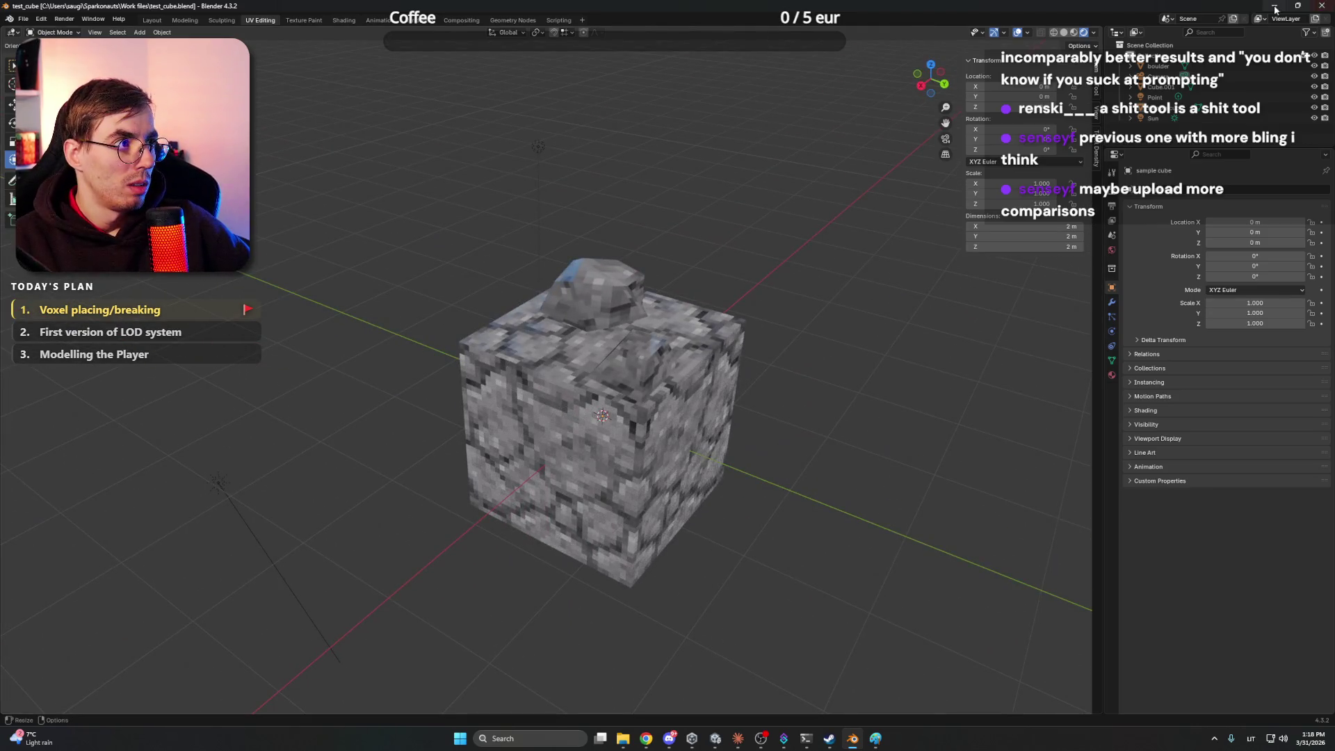
pyautogui.click(1275, 9)
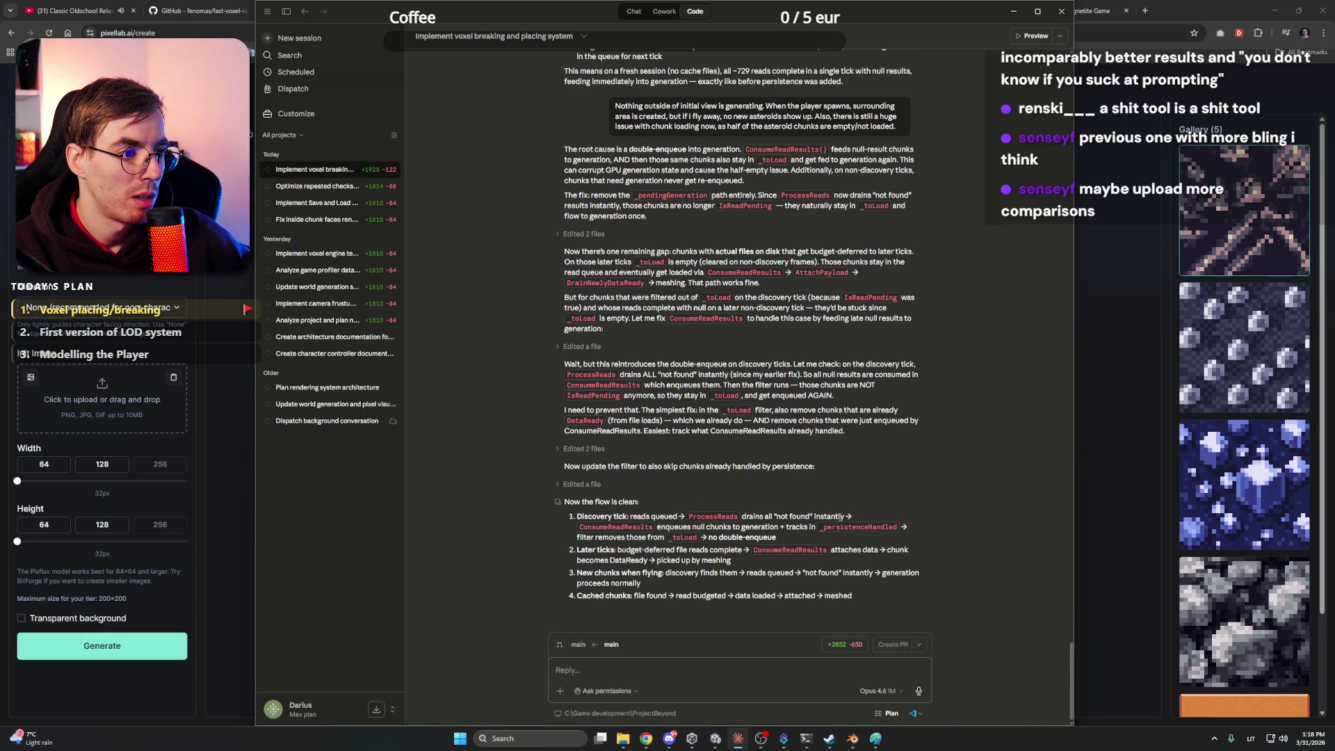
pyautogui.click(1229, 6)
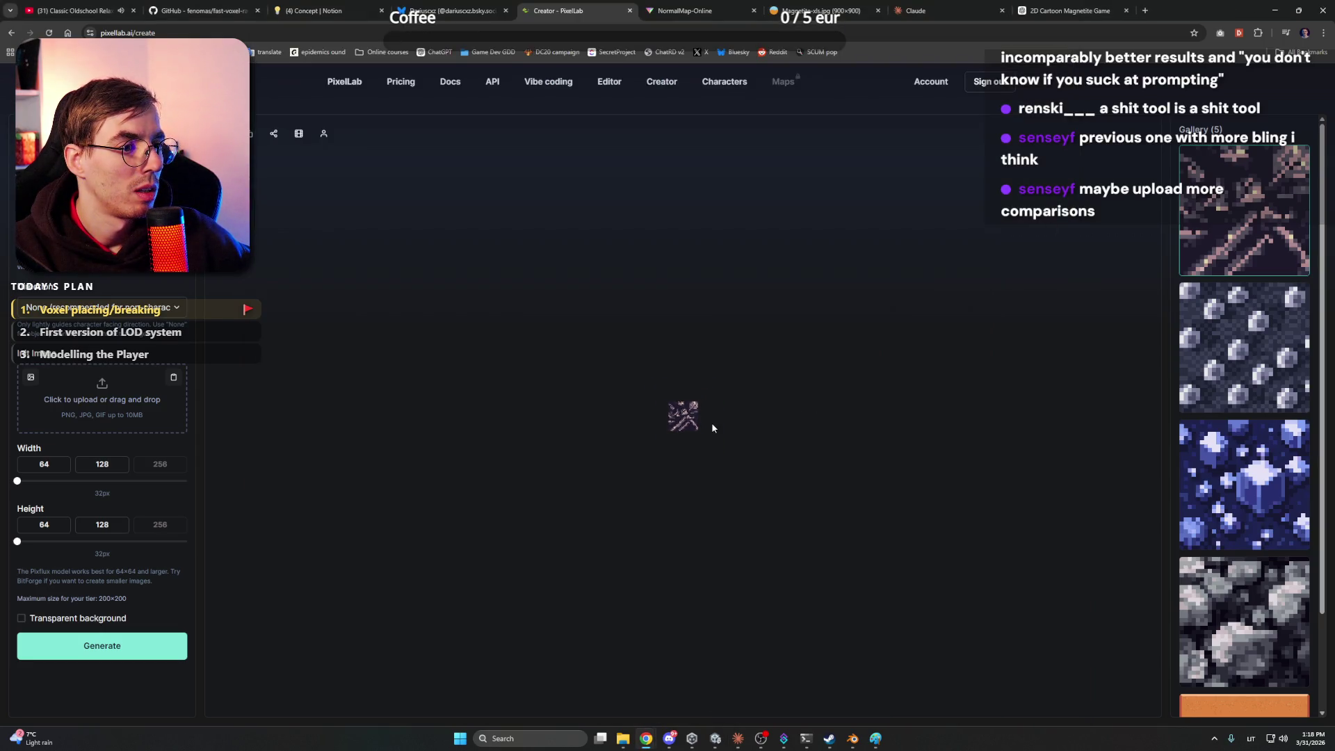
# Save the grey rounded-stone tile as a PNG in the Project Beyond Working files folder
pyautogui.scroll(-2, 1273, 506)
pyautogui.click(1273, 505)
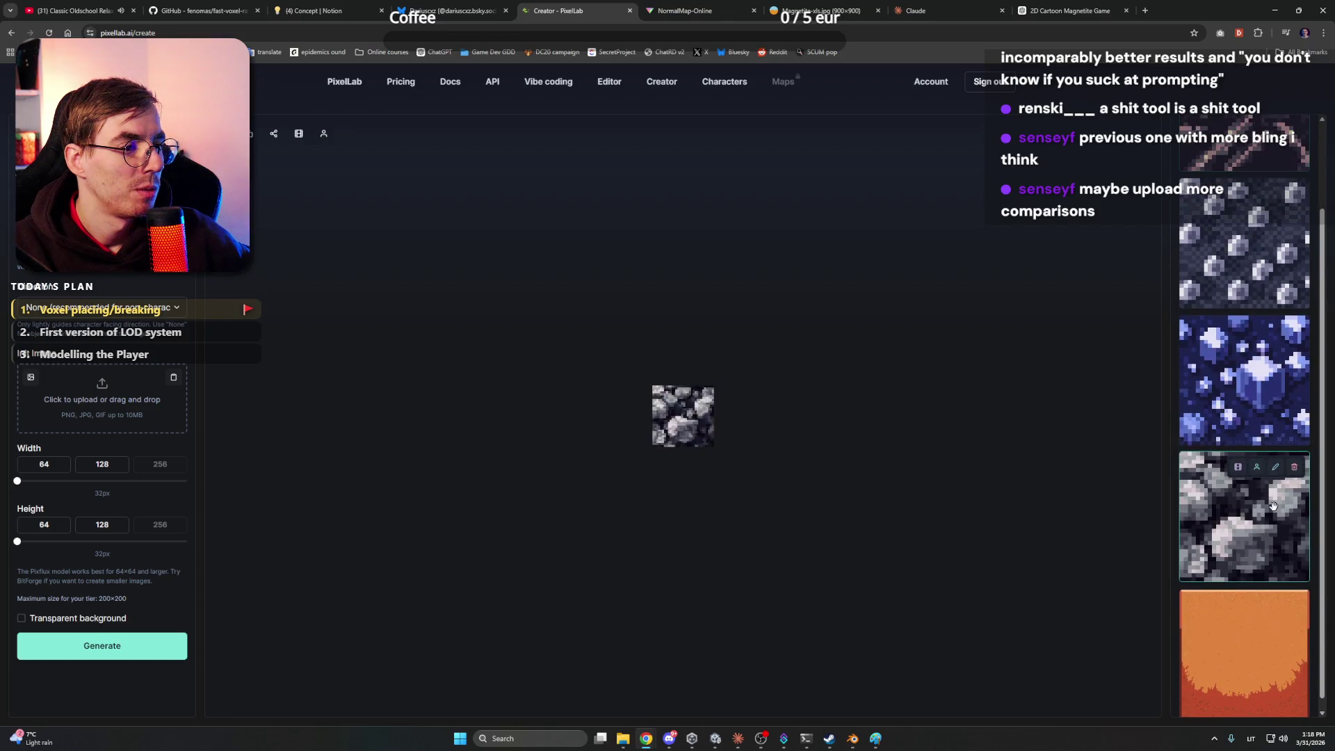
pyautogui.scroll(3, 685, 420)
pyautogui.rightClick(685, 420)
pyautogui.click(739, 407)
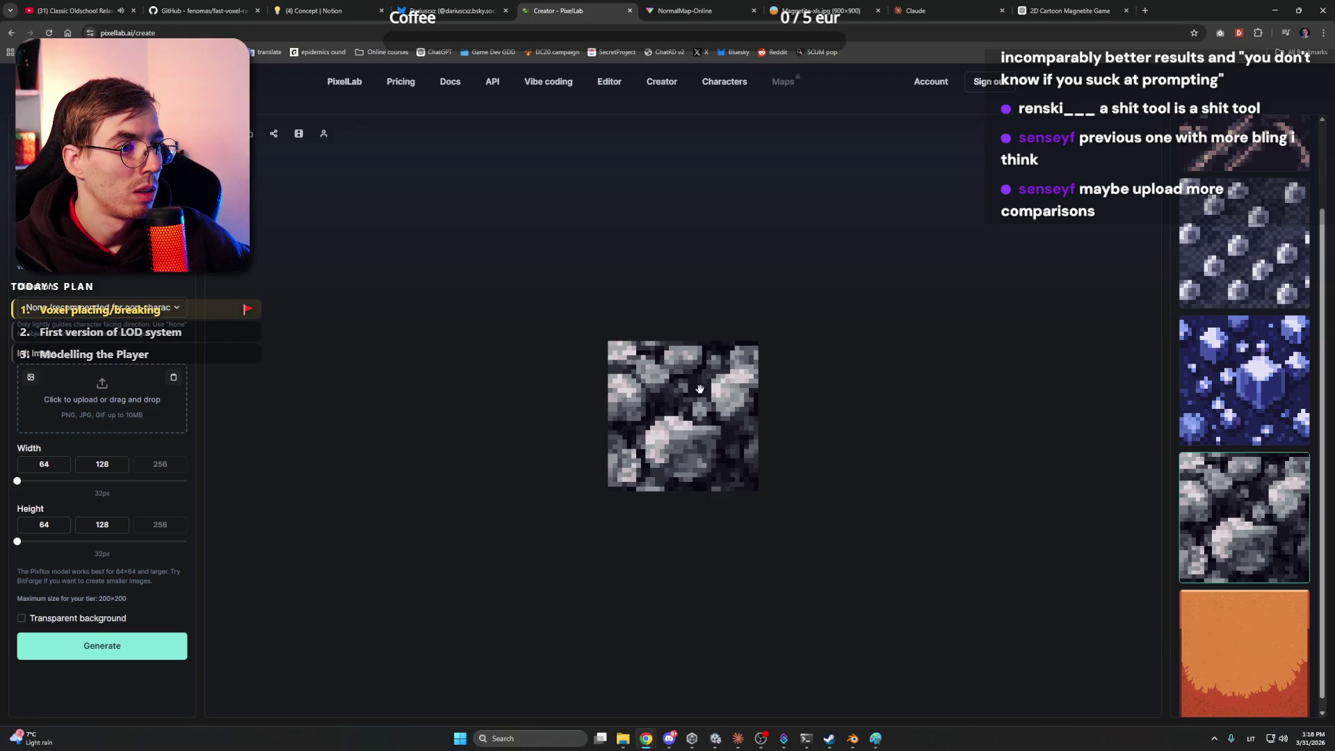
pyautogui.scroll(1, 689, 407)
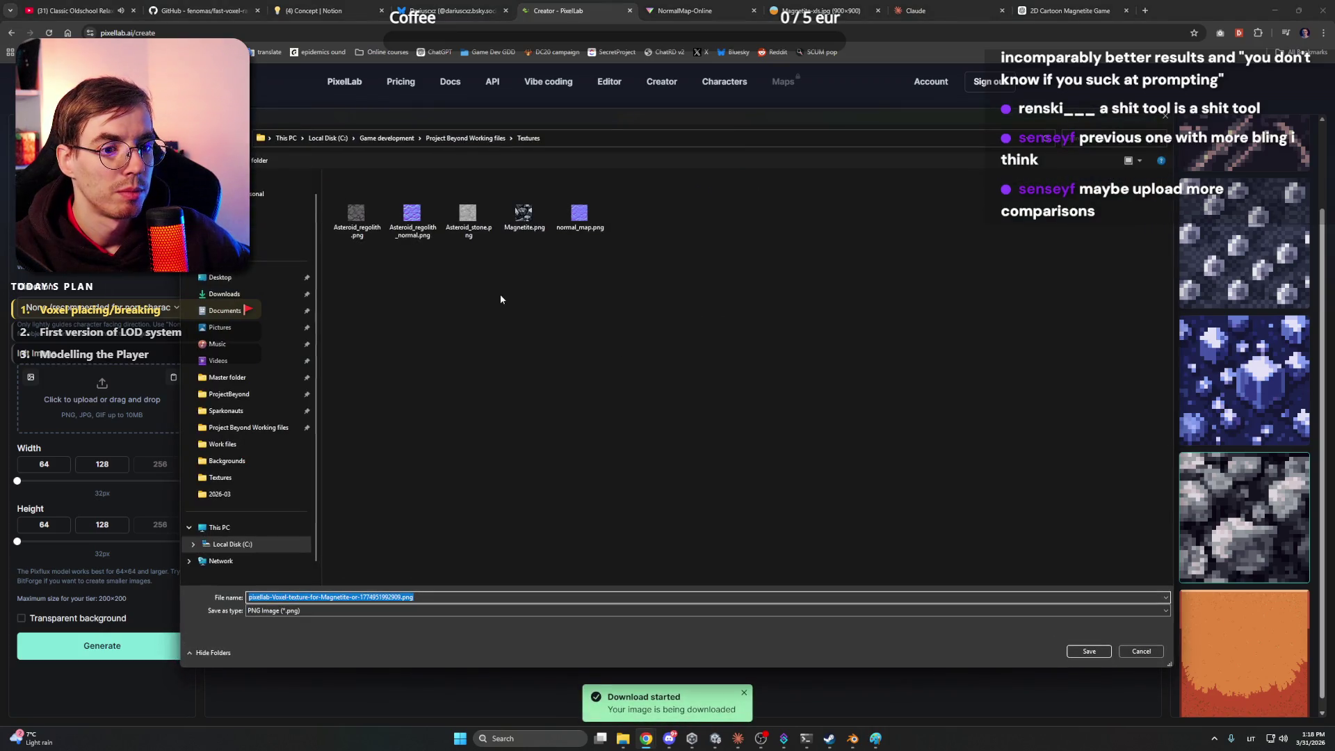
pyautogui.click(445, 139)
pyautogui.click(1089, 651)
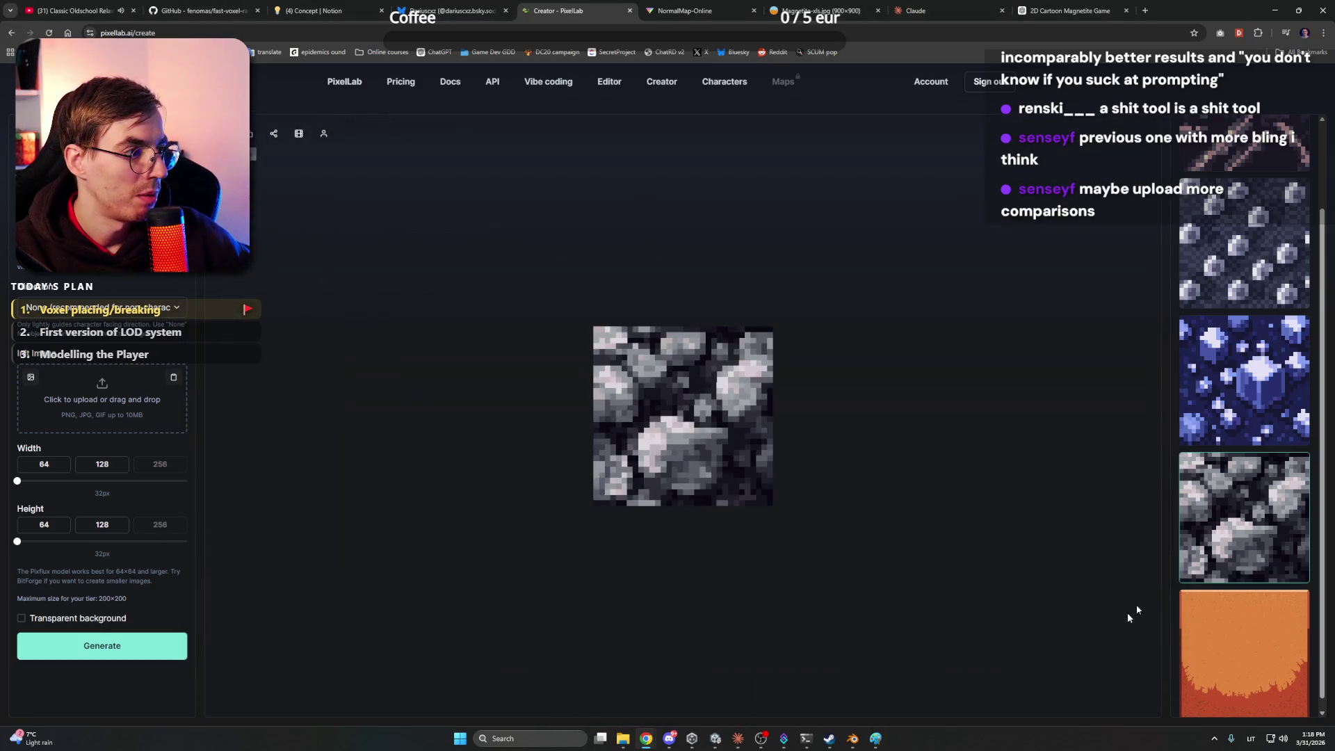
pyautogui.scroll(-2, 1244, 486)
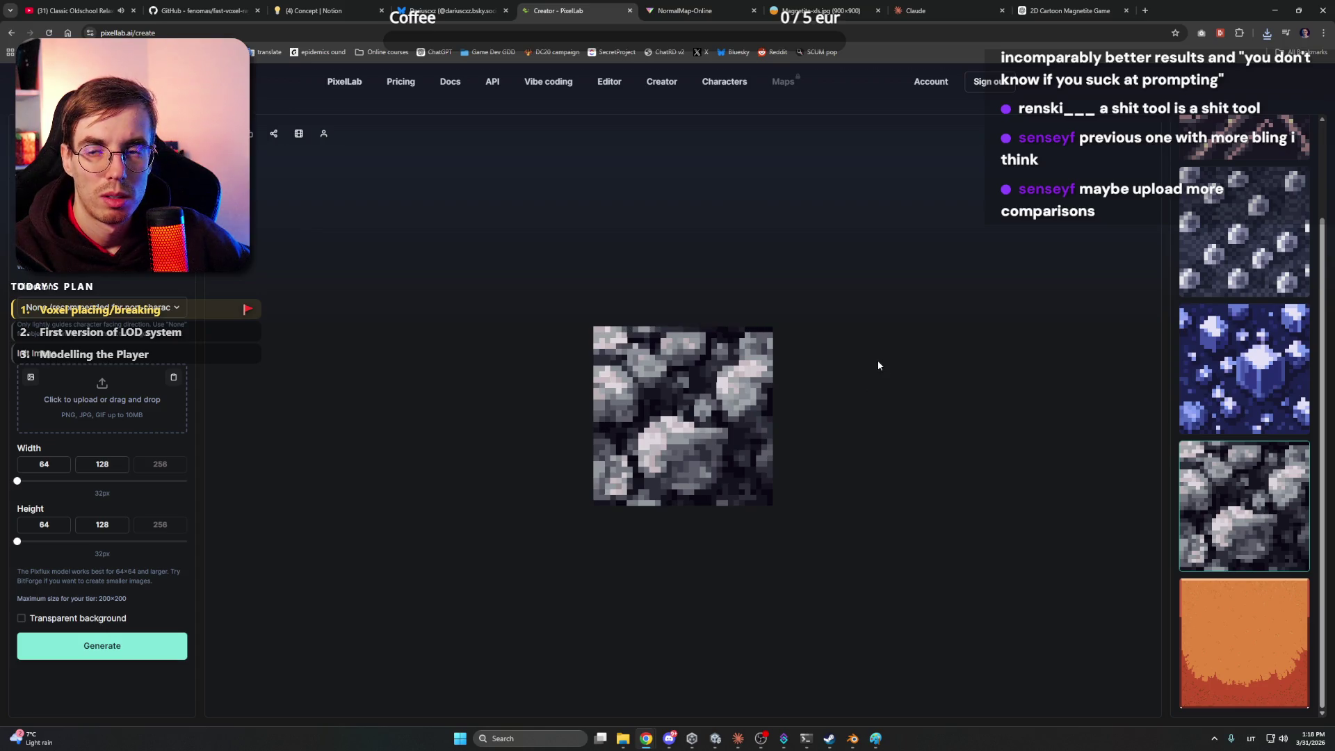
# Nudge the YouTube music volume up slightly and bring the Unity Editor back to the front
pyautogui.click(1281, 9)
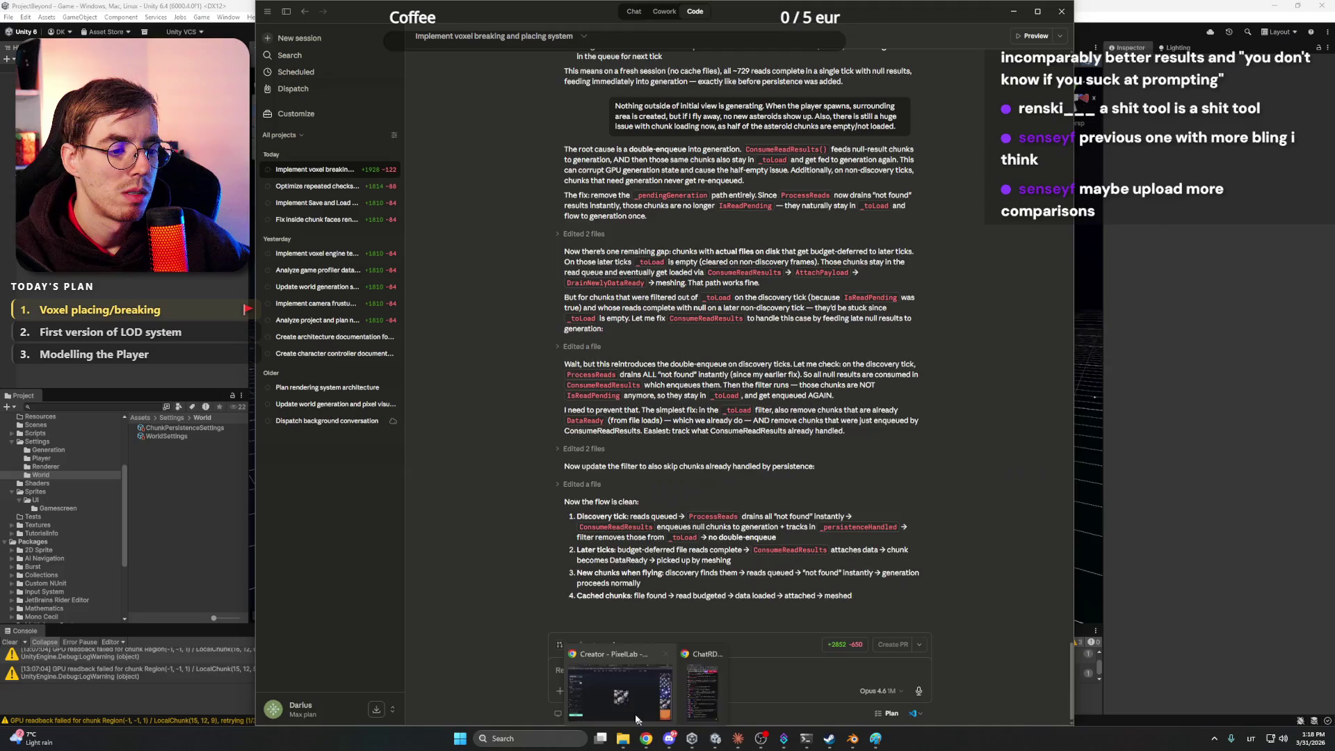
pyautogui.click(637, 718)
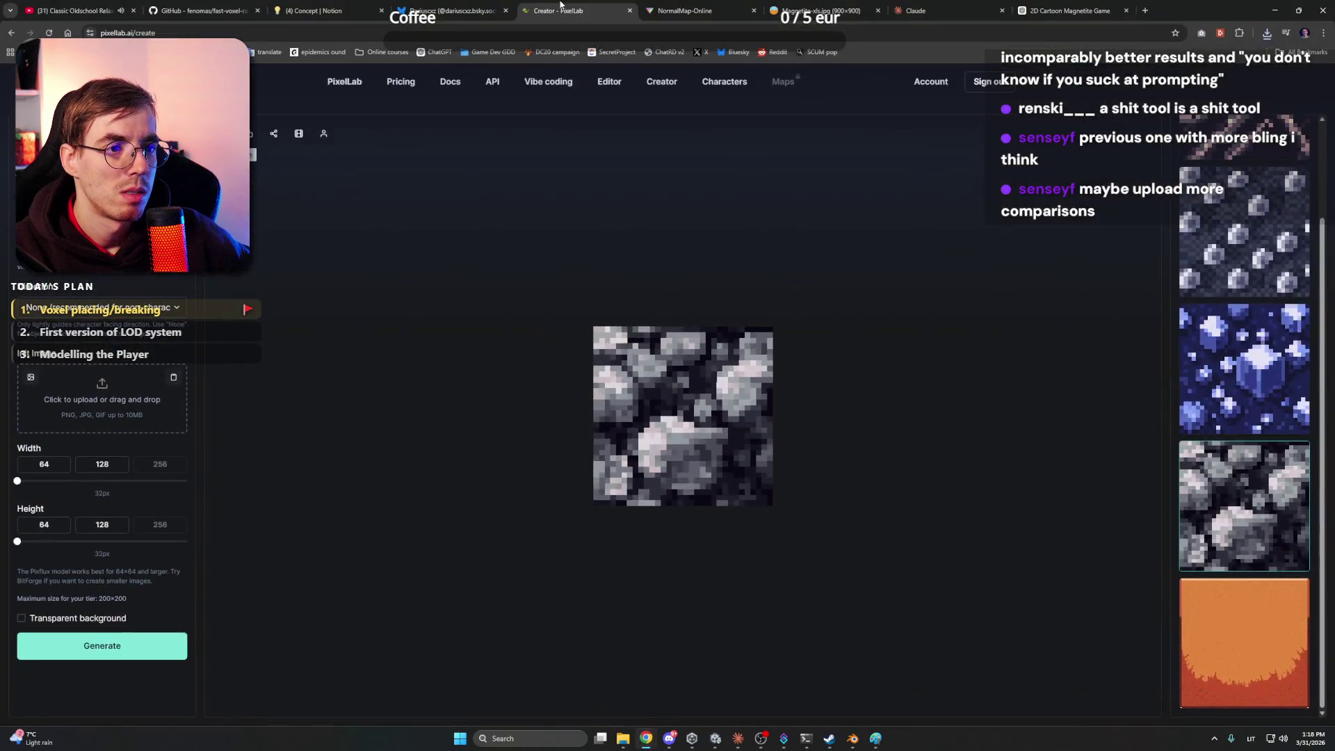
pyautogui.click(77, 10)
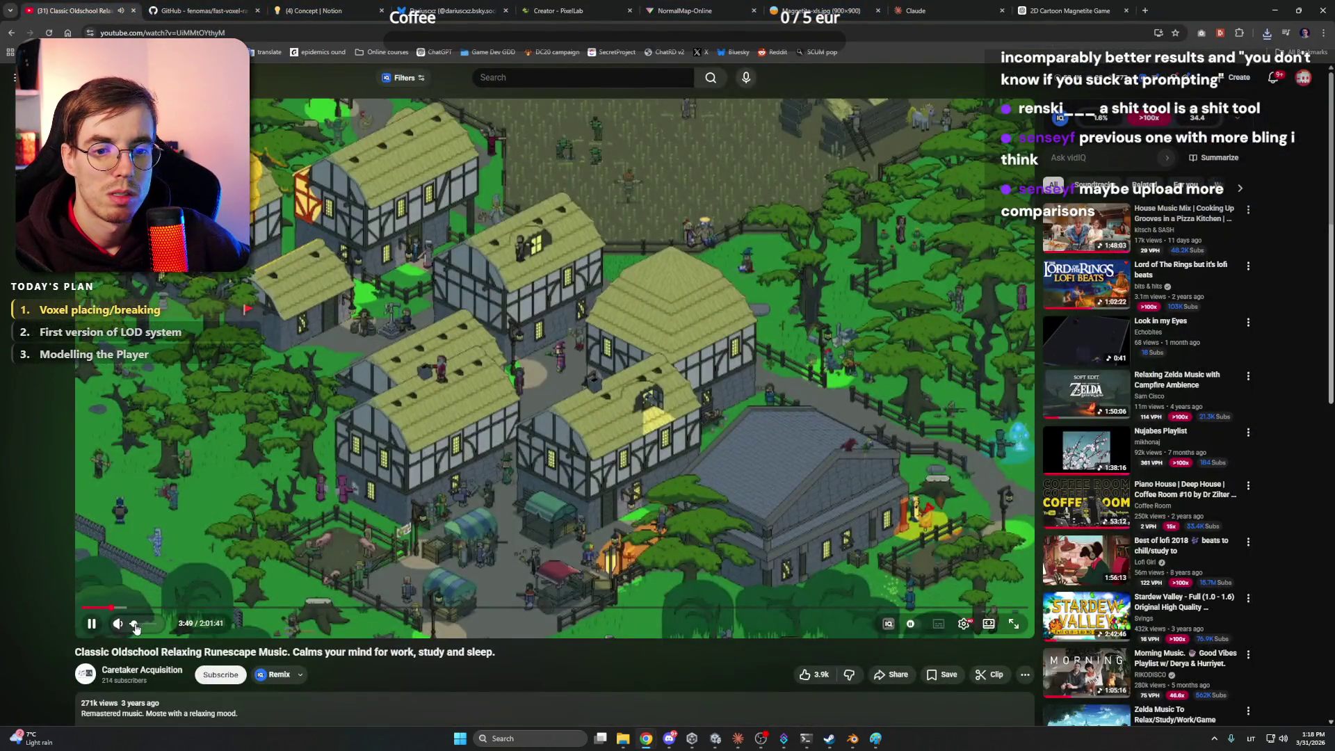
pyautogui.moveTo(136, 628); pyautogui.dragTo(141, 629)
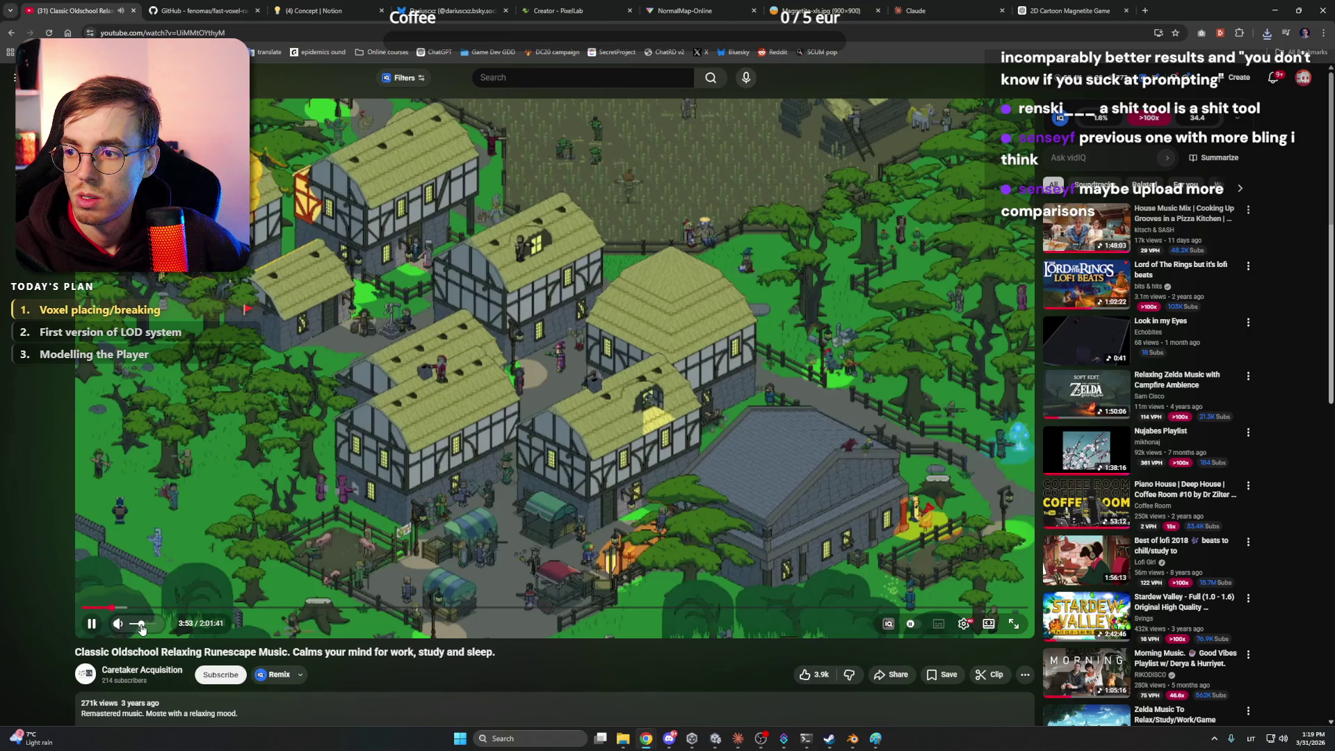
pyautogui.click(1298, 11)
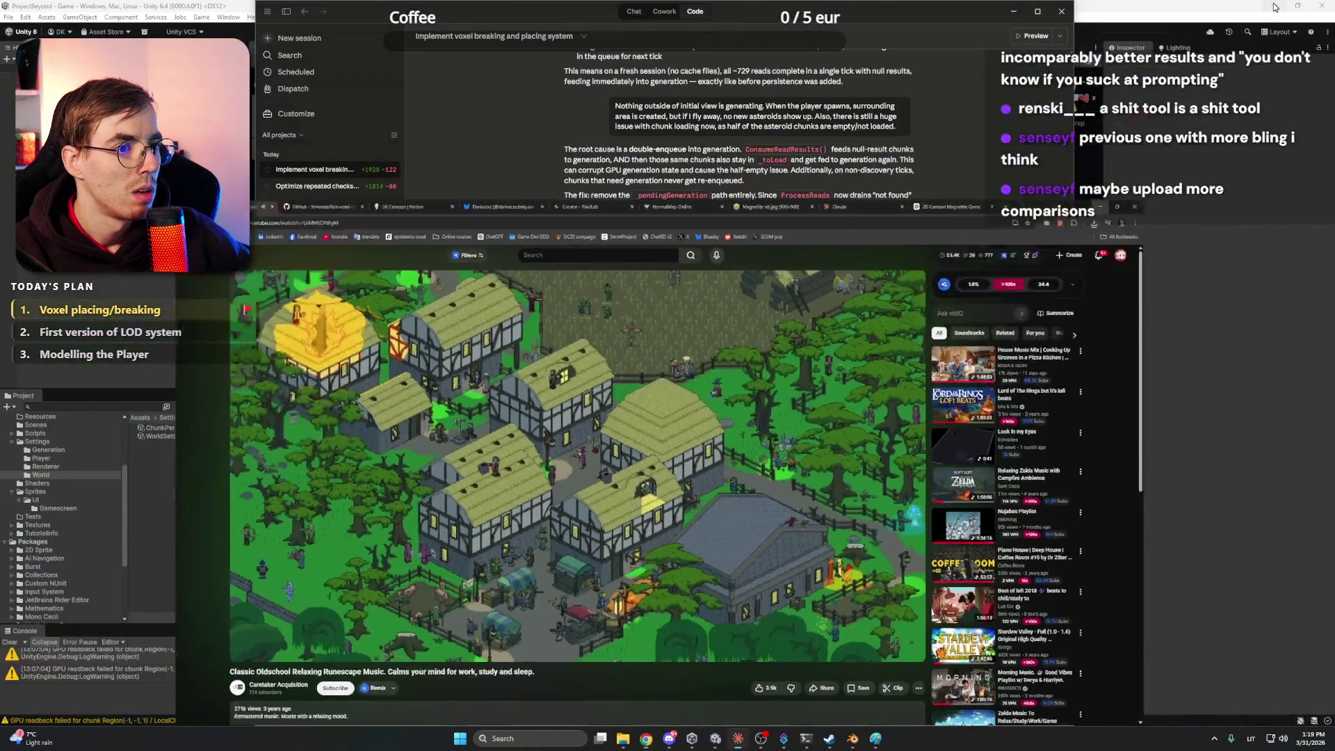
pyautogui.click(1275, 7)
pyautogui.click(1013, 11)
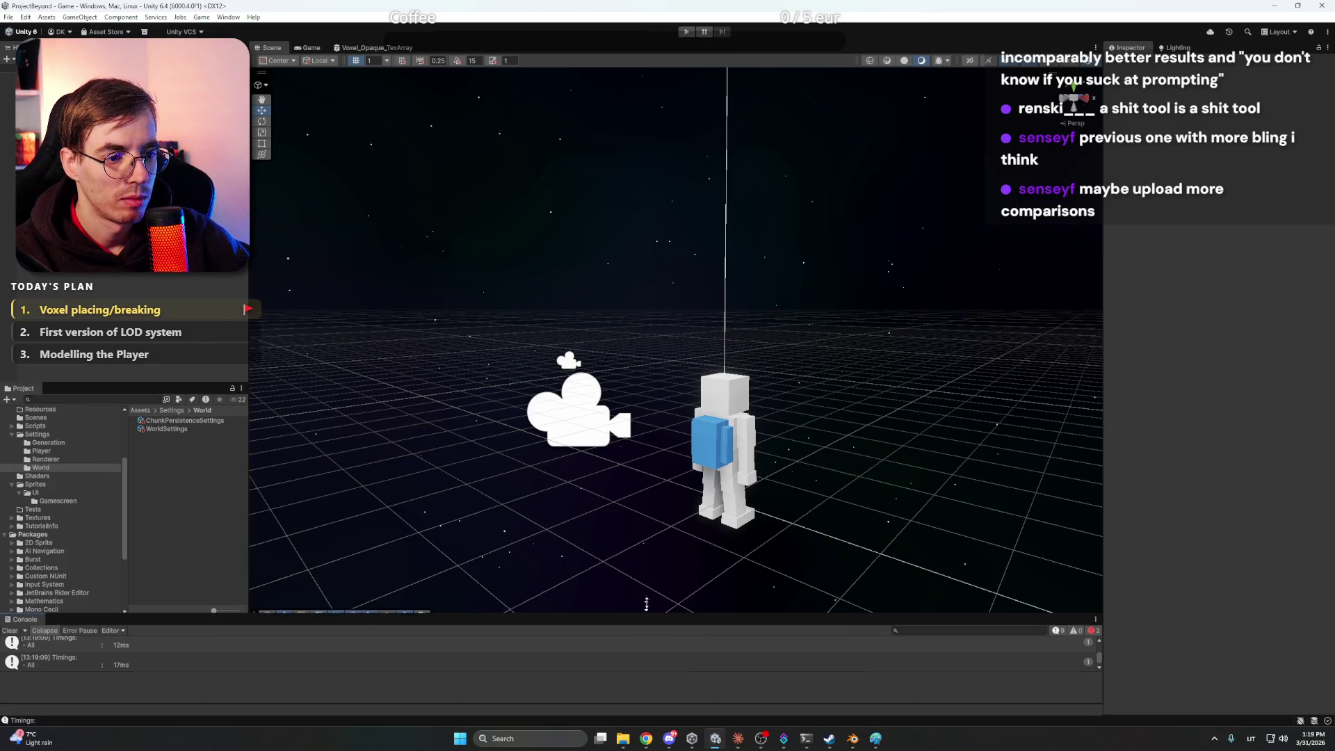
# Copy the CS1503 VoxelWorldDirector error from the enlarged Console and send it to Claude Code
pyautogui.moveTo(641, 626); pyautogui.dragTo(421, 565)
pyautogui.click(408, 522)
pyautogui.tripleClick(435, 676)
pyautogui.hotkey('ctrl', 'c')
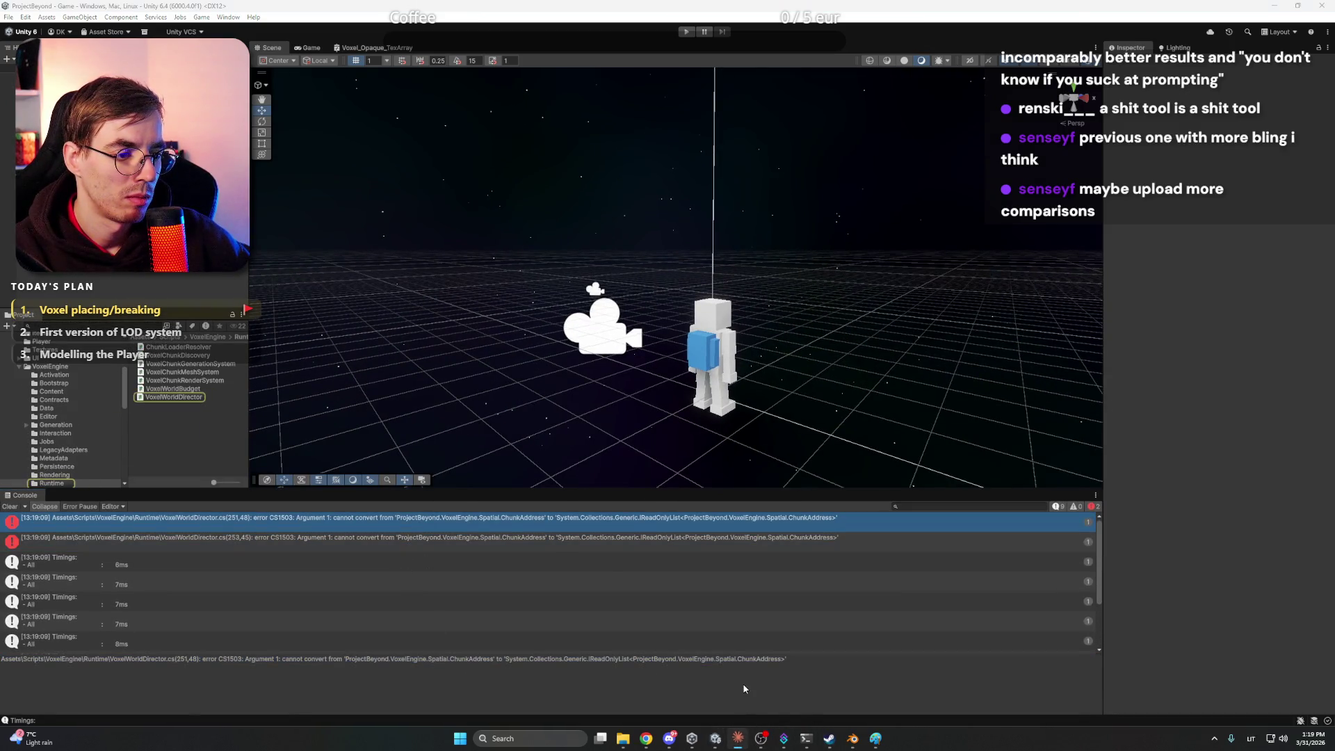
pyautogui.click(737, 739)
pyautogui.hotkey('ctrl', 'v')
pyautogui.press('Return')
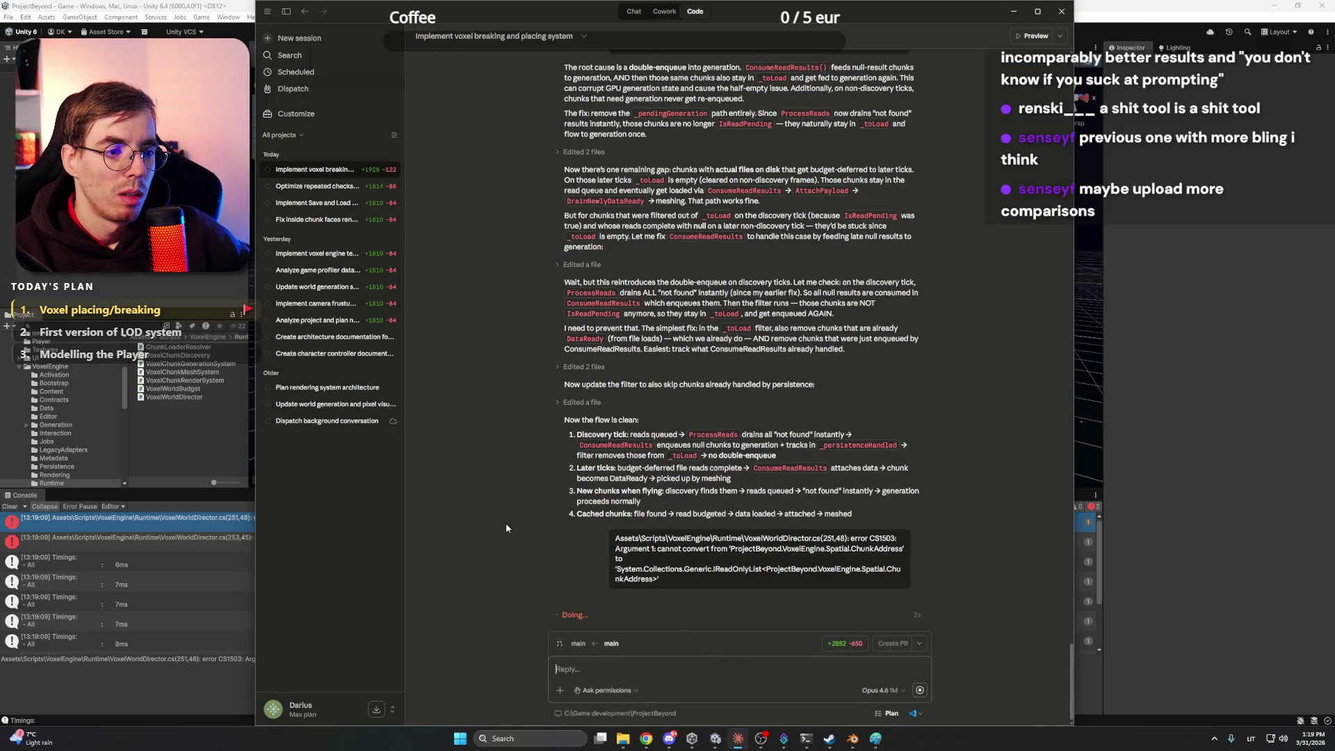
pyautogui.hotkey('alt', 'Tab')
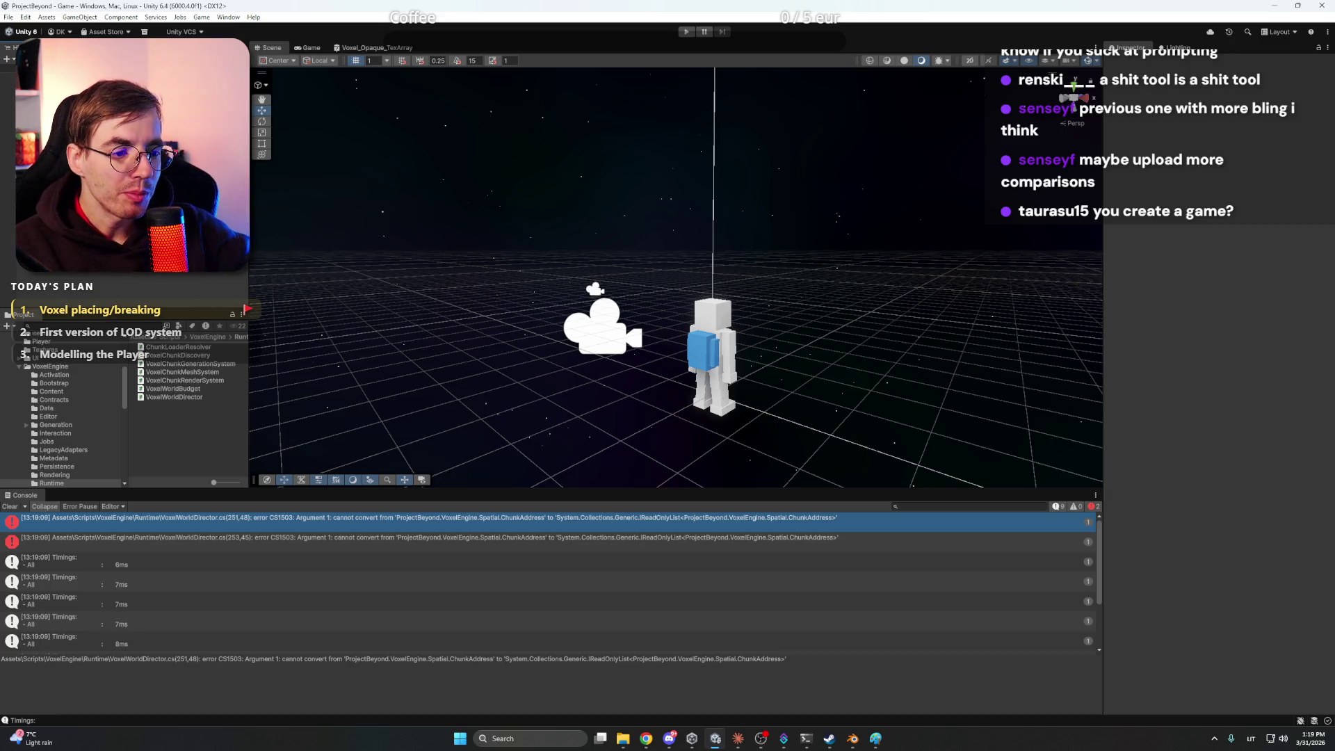
# Check on Claude, then go to NormalMap-Online and browse to Project Beyond Working files to load a texture
pyautogui.click(738, 735)
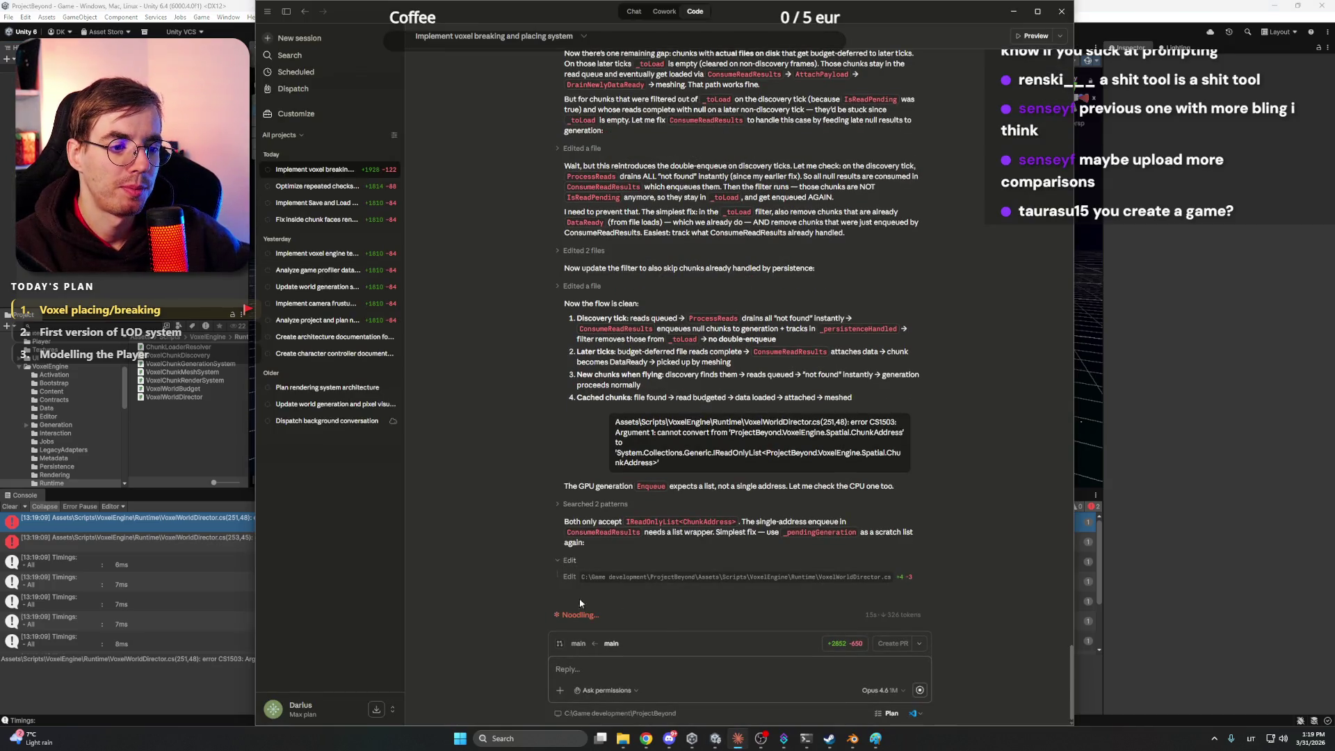
pyautogui.click(669, 738)
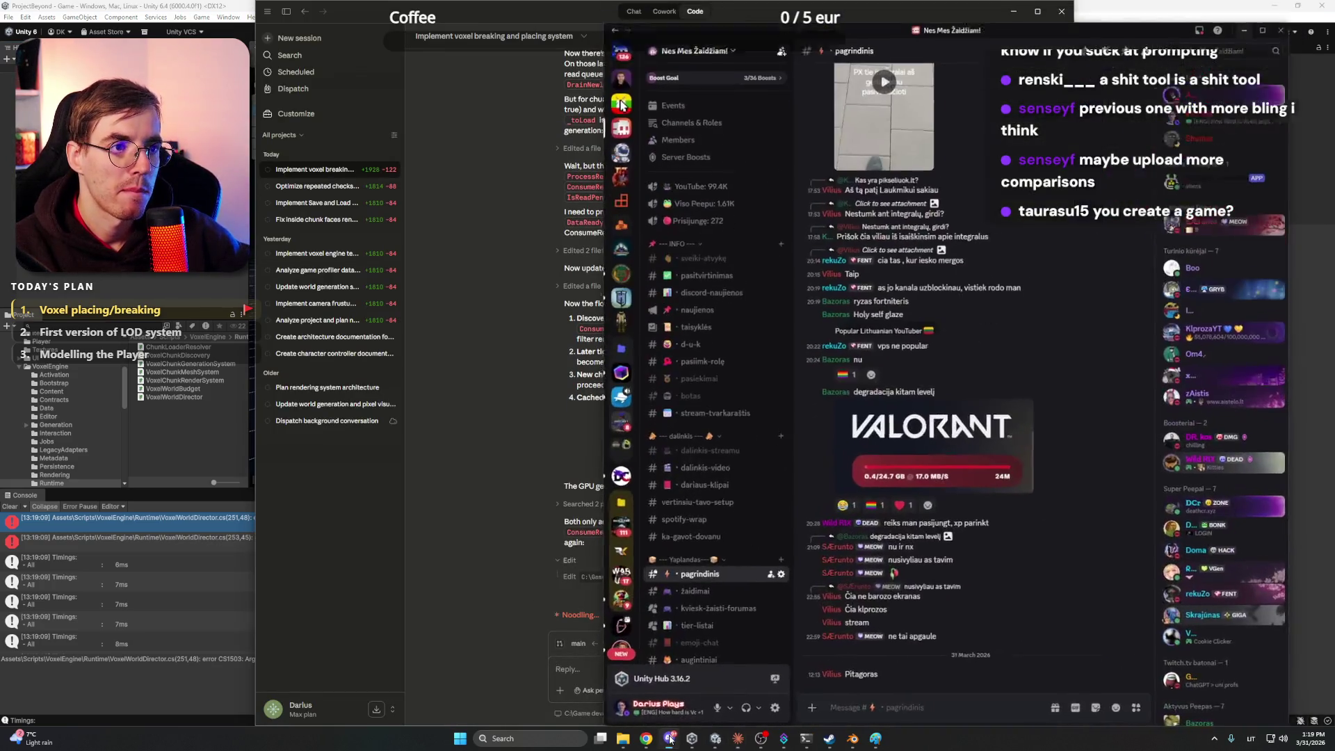
pyautogui.click(669, 738)
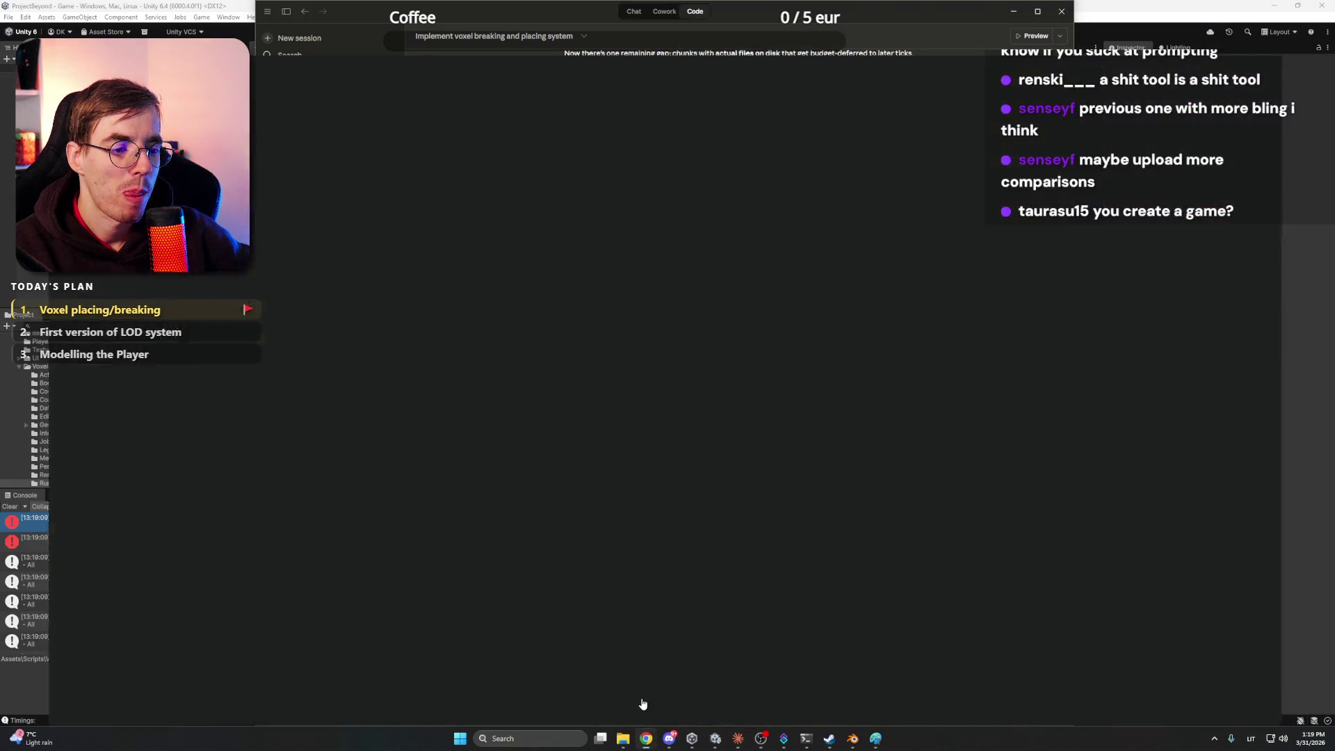
pyautogui.click(640, 703)
pyautogui.click(945, 10)
pyautogui.click(1075, 5)
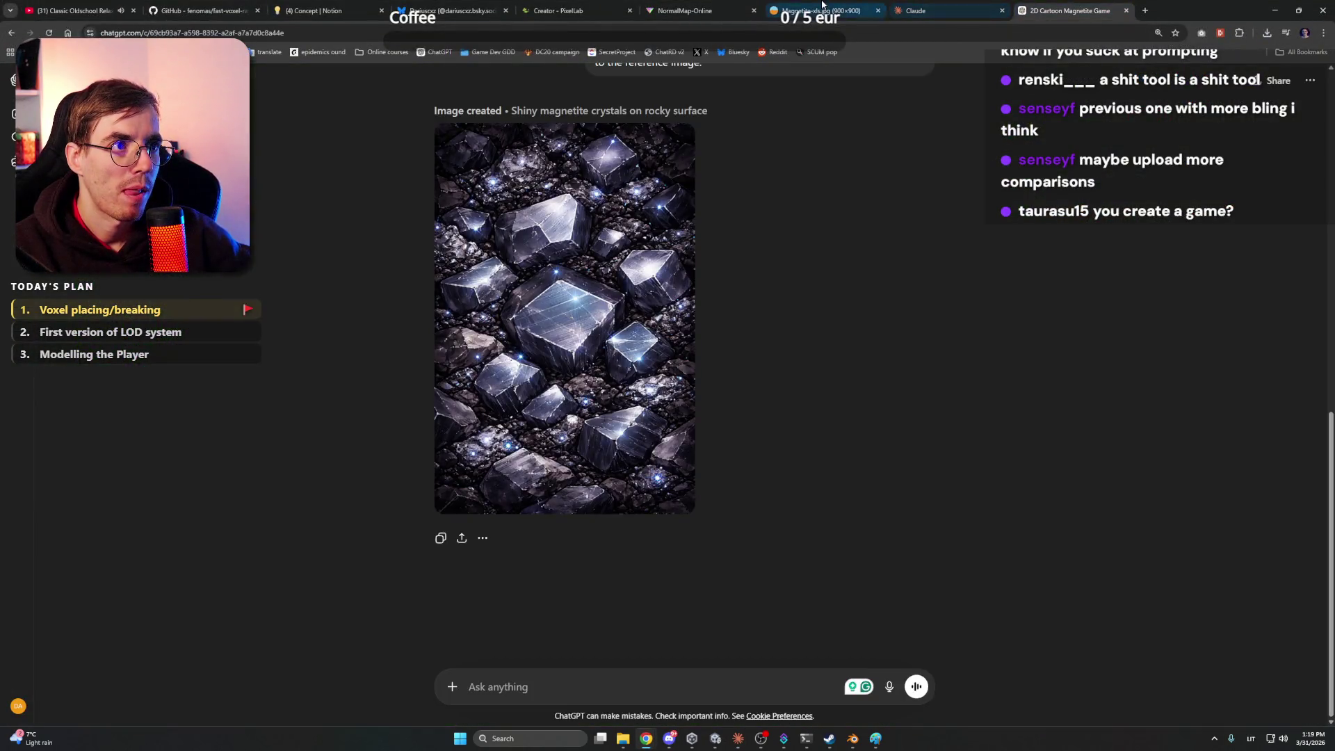
pyautogui.click(822, 5)
pyautogui.click(546, 6)
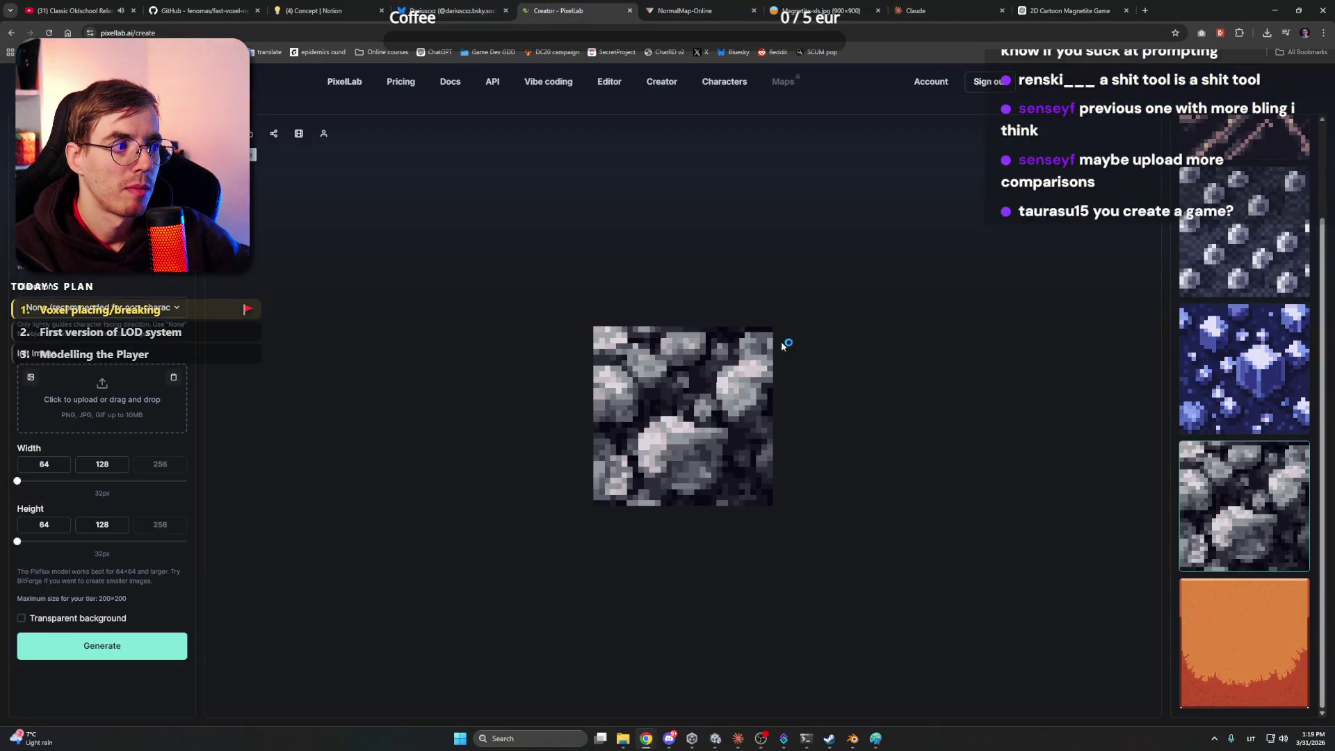
pyautogui.click(674, 3)
pyautogui.click(537, 221)
pyautogui.click(466, 138)
# Load the PixelLab stone texture into NormalMap-Online and save its generated normal map
pyautogui.doubleClick(691, 212)
pyautogui.click(656, 528)
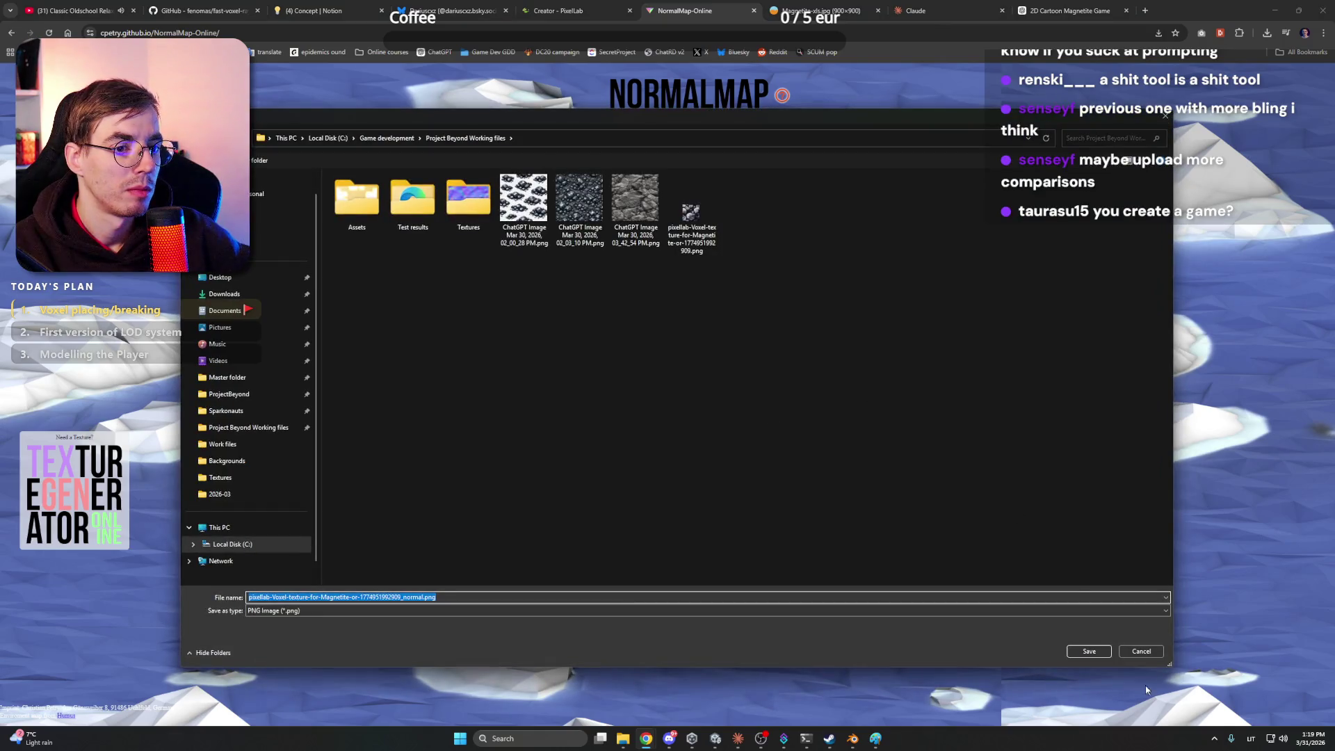
pyautogui.press('Return')
pyautogui.press('Return')
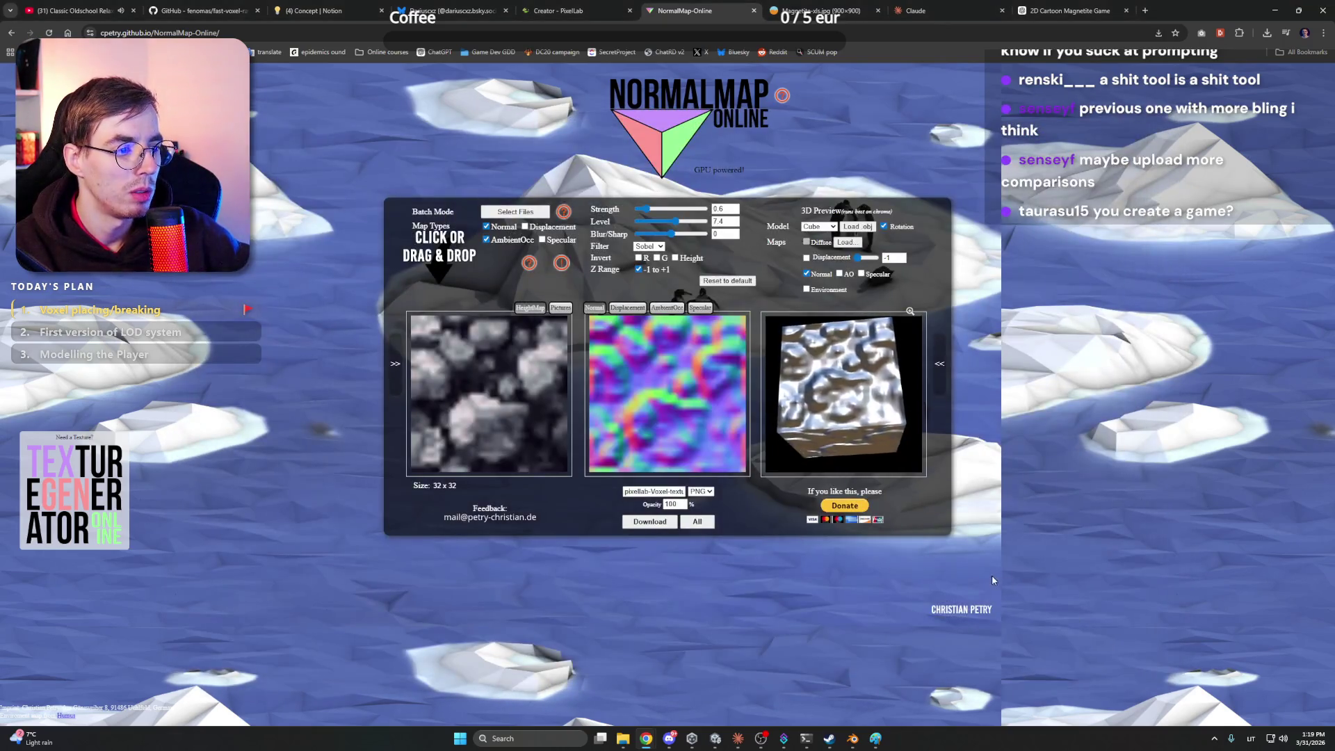
# Turn on diffuse, displacement, ambient occlusion and specular in the 3D cube preview
pyautogui.click(810, 290)
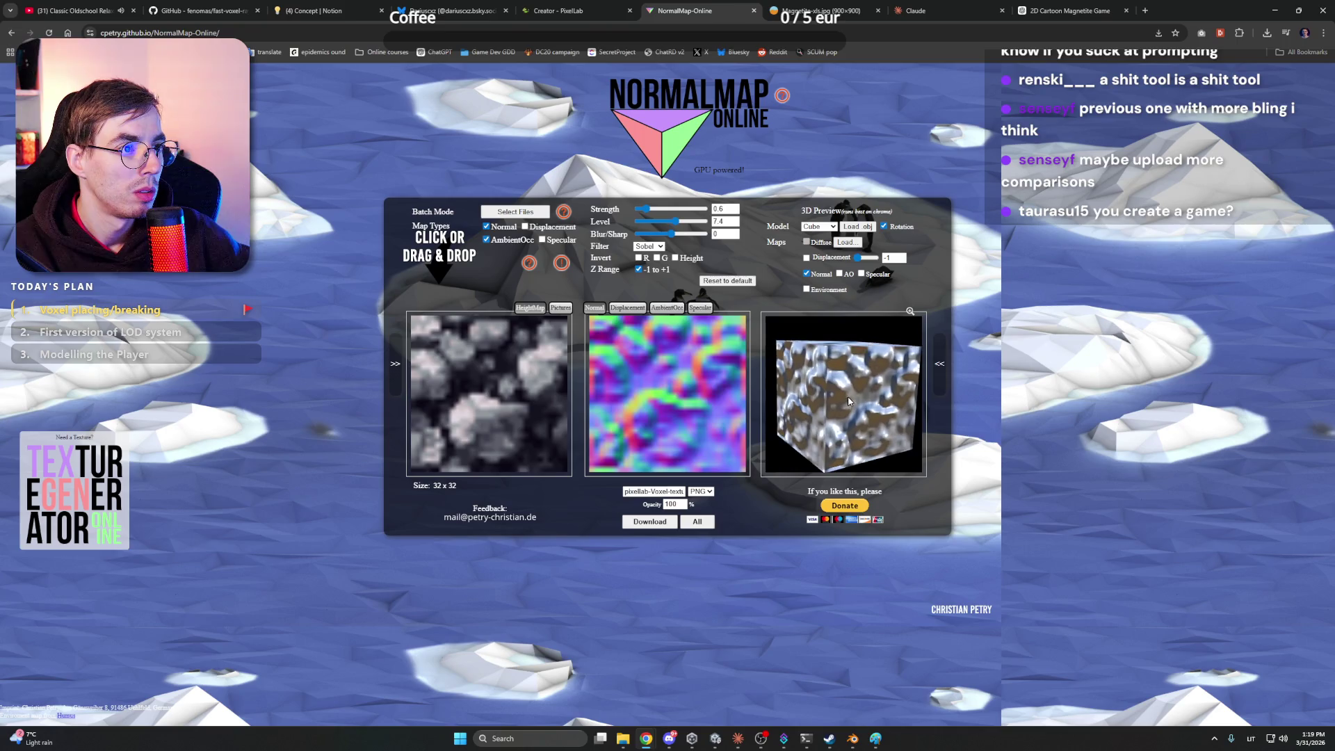
pyautogui.click(807, 291)
pyautogui.click(806, 289)
pyautogui.click(807, 258)
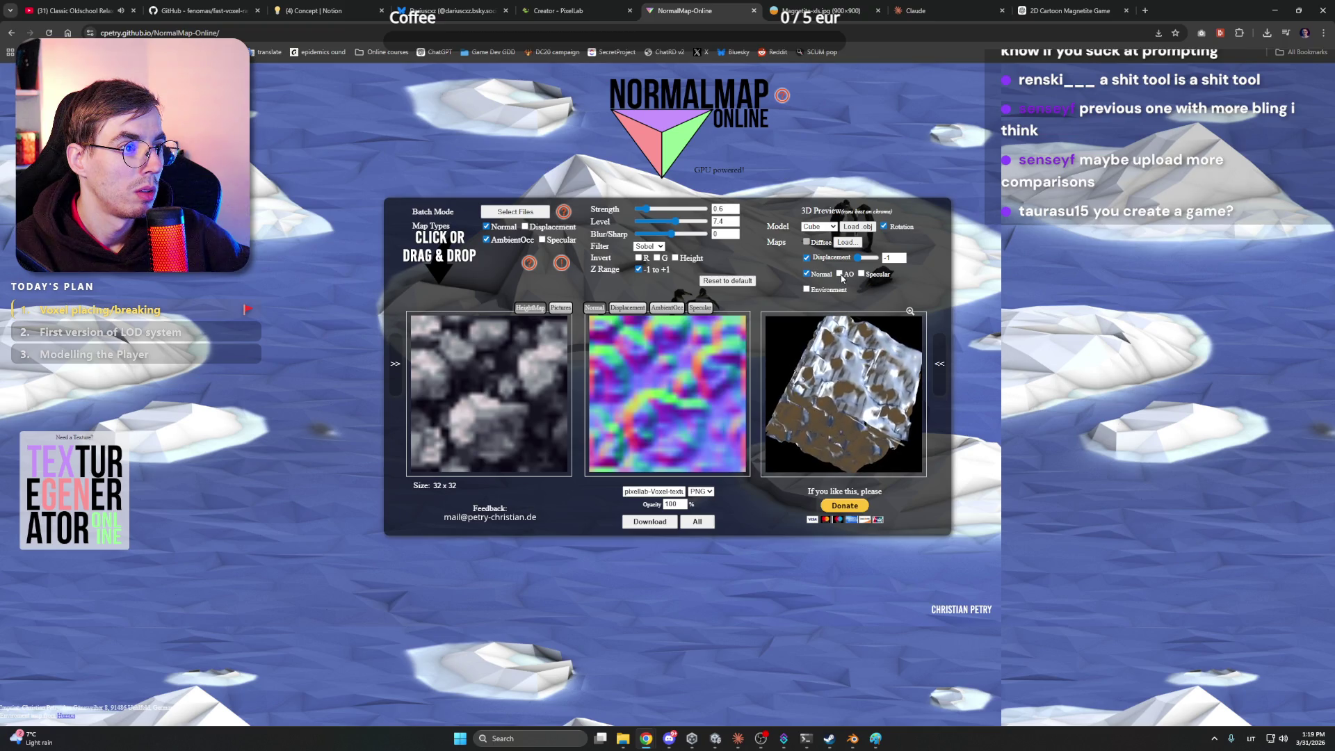
pyautogui.click(839, 274)
pyautogui.click(862, 274)
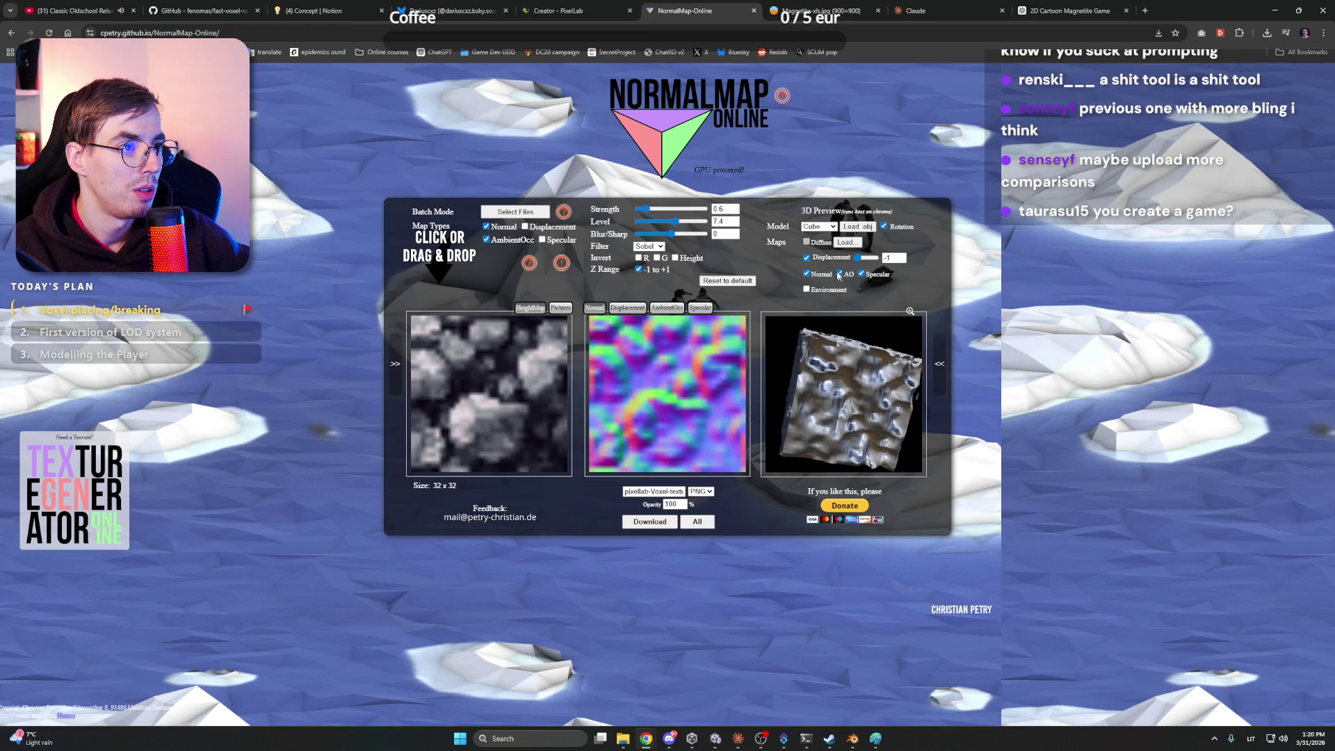
pyautogui.click(832, 227)
pyautogui.click(838, 237)
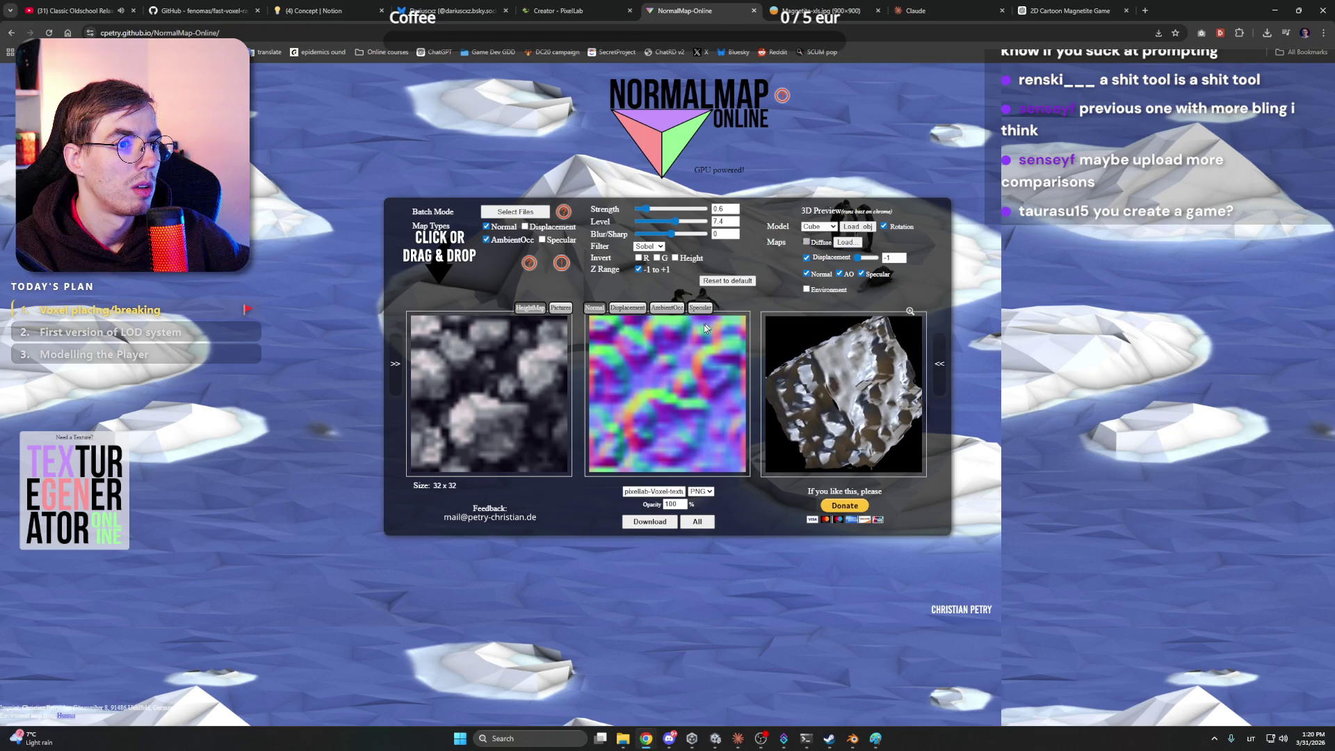
# Compare the ambient occlusion and normal maps, trying Invert R, and finish on the displacement map
pyautogui.click(667, 308)
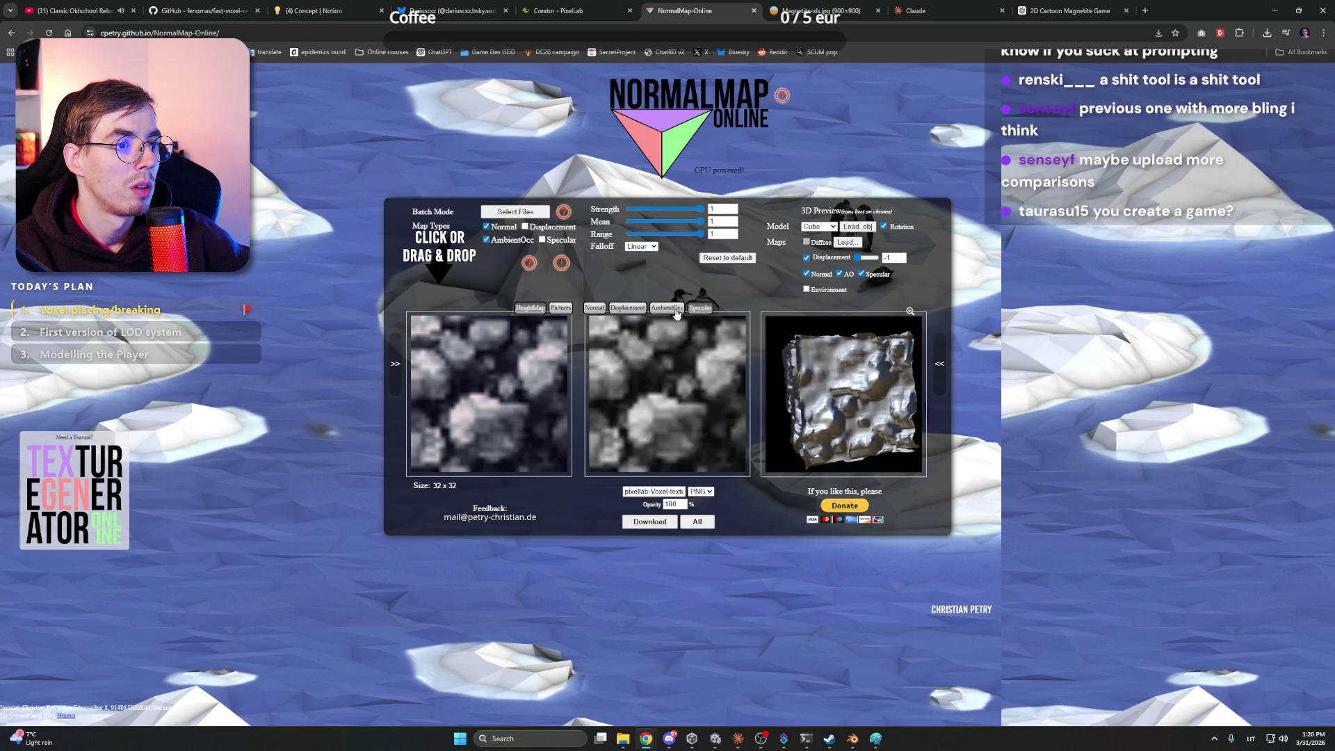
pyautogui.click(595, 308)
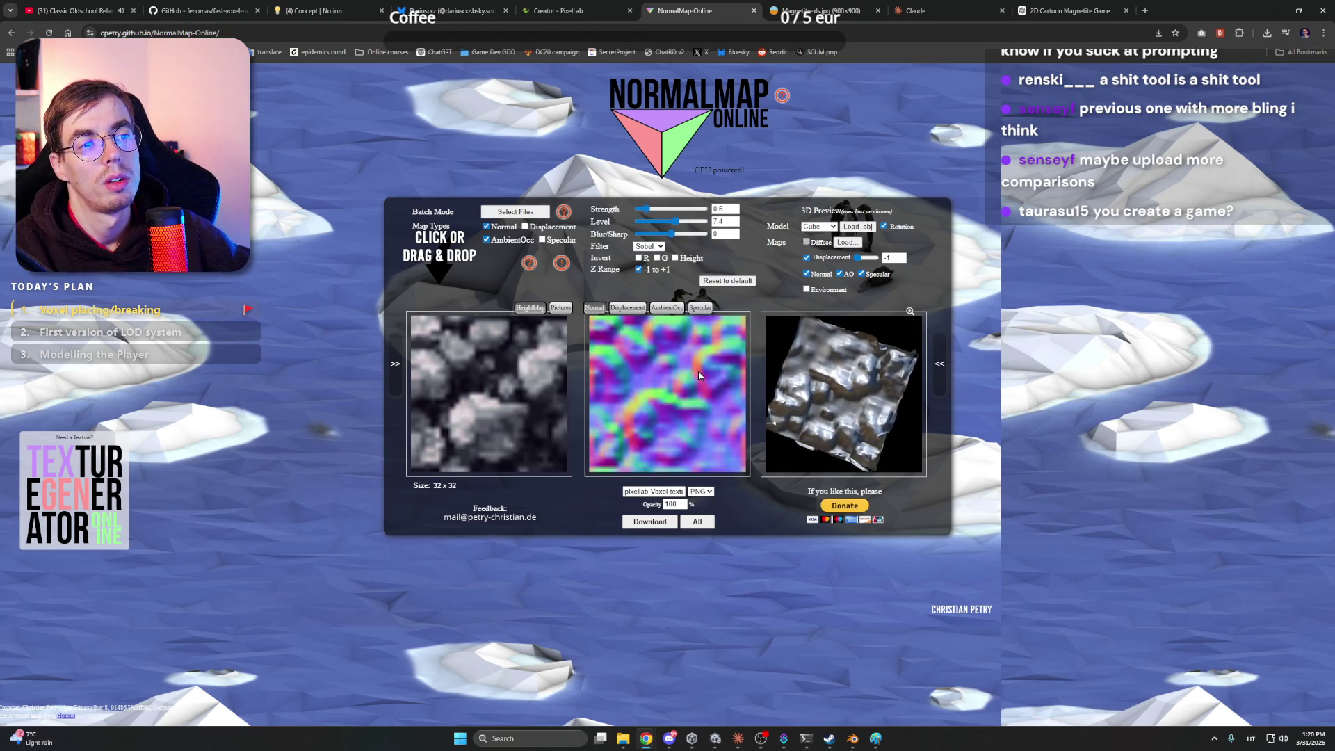
pyautogui.click(639, 259)
pyautogui.click(639, 258)
pyautogui.click(639, 258)
pyautogui.click(639, 259)
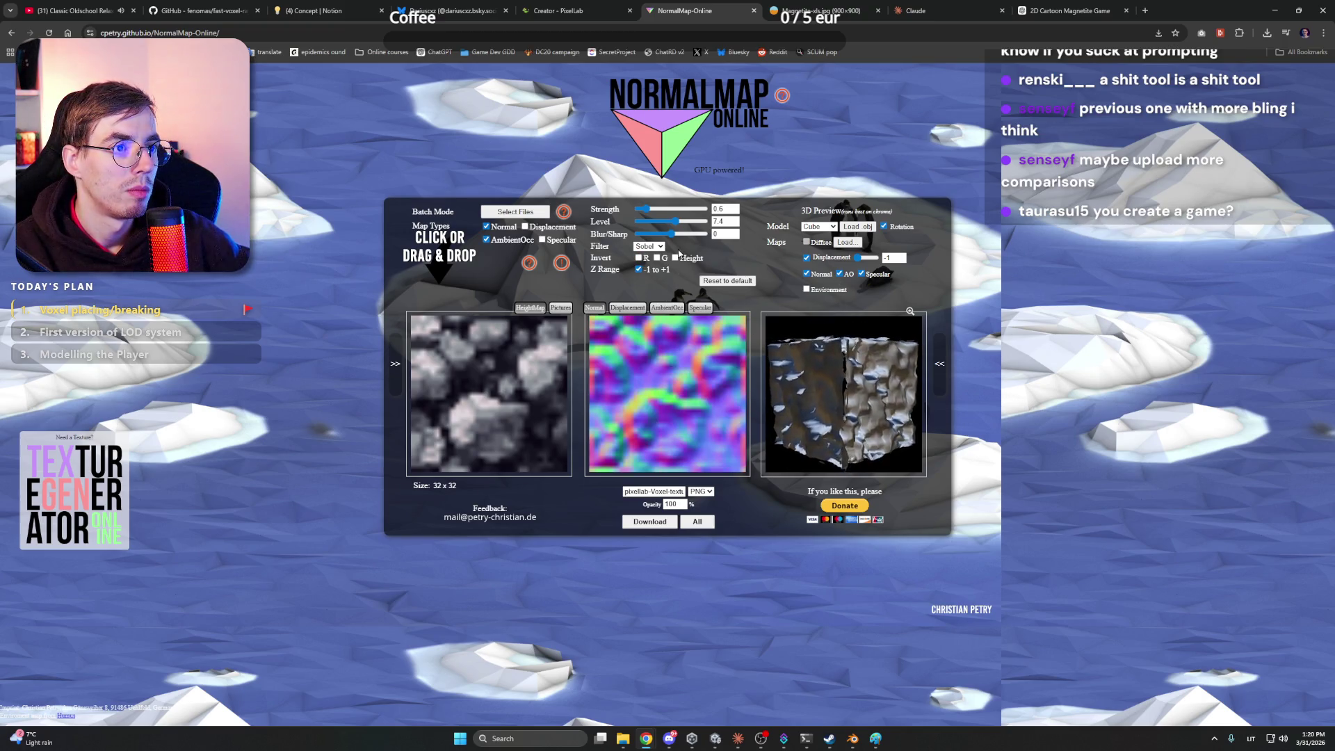
pyautogui.click(635, 310)
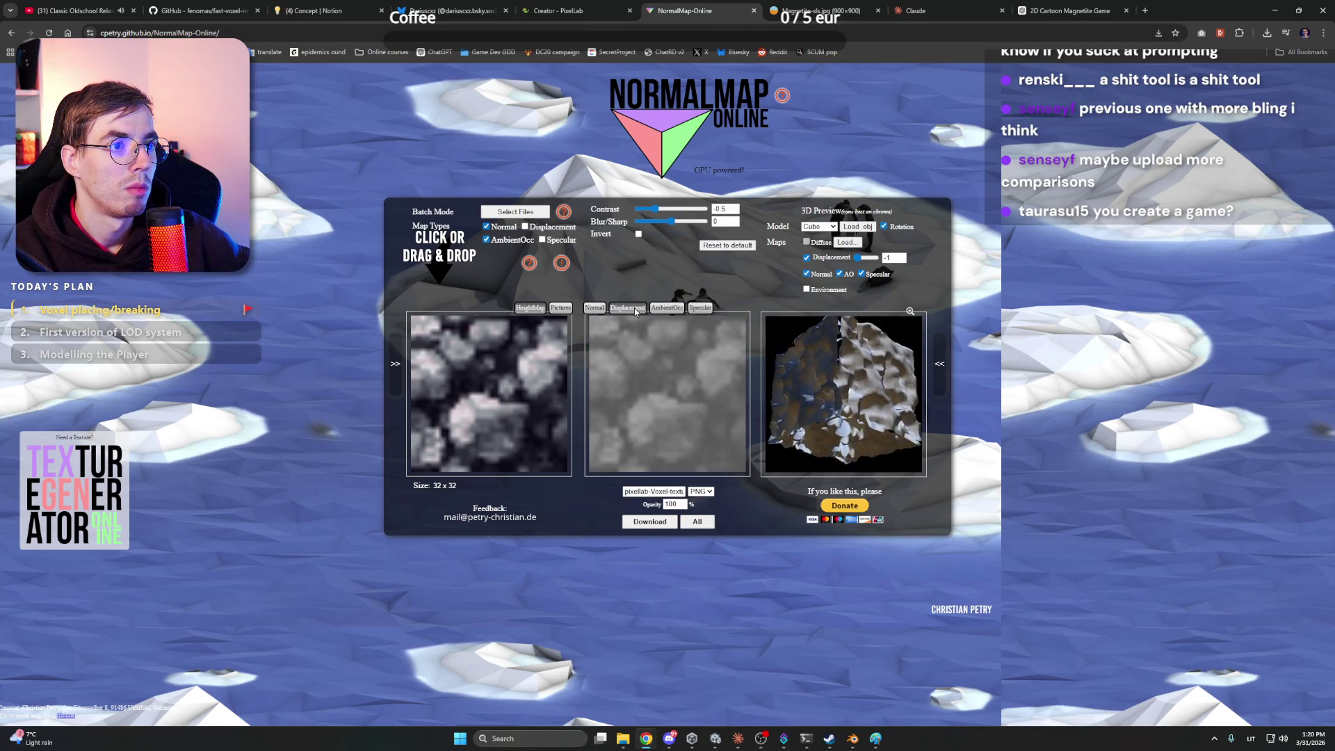
# Set displacement contrast to -1, include Displacement and Specular maps, then close NormalMap-Online
pyautogui.moveTo(655, 210)
pyautogui.mouseDown()
pyautogui.moveTo(628, 213)
pyautogui.moveTo(696, 211)
pyautogui.moveTo(648, 222)
pyautogui.moveTo(703, 224)
pyautogui.moveTo(640, 210)
pyautogui.mouseUp()
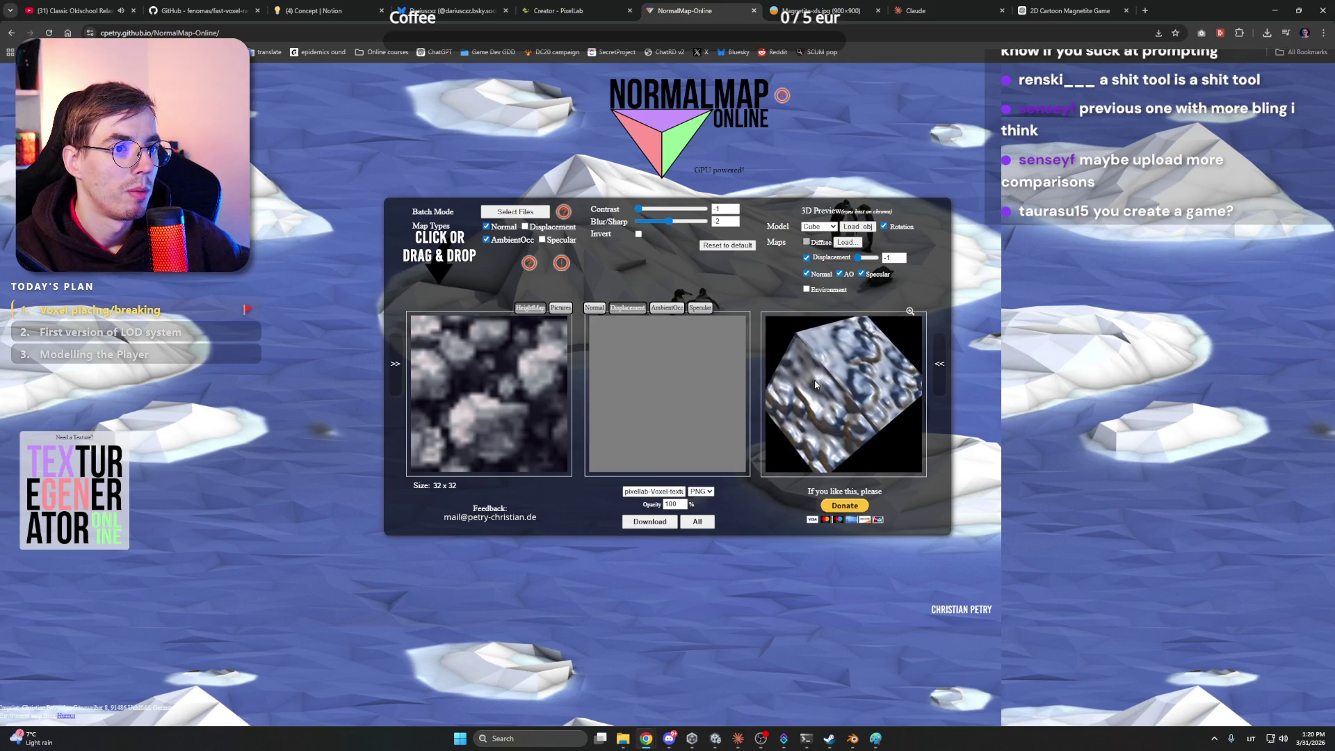
pyautogui.click(542, 240)
pyautogui.click(526, 227)
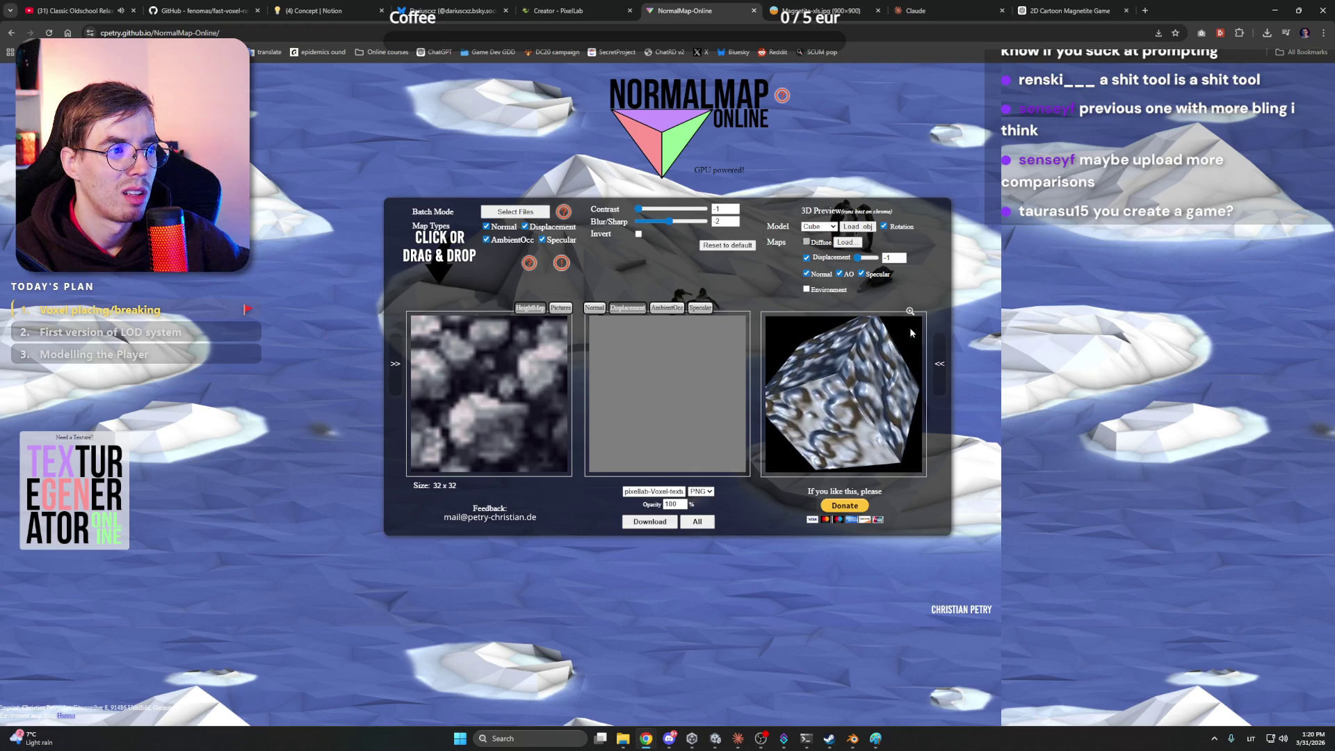
pyautogui.click(939, 363)
pyautogui.click(851, 362)
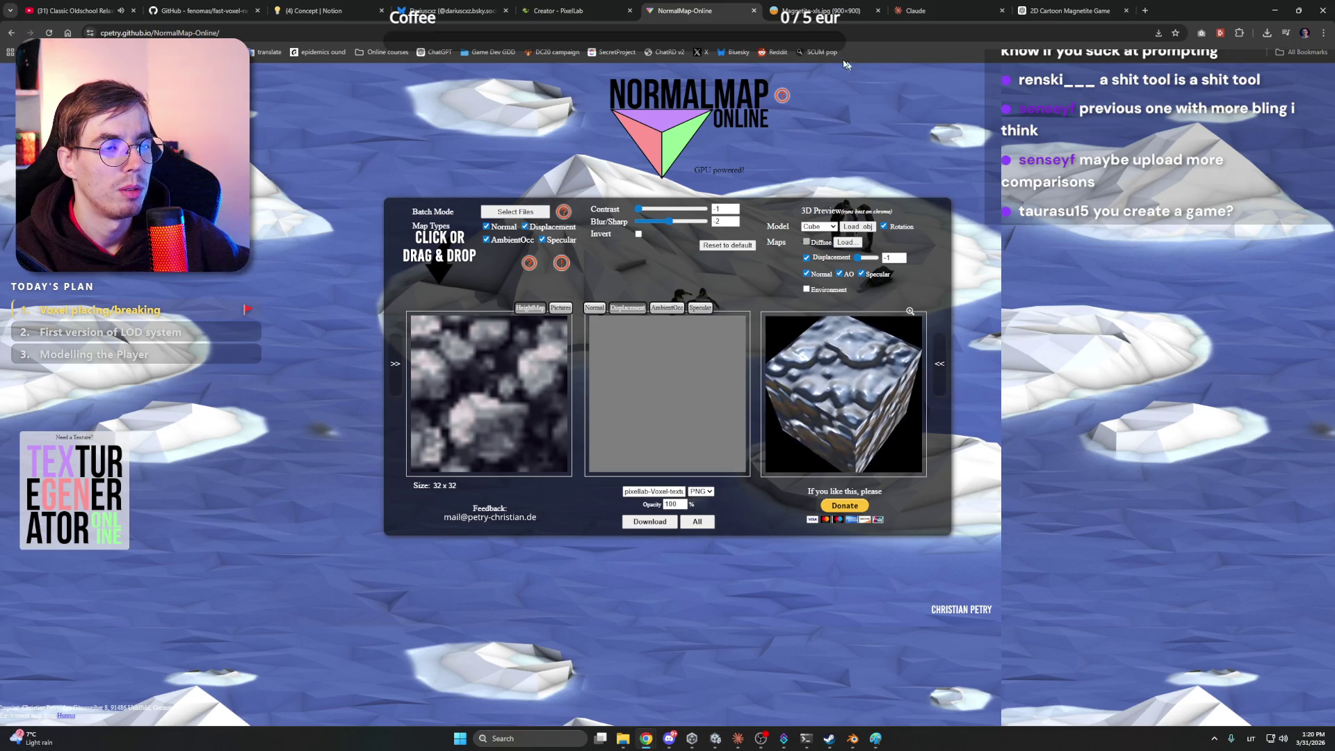
pyautogui.click(755, 12)
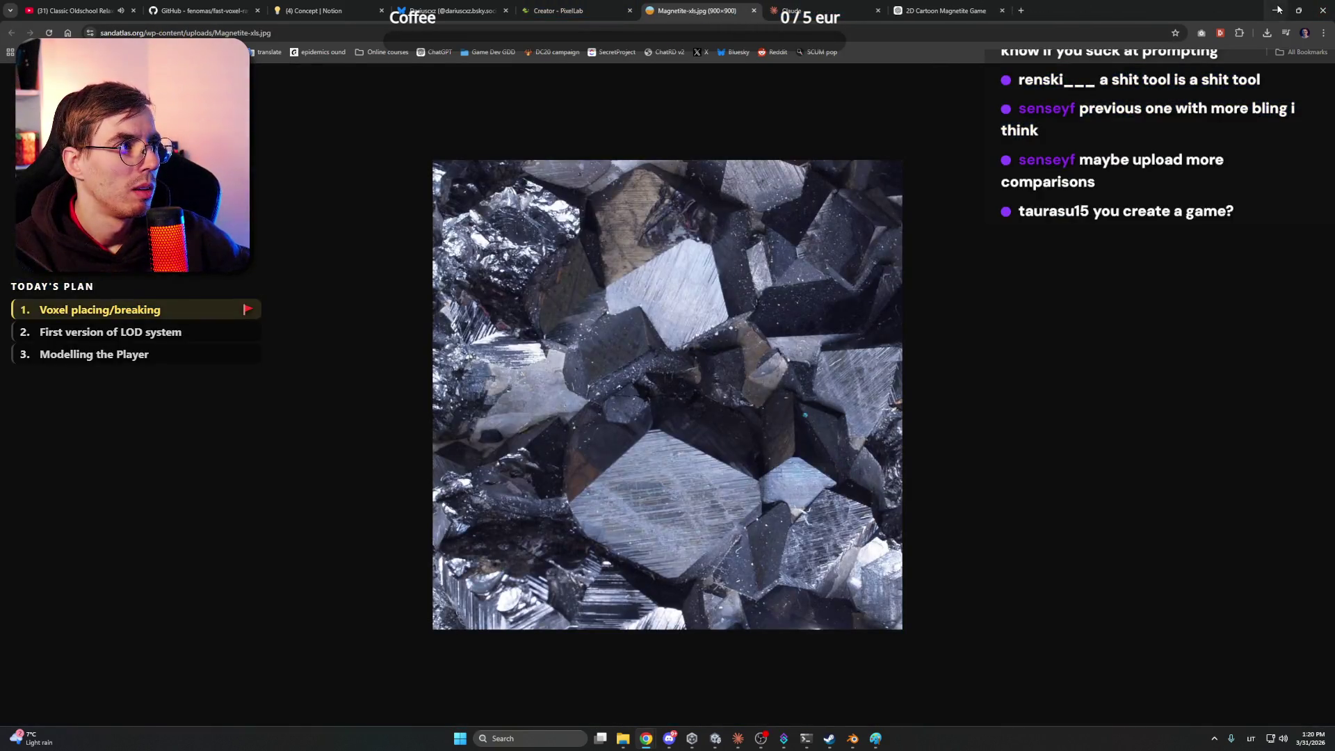
# Minimize the browser and return to Unity so it compiles Claude's CS1503 fix
pyautogui.click(1274, 10)
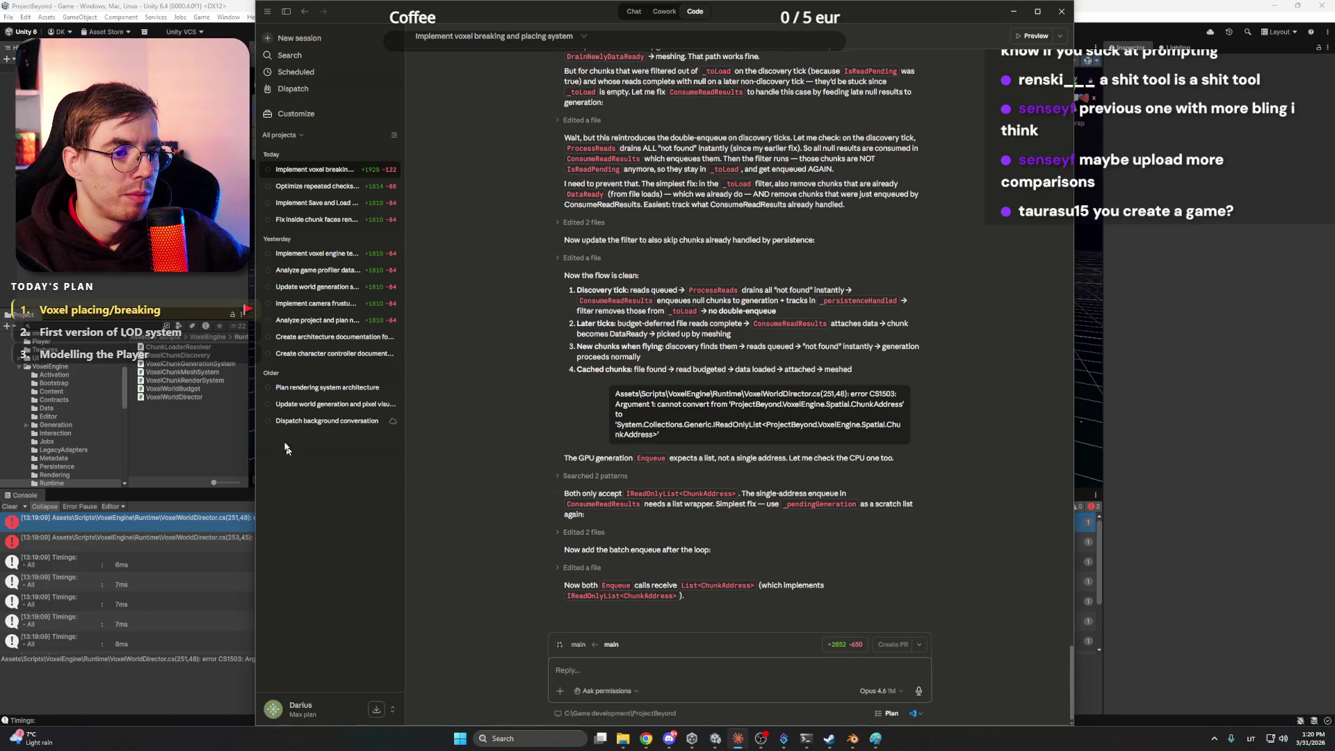
pyautogui.hotkey('alt', 'Tab')
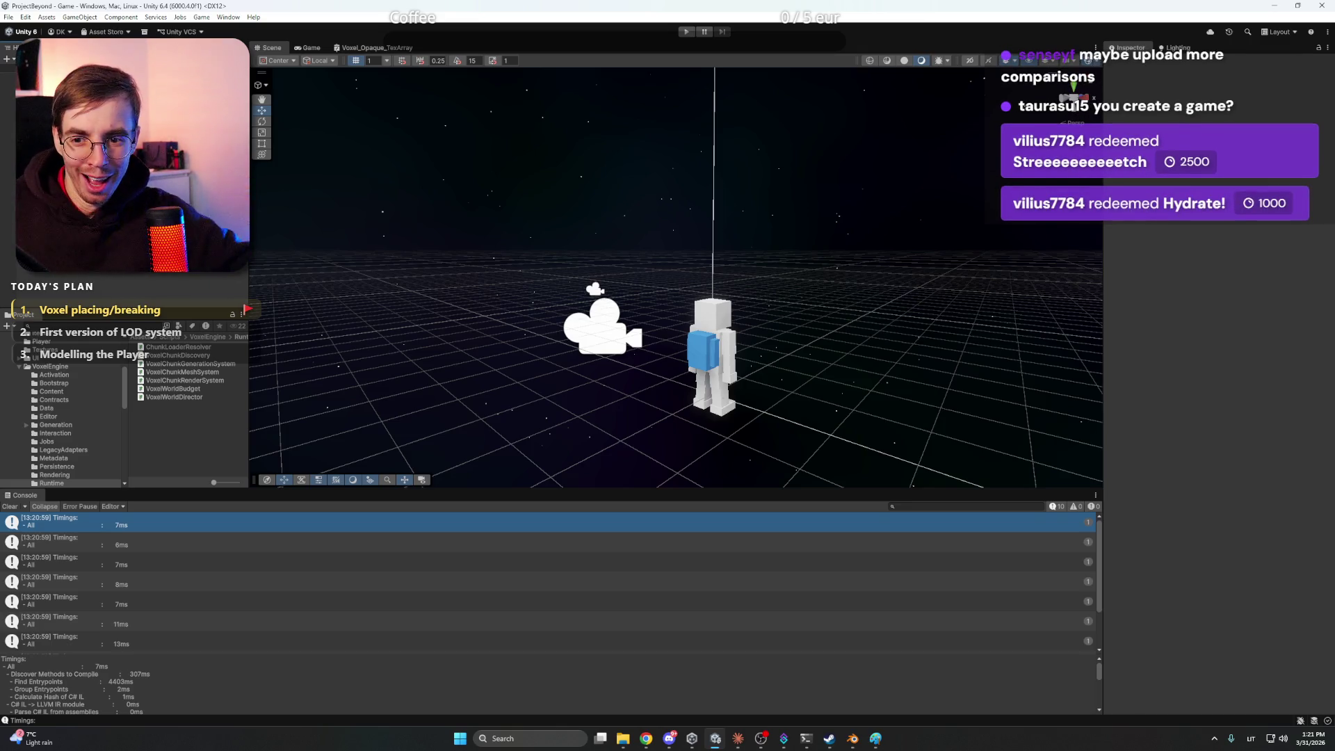
# Enter play mode, enlarge the Game view over the Console, and switch to first-person with F5
pyautogui.click(686, 31)
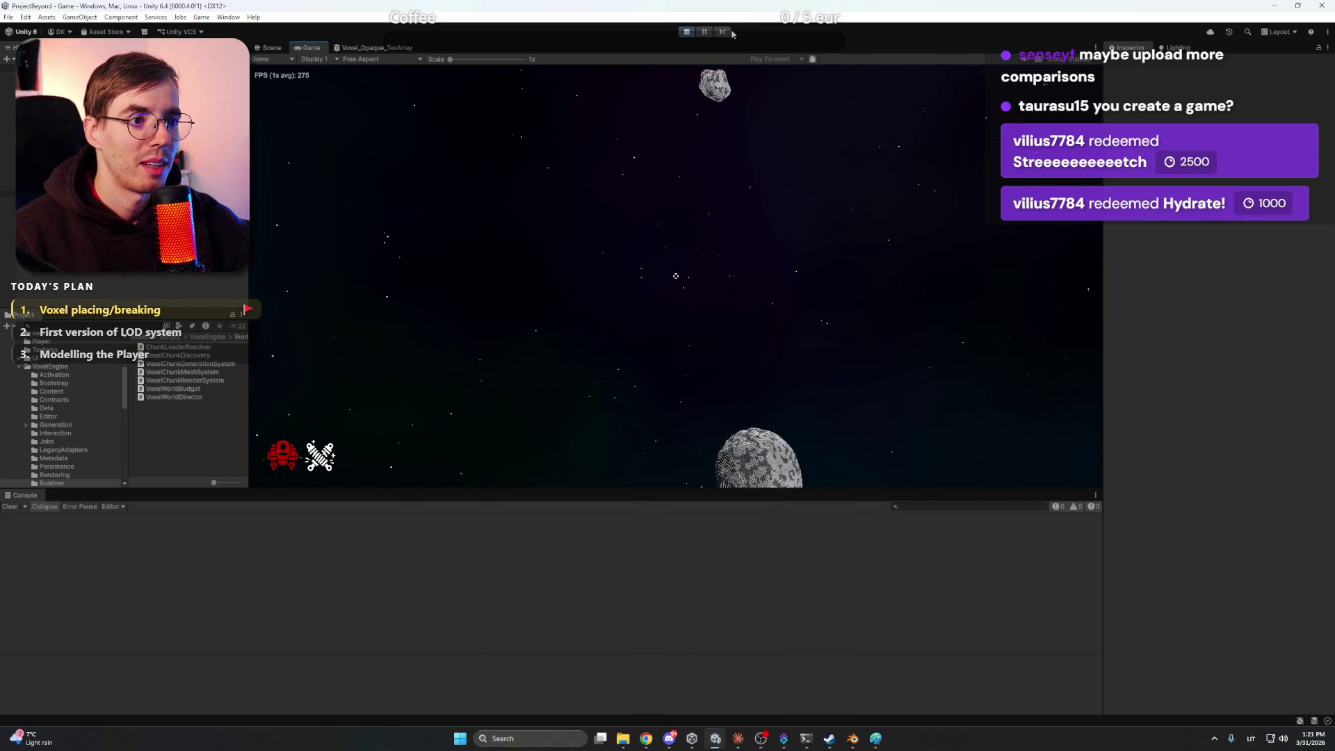
pyautogui.moveTo(583, 487); pyautogui.dragTo(583, 630)
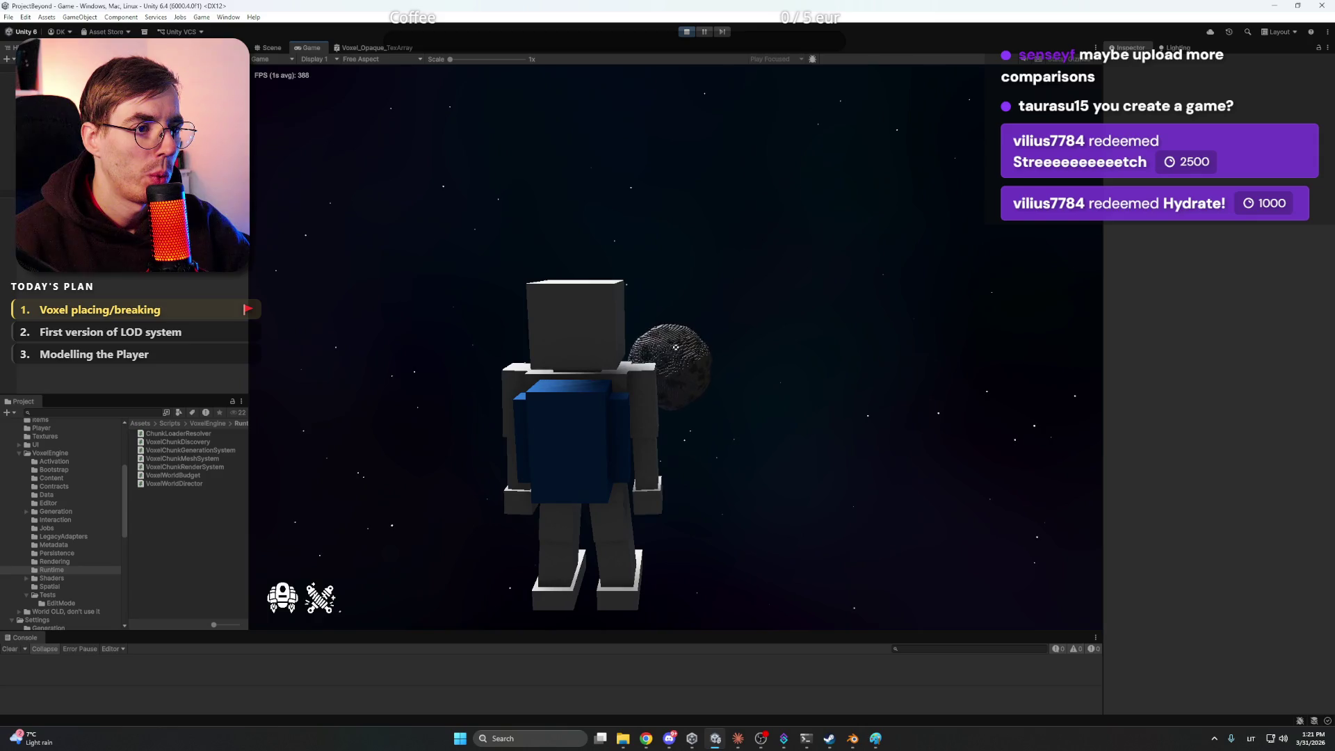
pyautogui.press('F5')
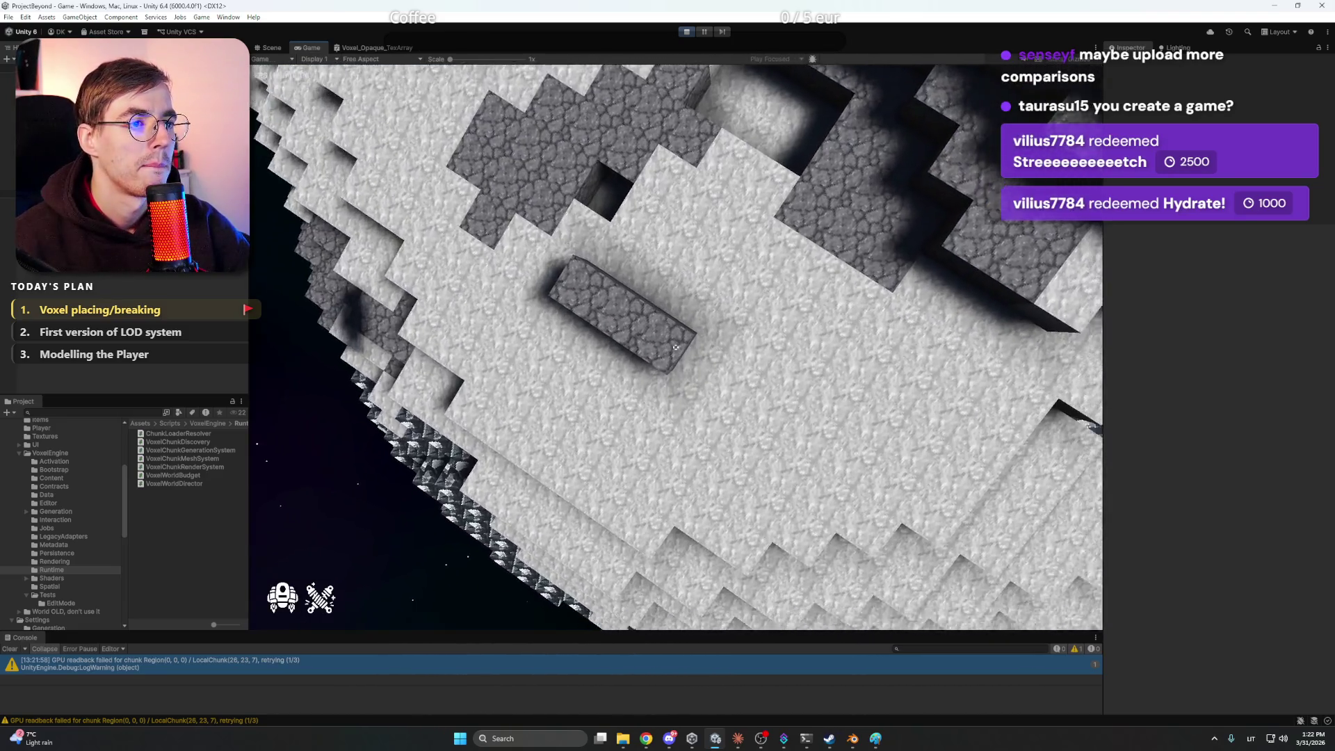
# Place two cobblestone voxels on the asteroid, toggle the breaking tool with 2, then return to third-person
pyautogui.rightClick(675, 346)
pyautogui.rightClick(676, 346)
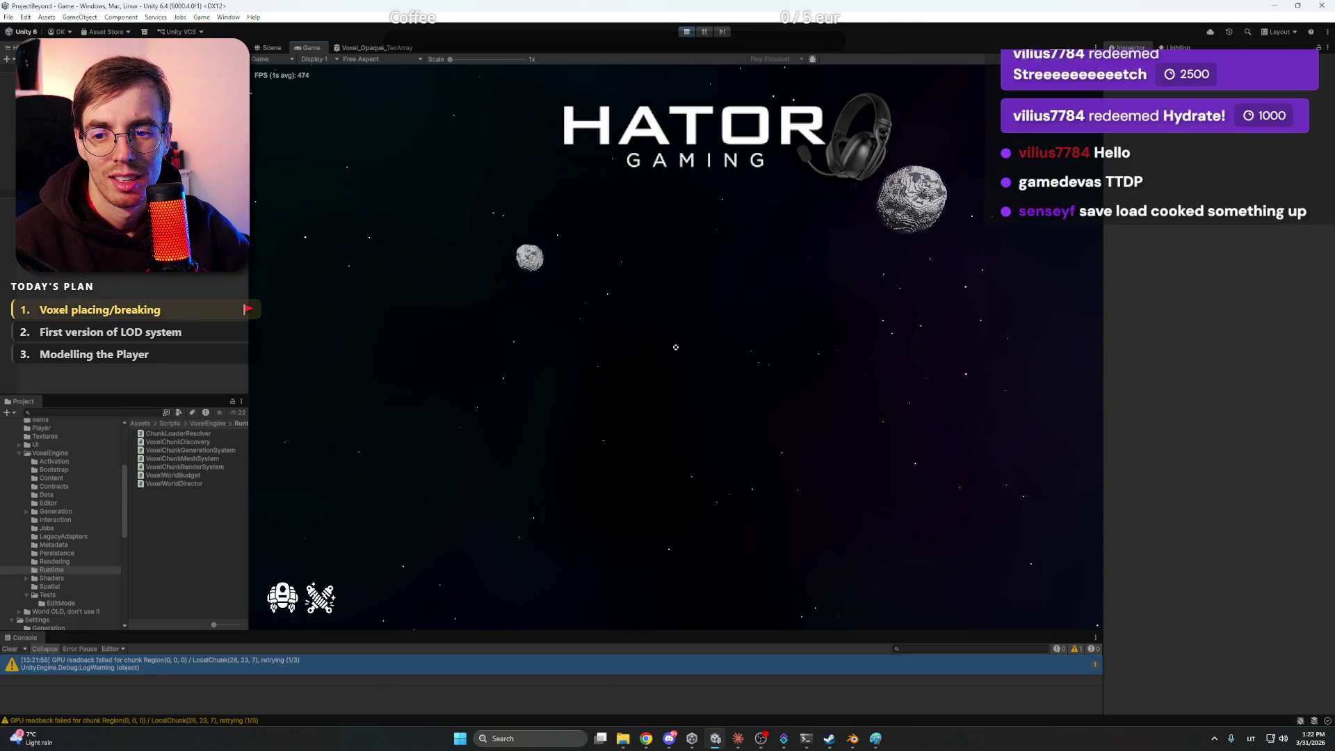
pyautogui.press('2')
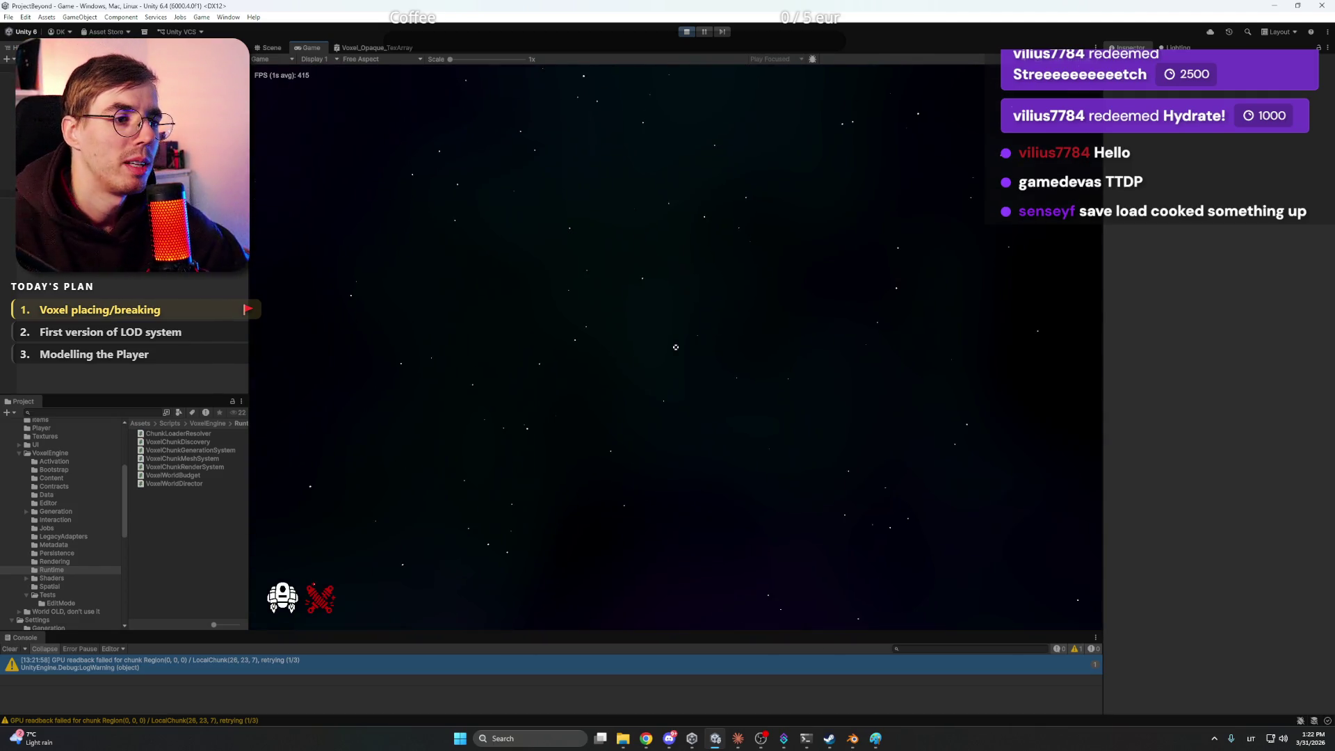
pyautogui.press('2')
pyautogui.press('F5')
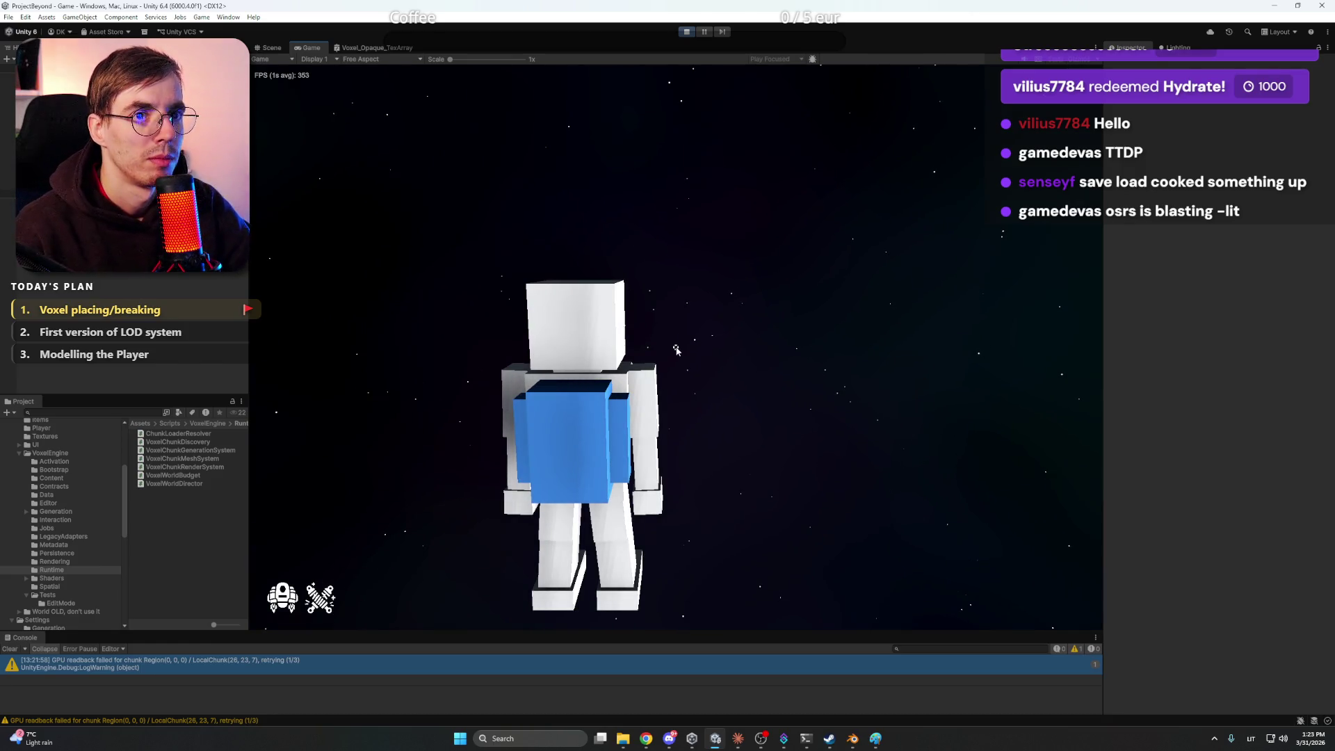
# Exit Play mode and begin a reply in the Claude session starting with 'One p'
pyautogui.click(686, 32)
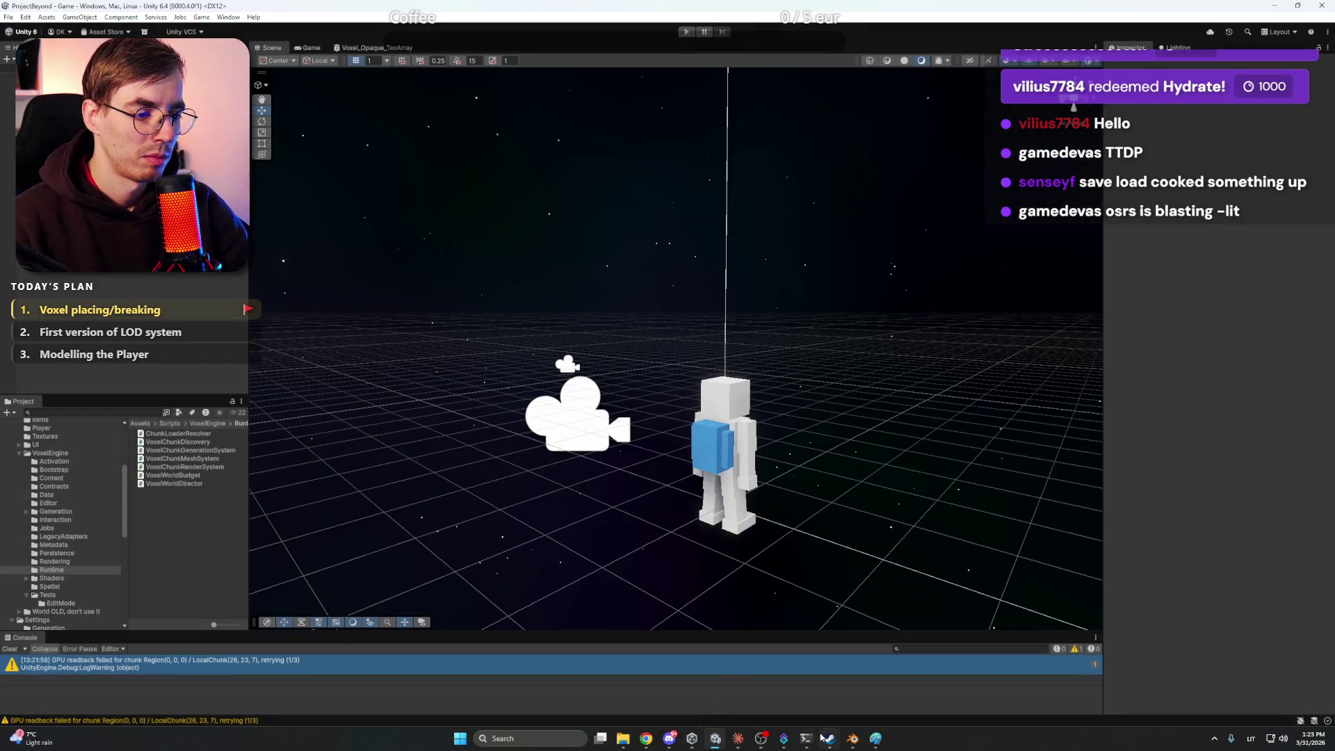
pyautogui.click(738, 739)
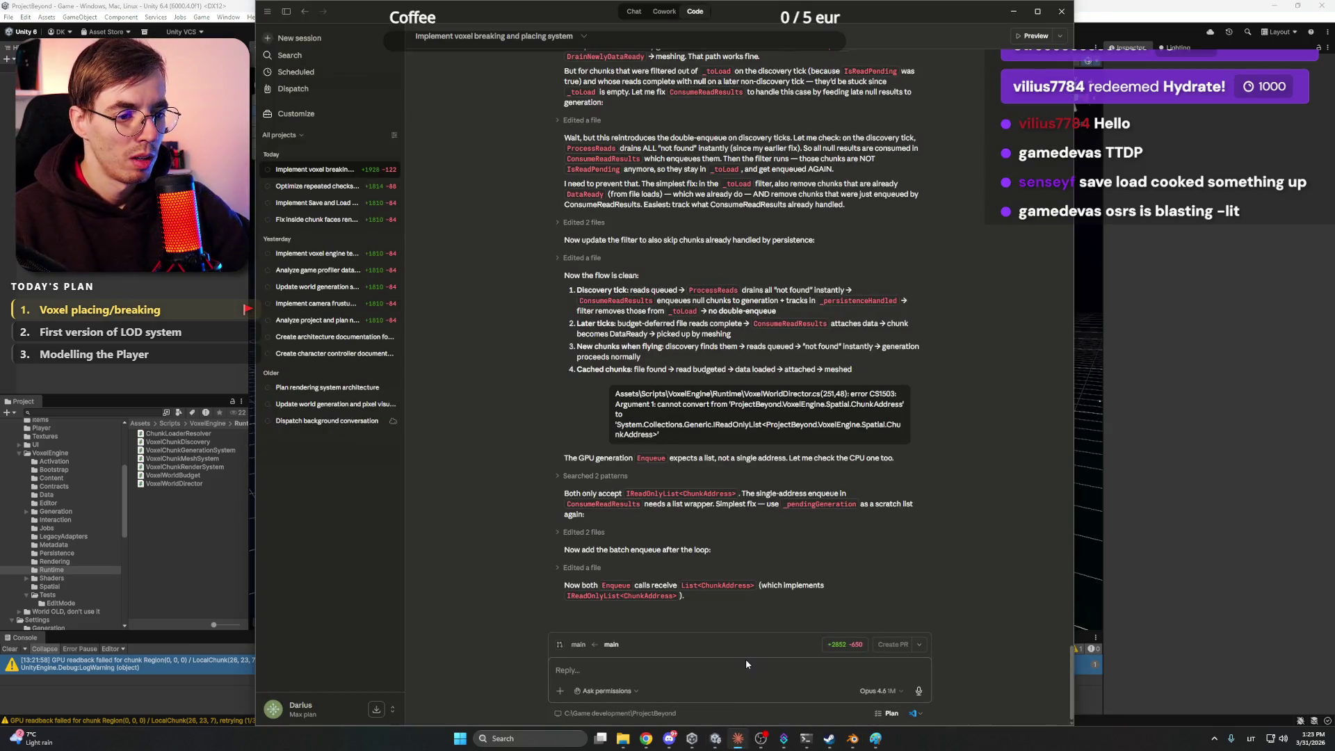
pyautogui.write('One p')
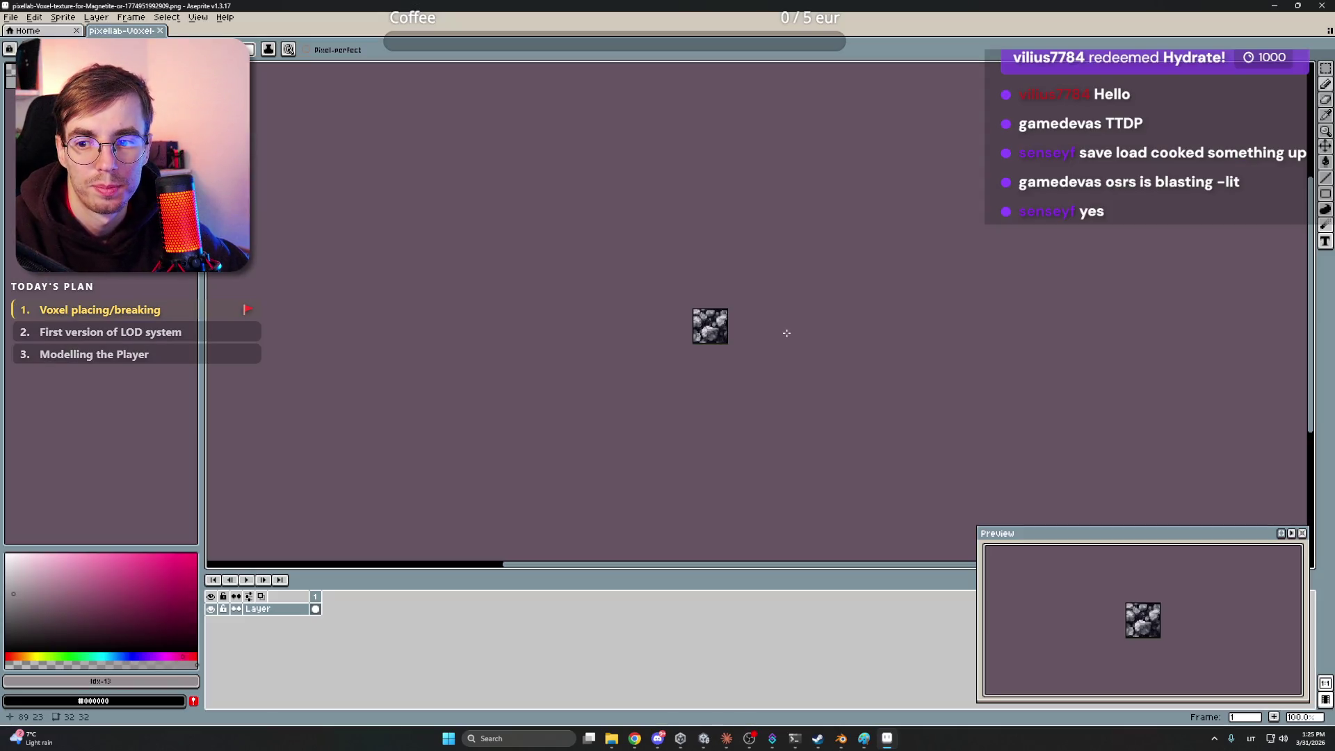
# Upload the 32×32 grey rock texture as PixelLab Creator's init image
pyautogui.scroll(1, 718, 292)
pyautogui.scroll(-1, 750, 285)
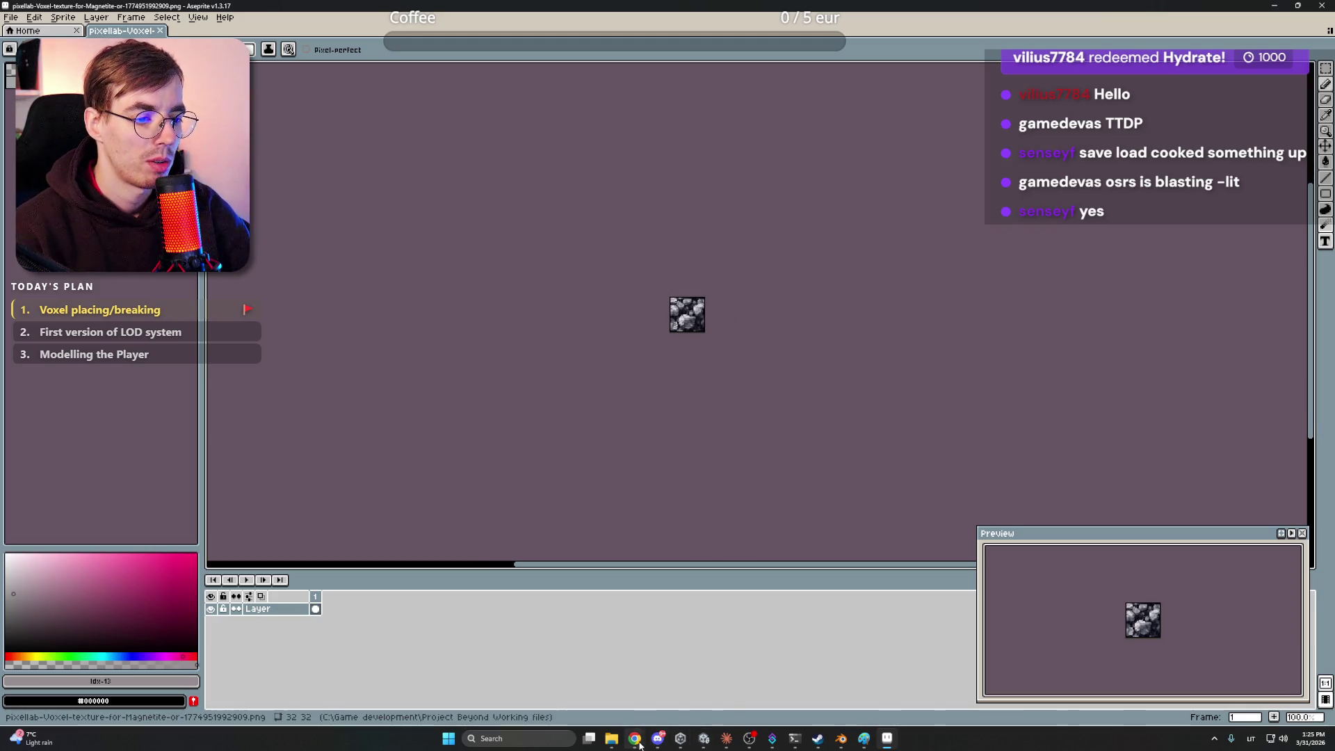
pyautogui.moveTo(634, 739)
pyautogui.click(626, 694)
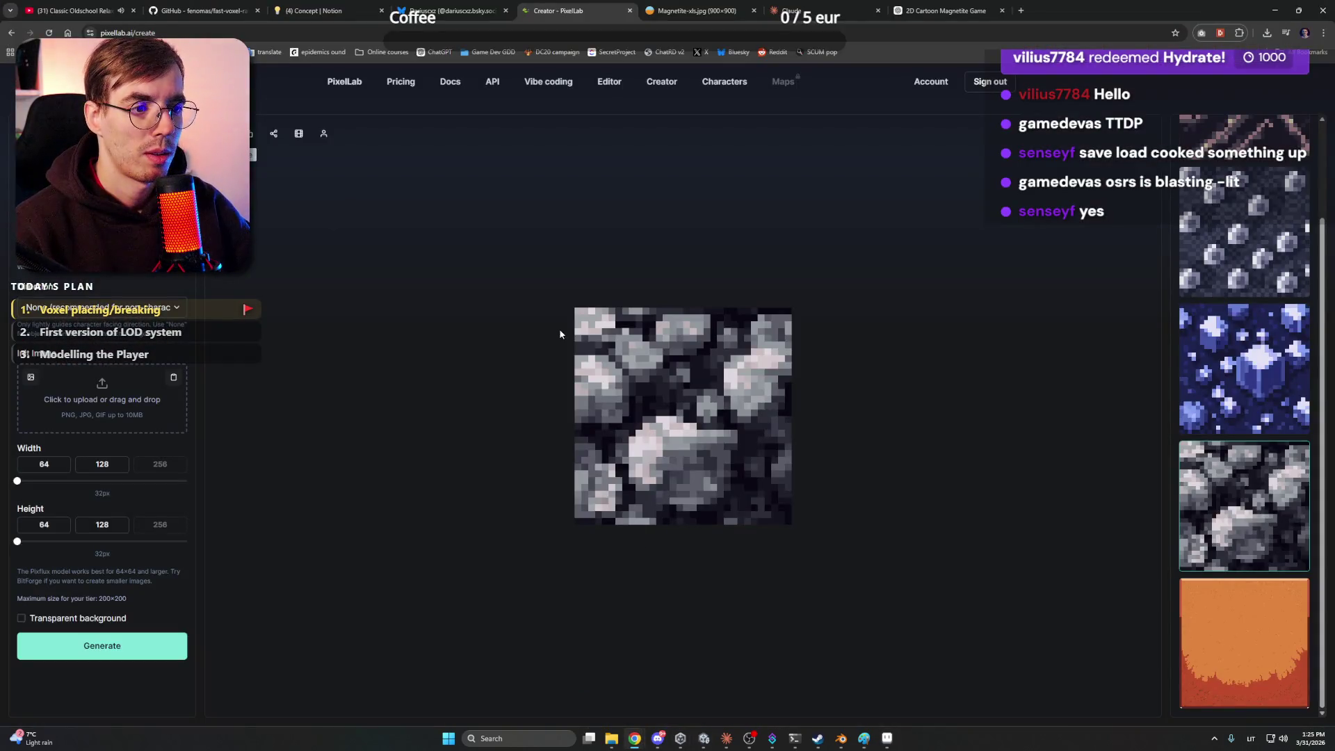
pyautogui.click(120, 398)
pyautogui.doubleClick(634, 208)
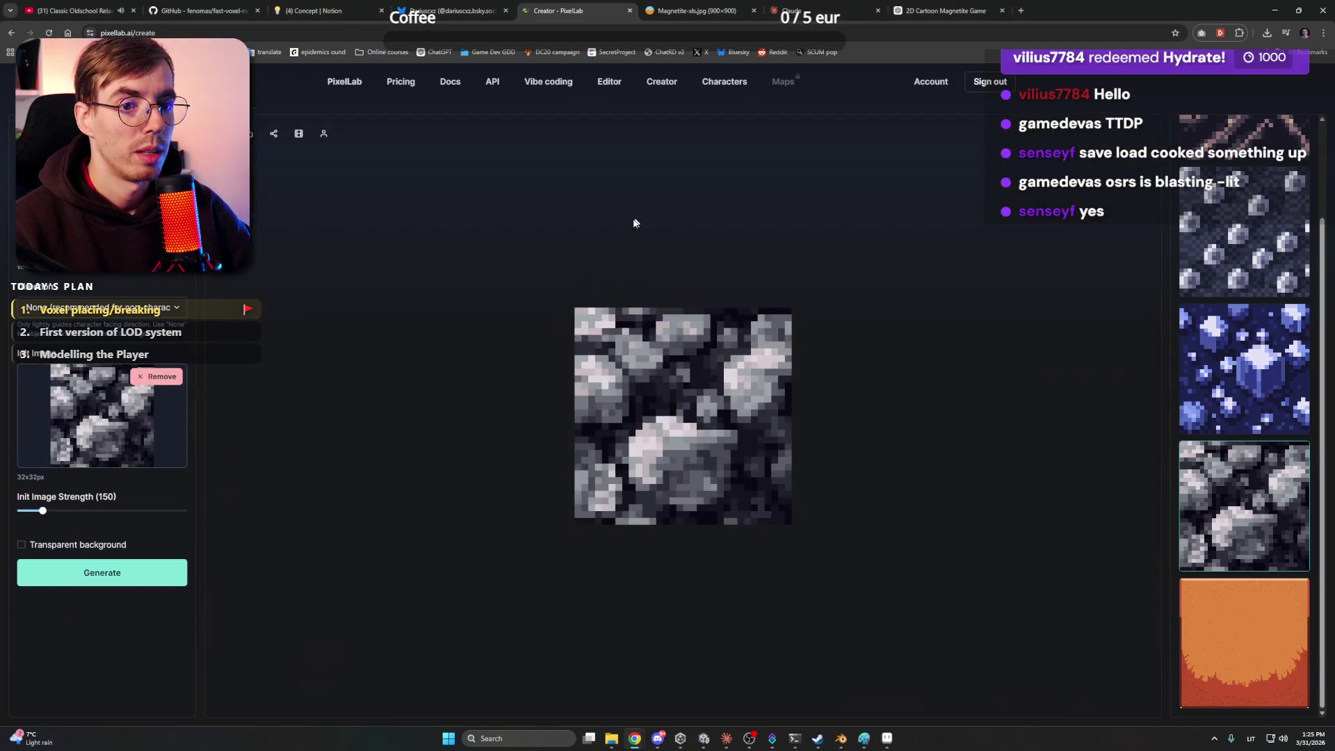
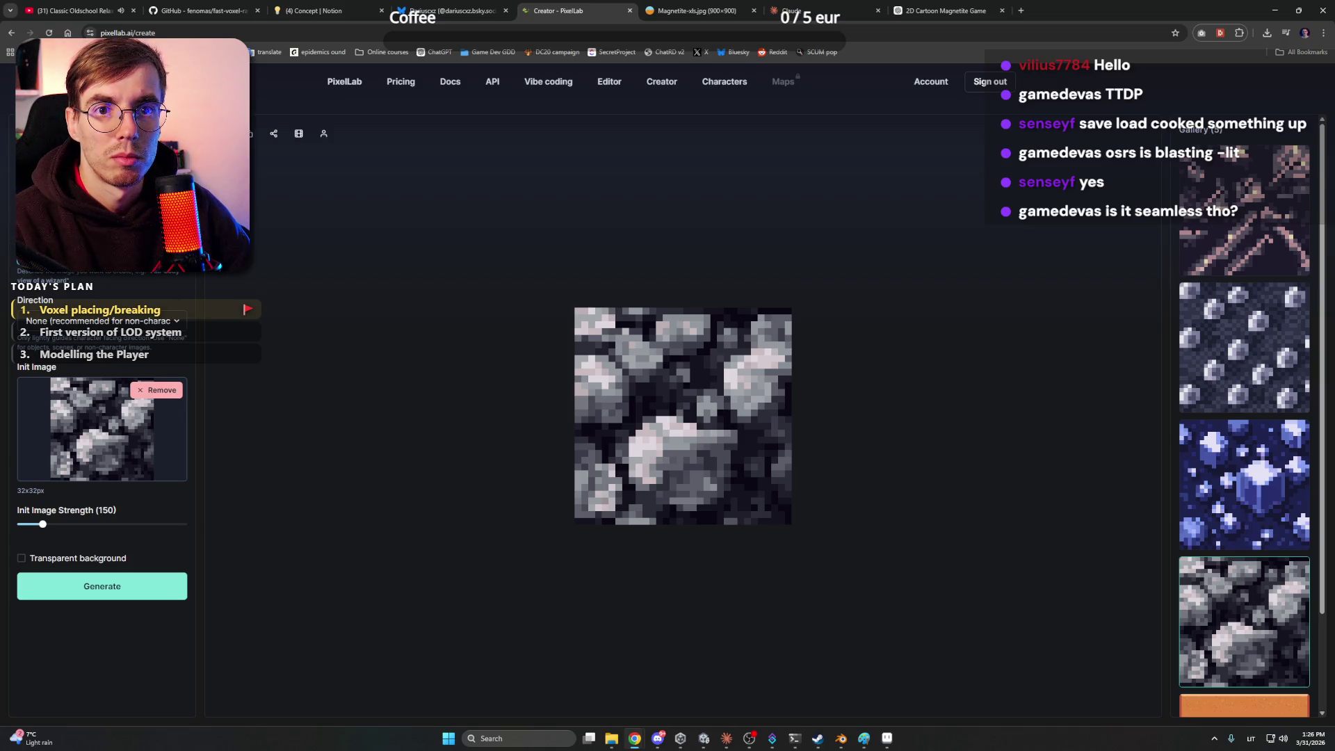
# Switch PixelLab's creation tool to 'Create S-M image' for a 32×32 result
pyautogui.click(249, 133)
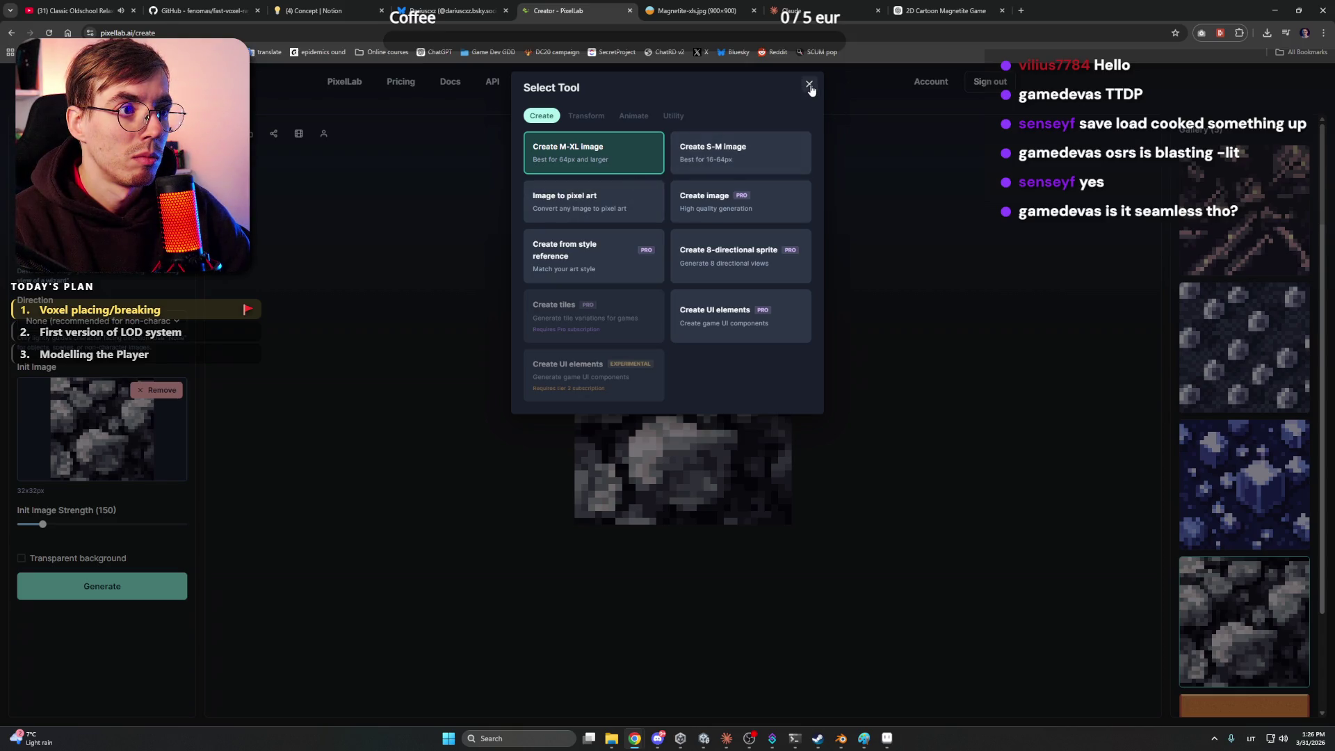
pyautogui.click(745, 161)
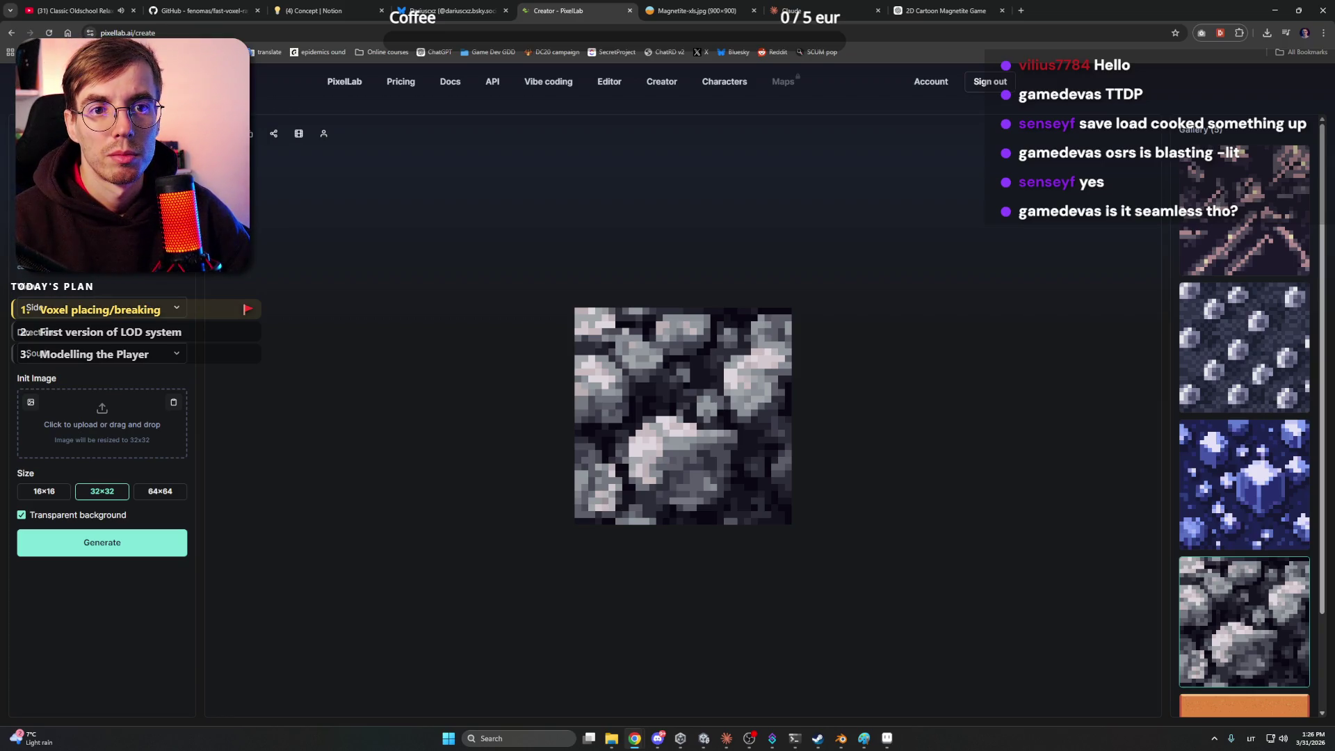
# Clear PixelLab's view and direction settings back to none
pyautogui.click(88, 307)
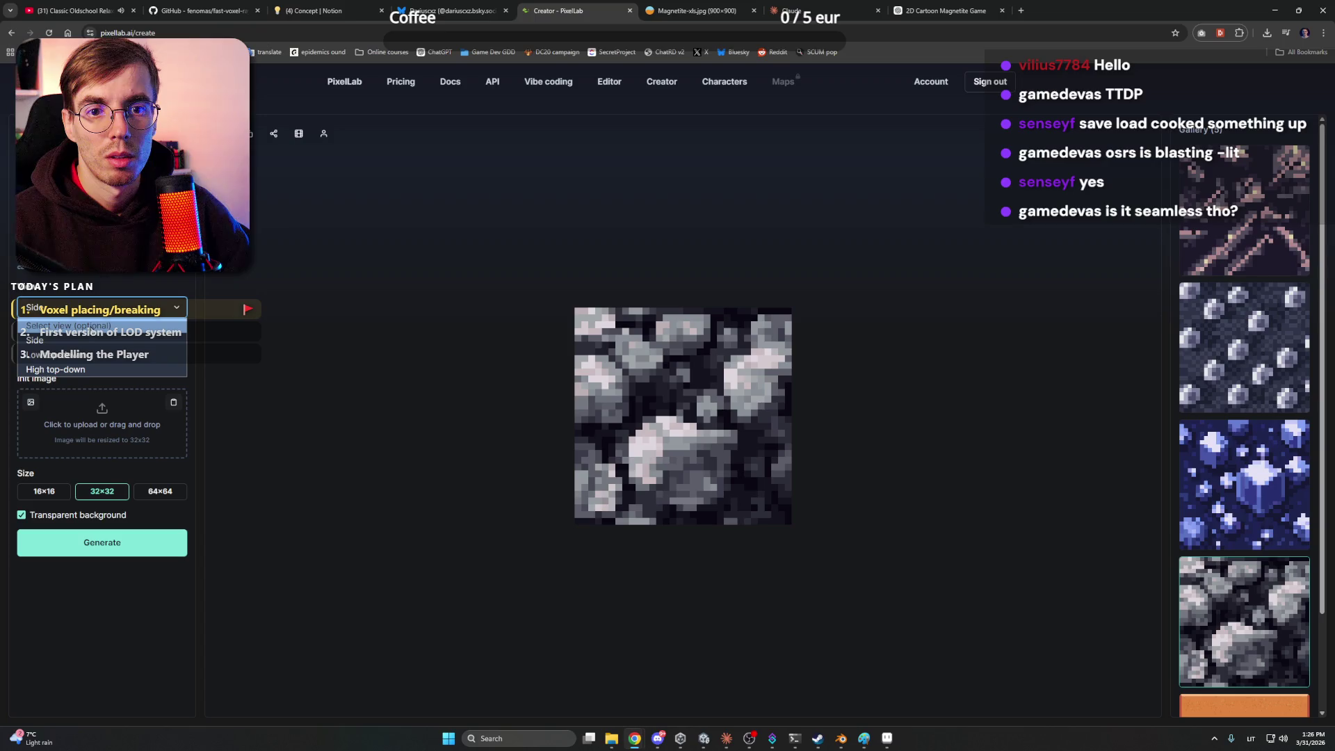
pyautogui.click(97, 340)
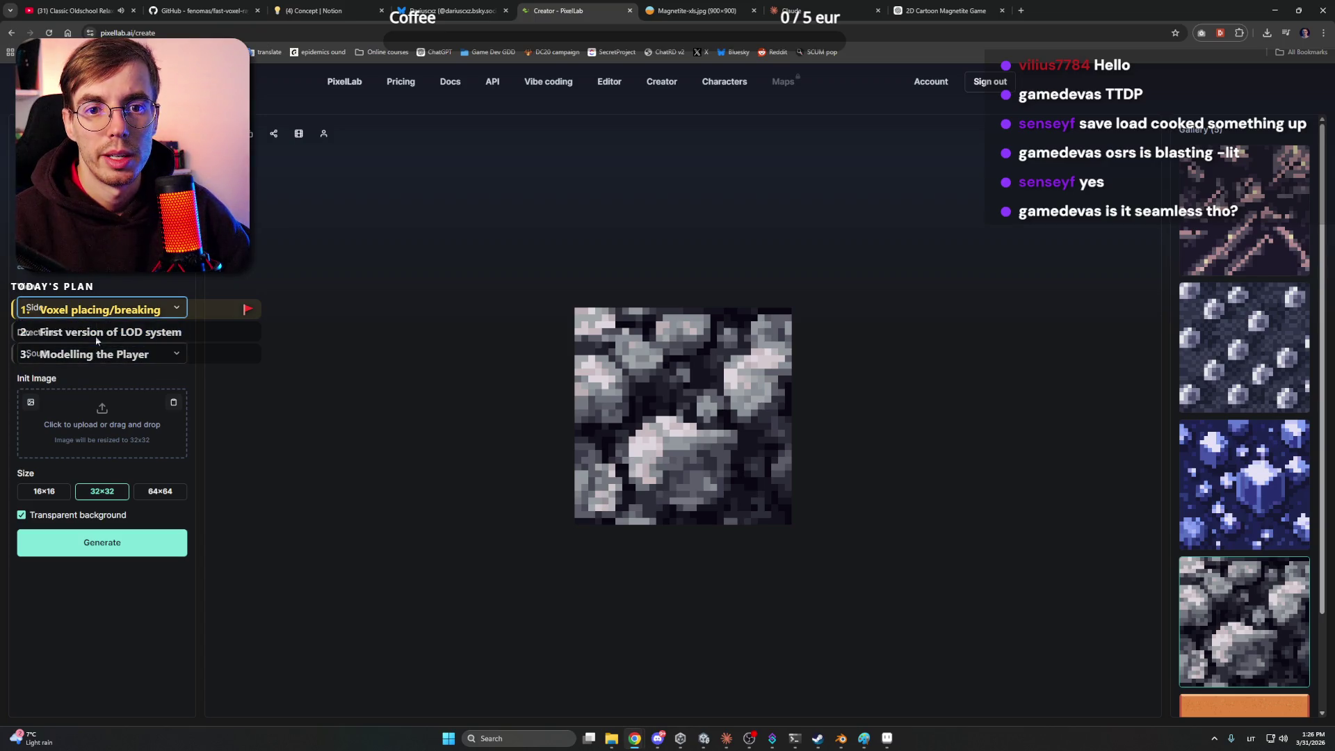
pyautogui.click(92, 356)
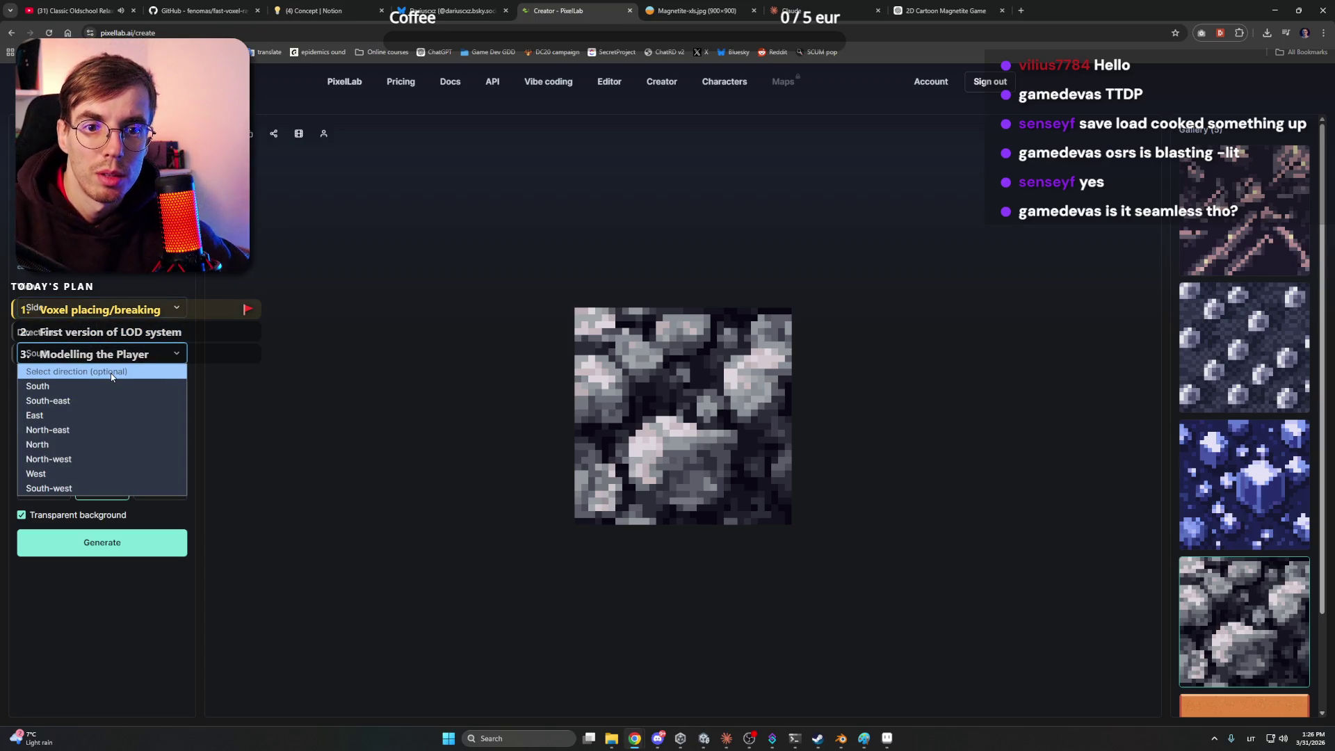
pyautogui.click(127, 373)
pyautogui.click(94, 308)
pyautogui.click(92, 320)
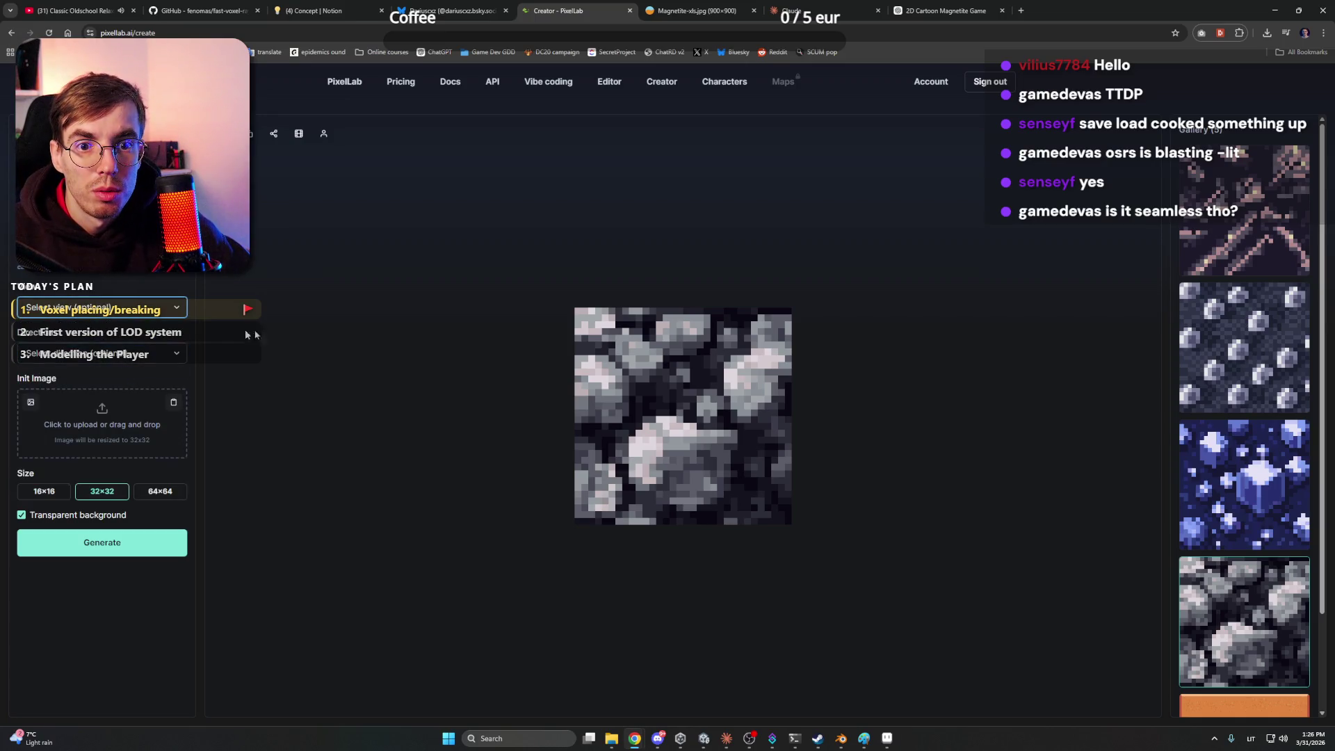
# Find the magnetite reference image in the chat tab and copy it
pyautogui.click(105, 413)
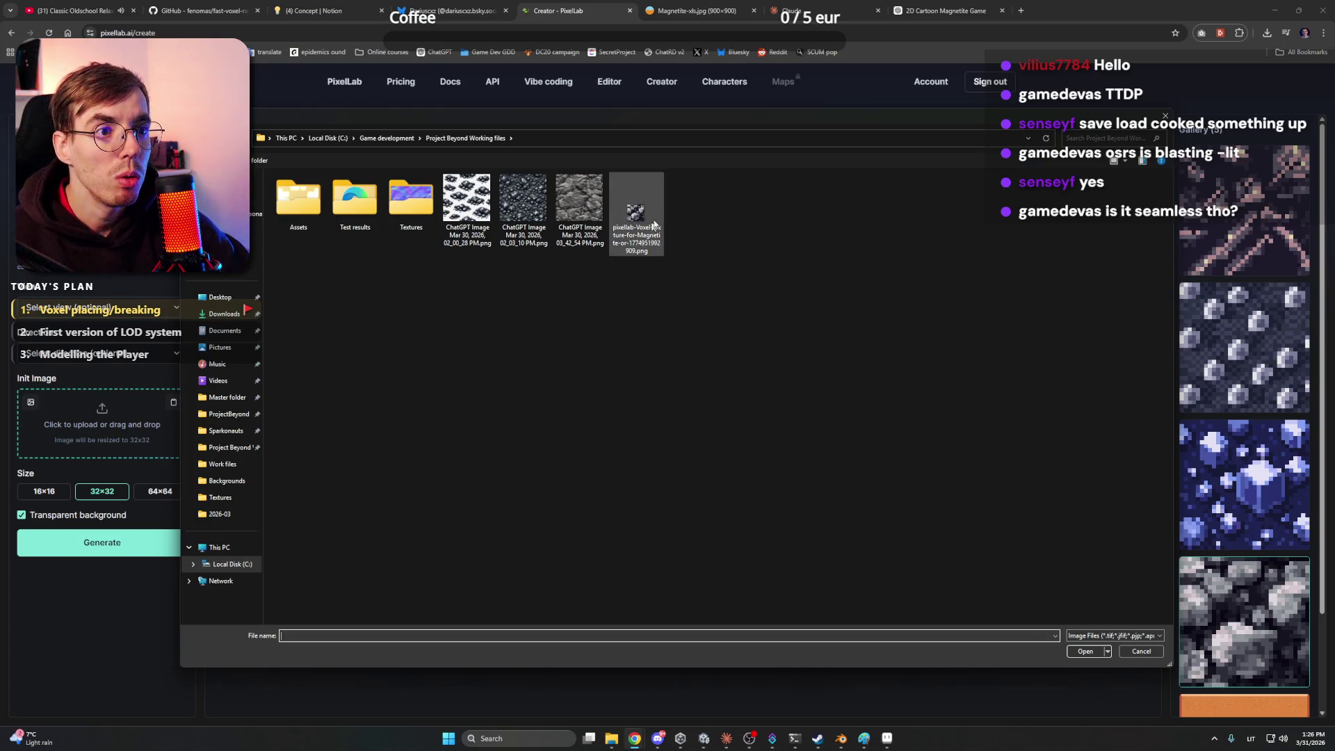
pyautogui.press('Escape')
pyautogui.hotkey('ctrl', 'Tab')
pyautogui.hotkey('ctrl', 'Tab')
pyautogui.hotkey('ctrl', 'Tab')
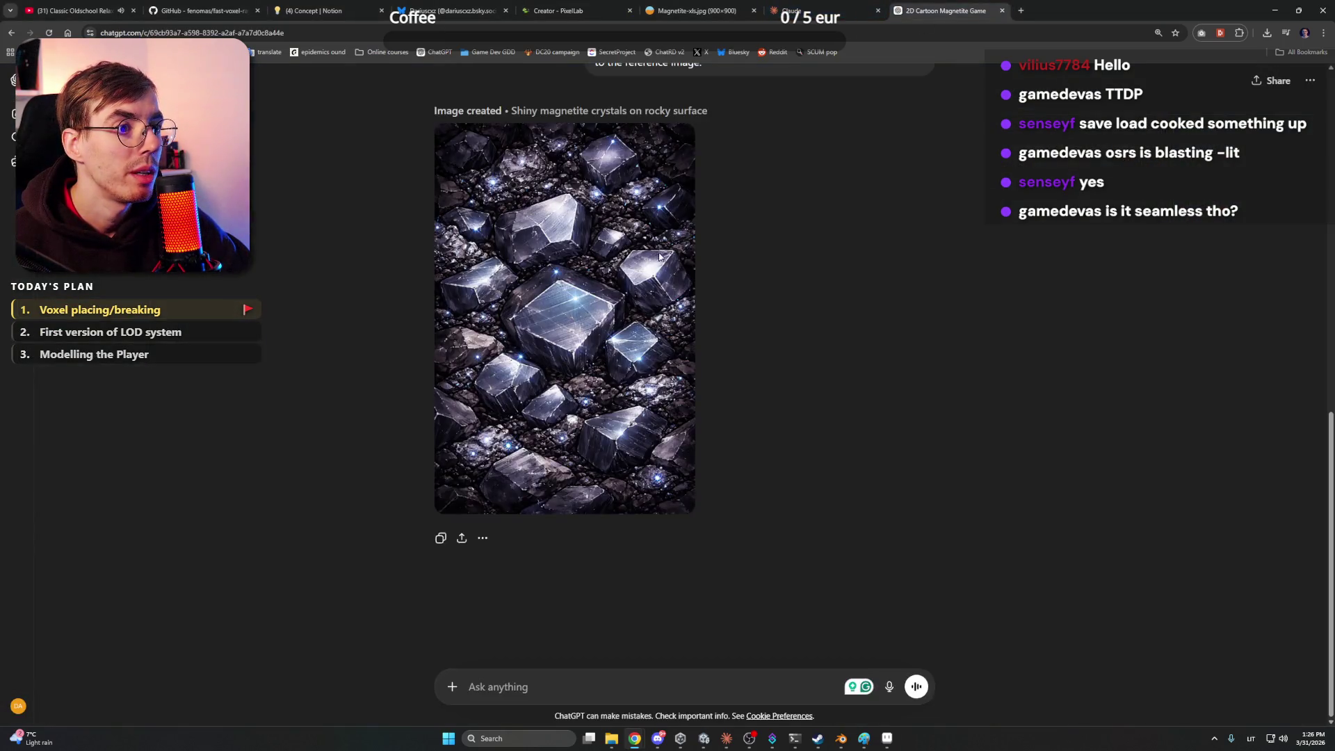
pyautogui.scroll(5, 1057, 257)
pyautogui.click(884, 216)
pyautogui.rightClick(725, 256)
pyautogui.click(785, 294)
# Save the magnetite photo to disk and load it from the Textures folder as the init image
pyautogui.click(695, 11)
pyautogui.click(945, 10)
pyautogui.click(735, 3)
pyautogui.rightClick(709, 259)
pyautogui.click(751, 285)
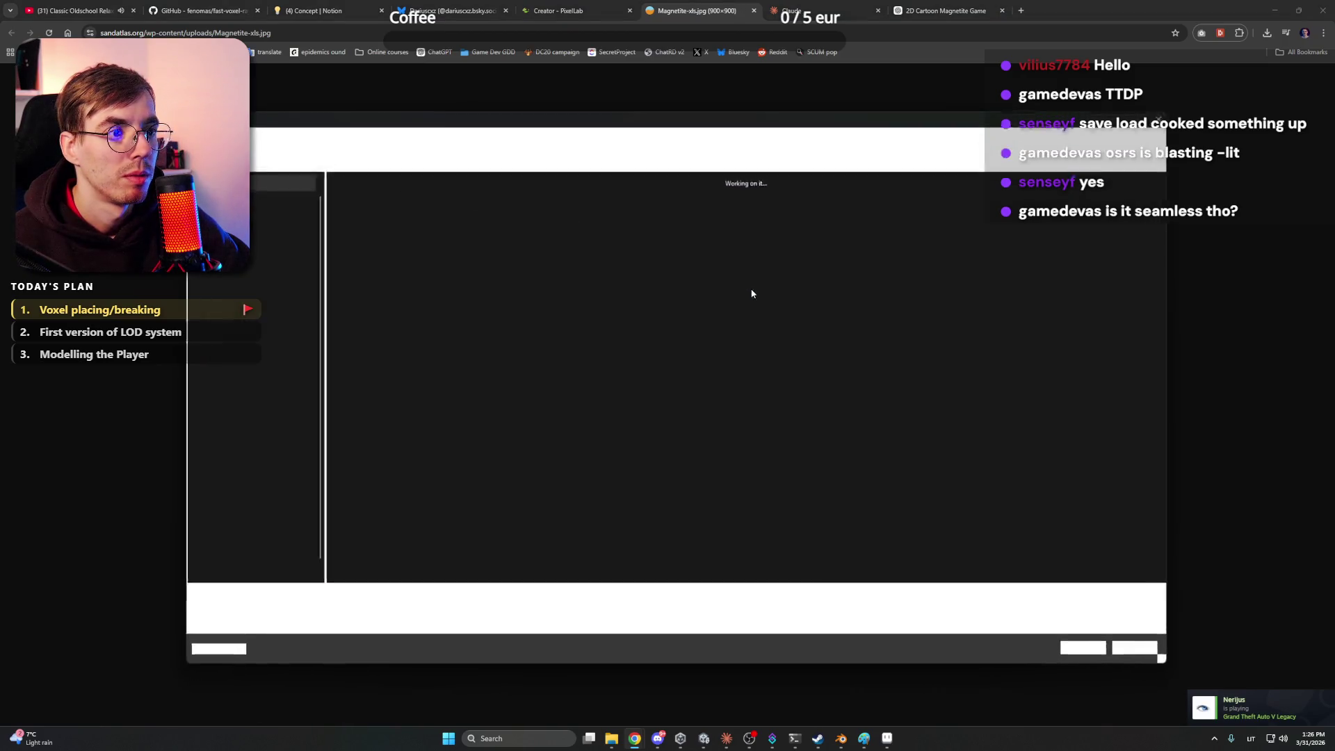
pyautogui.doubleClick(468, 200)
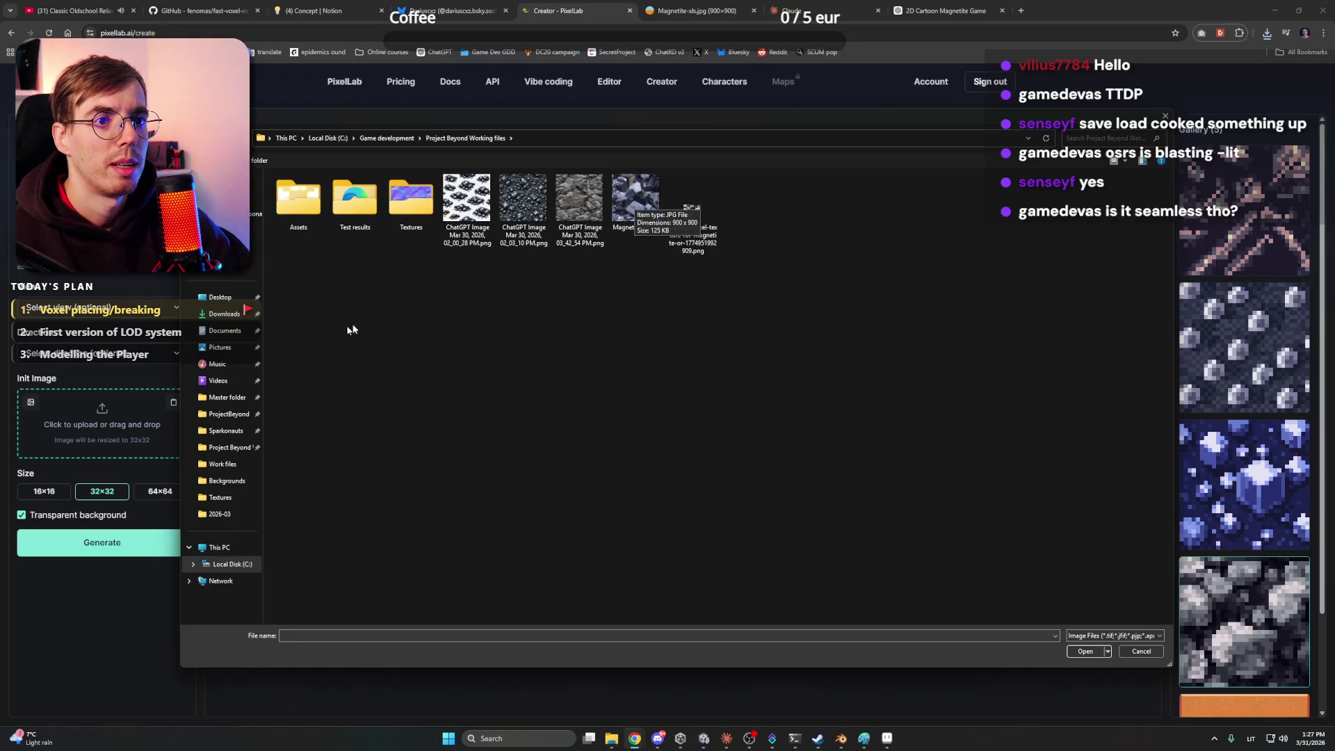
pyautogui.doubleClick(567, 230)
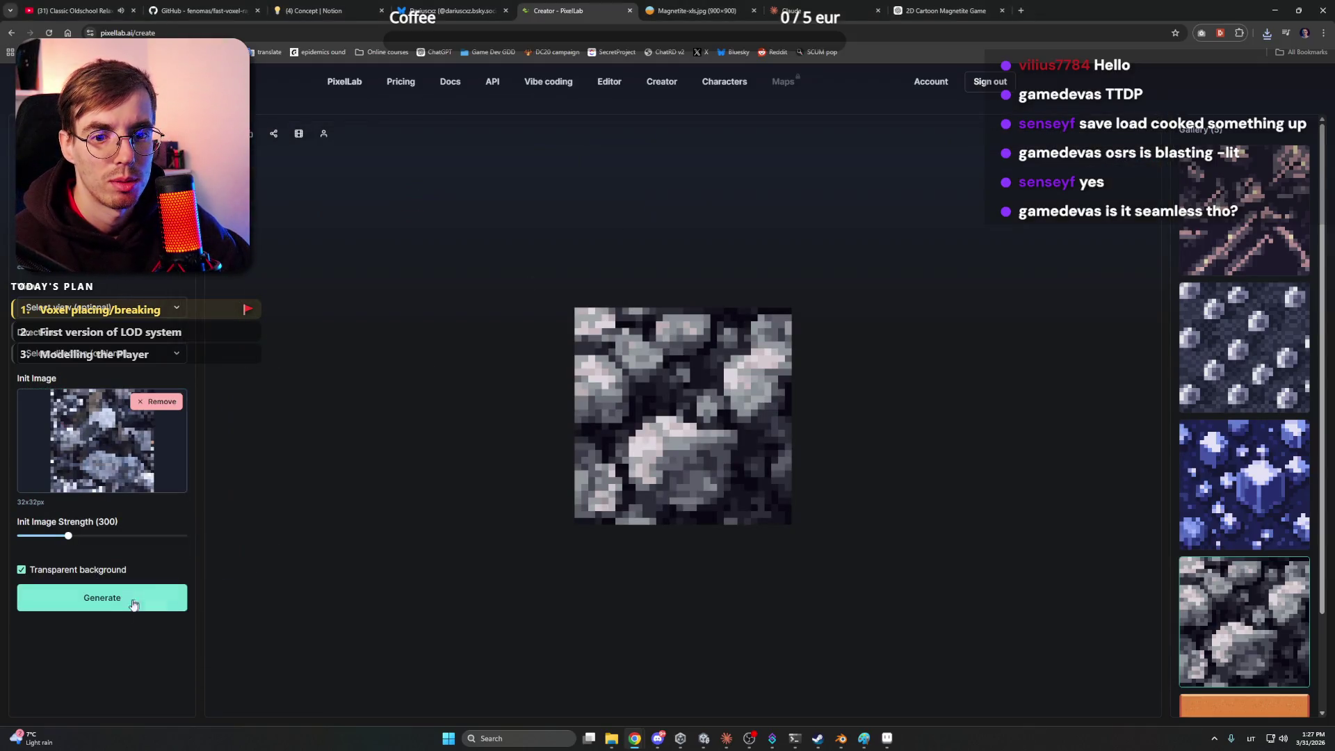
# Generate the texture at init image strength 433 with transparent background turned off
pyautogui.moveTo(68, 536)
pyautogui.mouseDown()
pyautogui.moveTo(30, 536)
pyautogui.moveTo(90, 536)
pyautogui.mouseUp()
pyautogui.click(149, 599)
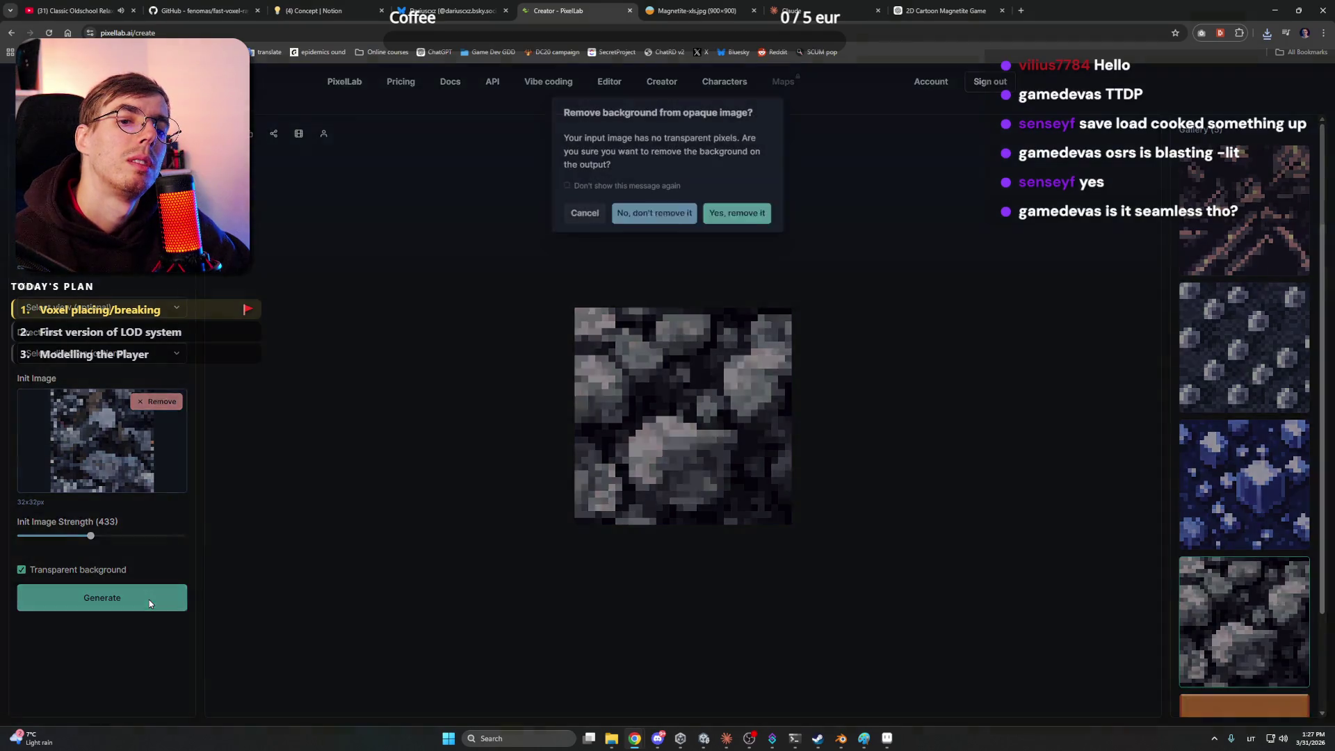
pyautogui.click(583, 214)
pyautogui.click(22, 569)
pyautogui.click(103, 600)
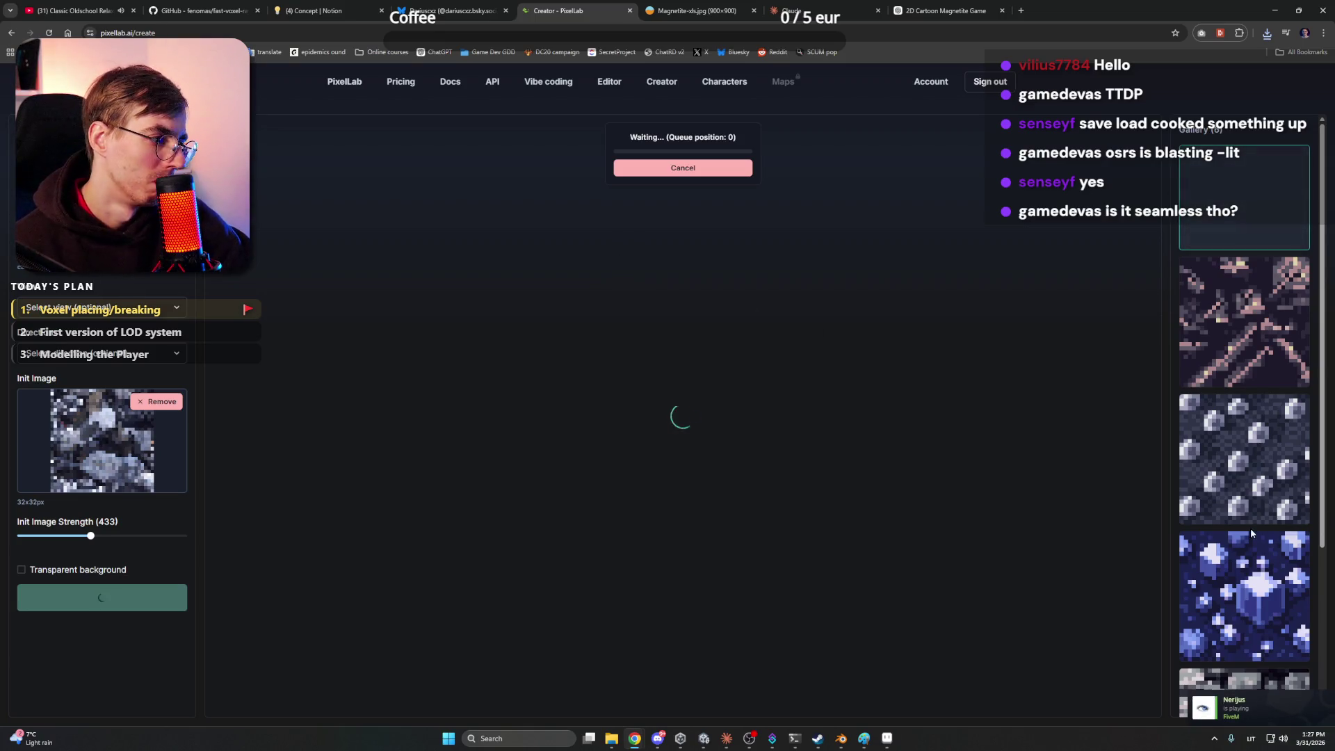
# Compare the generated 32×32 texture against the magnetite photo by flipping between tabs
pyautogui.scroll(-3, 1249, 526)
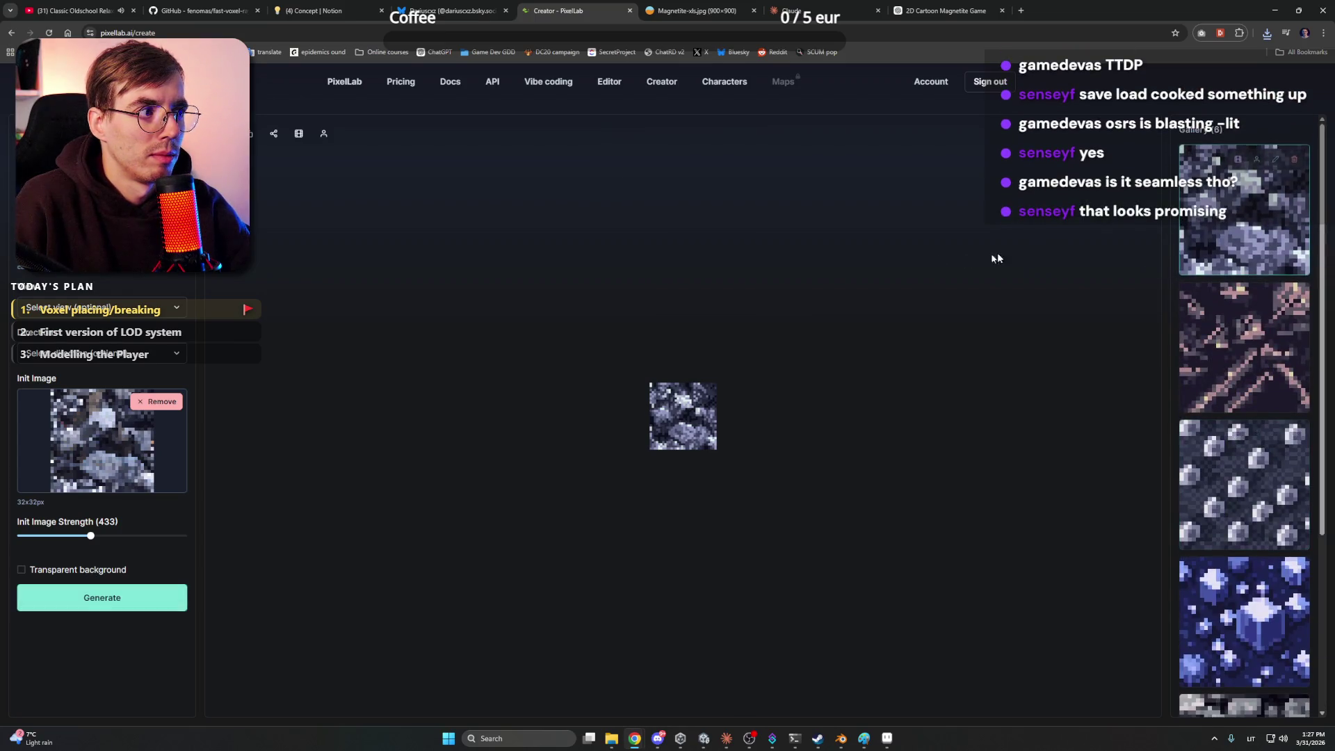
pyautogui.click(695, 10)
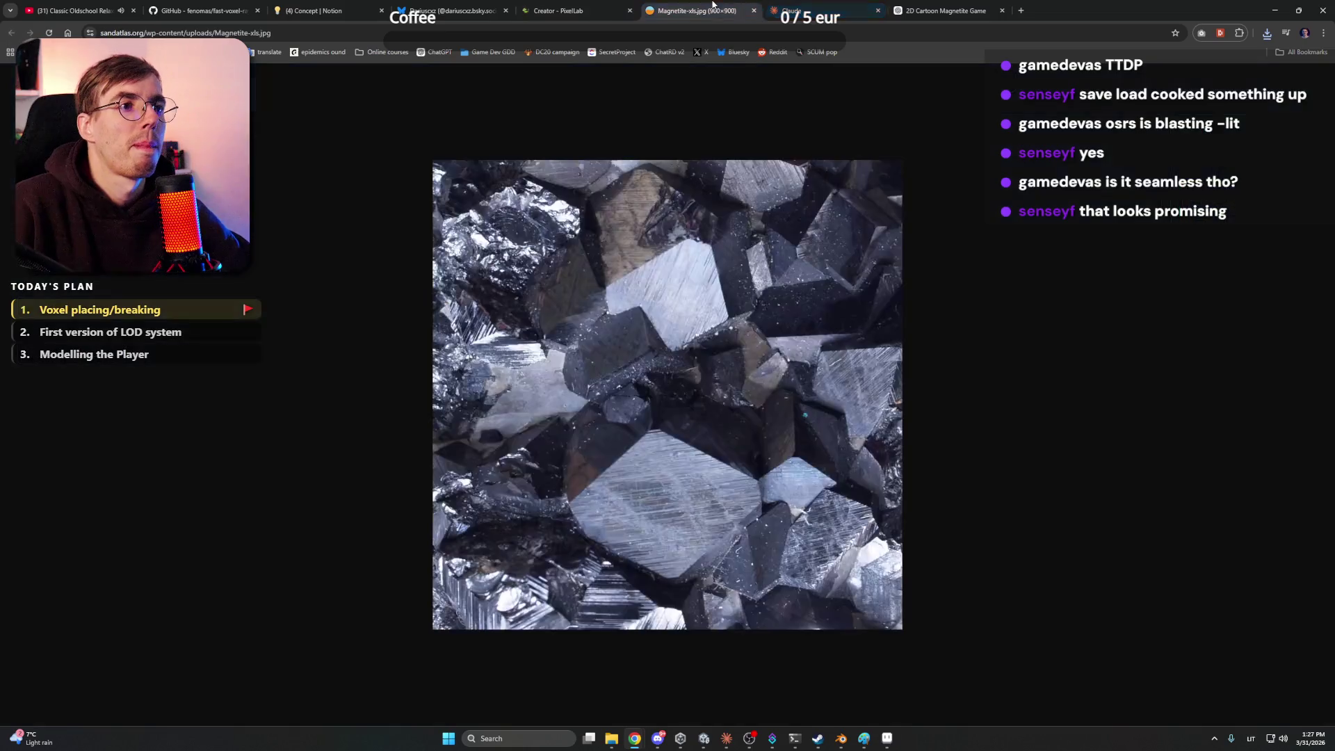
pyautogui.click(596, 7)
pyautogui.hotkey('ctrl', 'Tab')
pyautogui.click(598, 7)
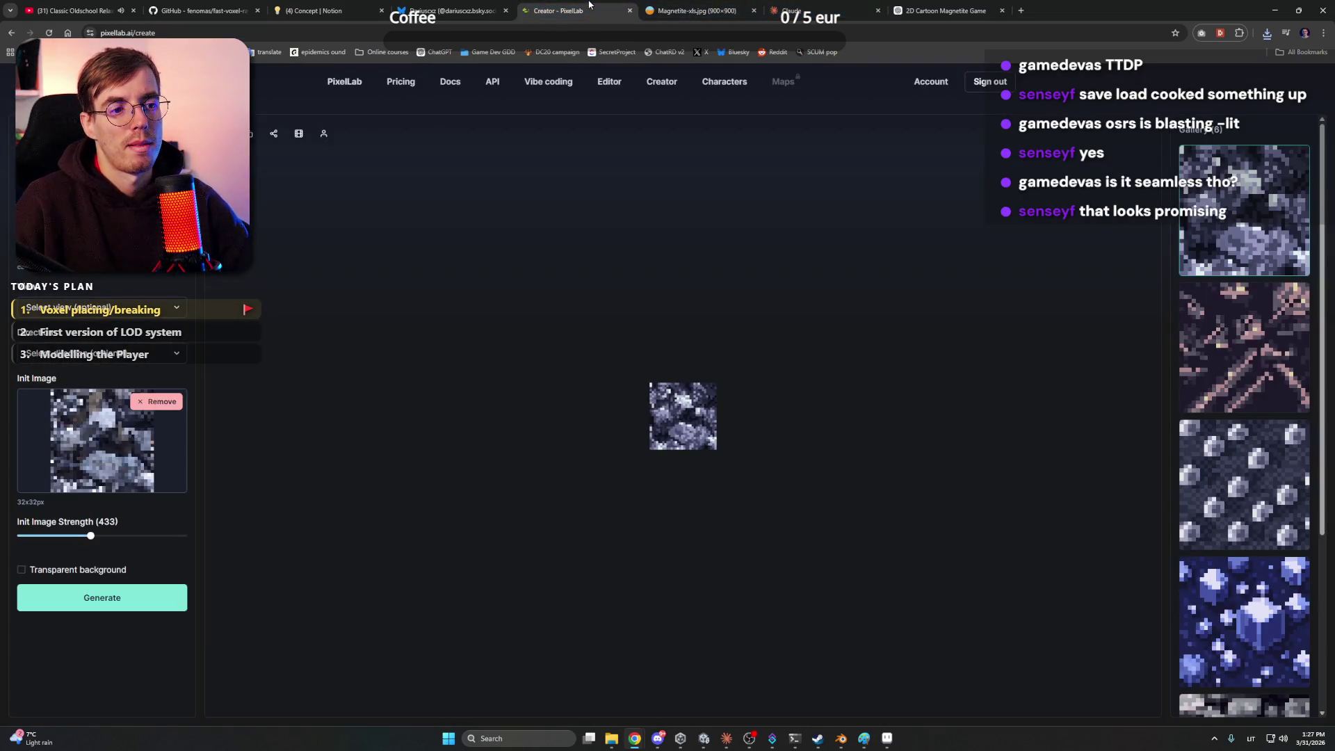
pyautogui.click(643, 6)
pyautogui.click(607, 6)
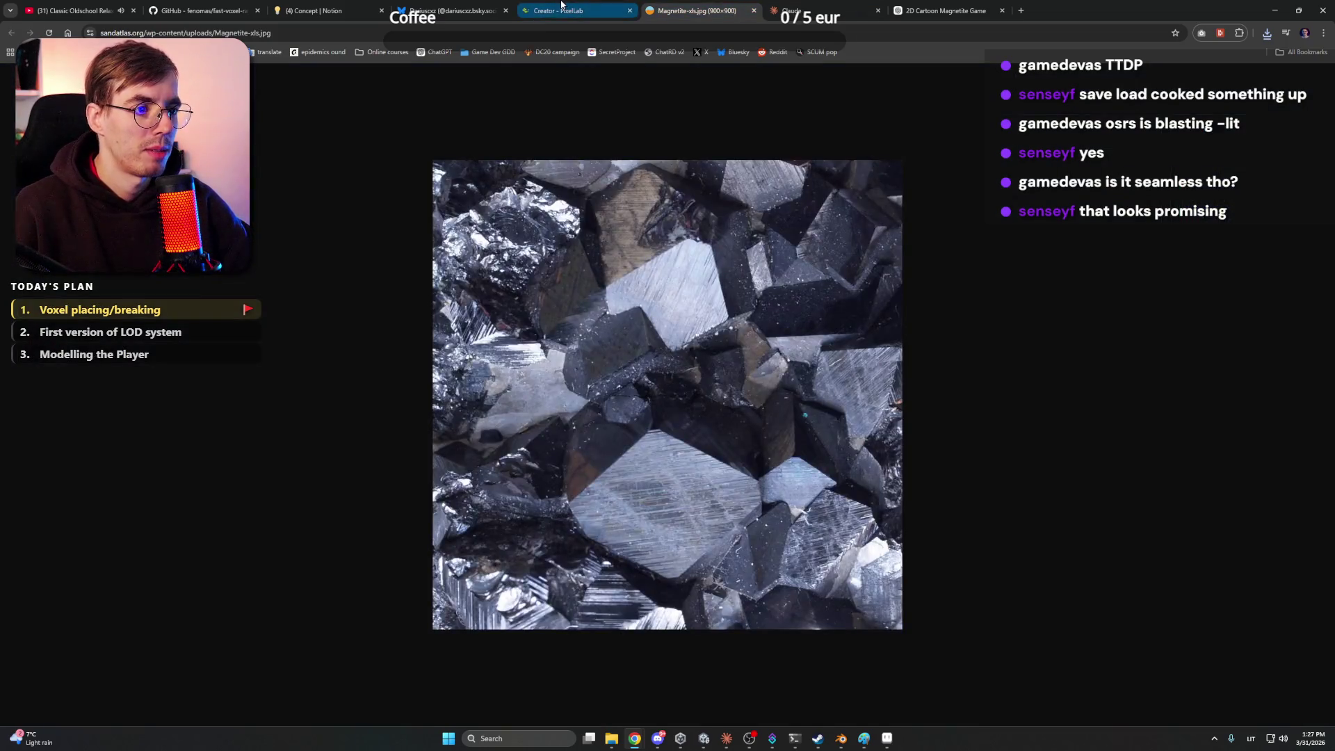
pyautogui.click(562, 6)
pyautogui.hotkey('ctrl', 'Tab')
pyautogui.hotkey('ctrl', 'shift', 'Tab')
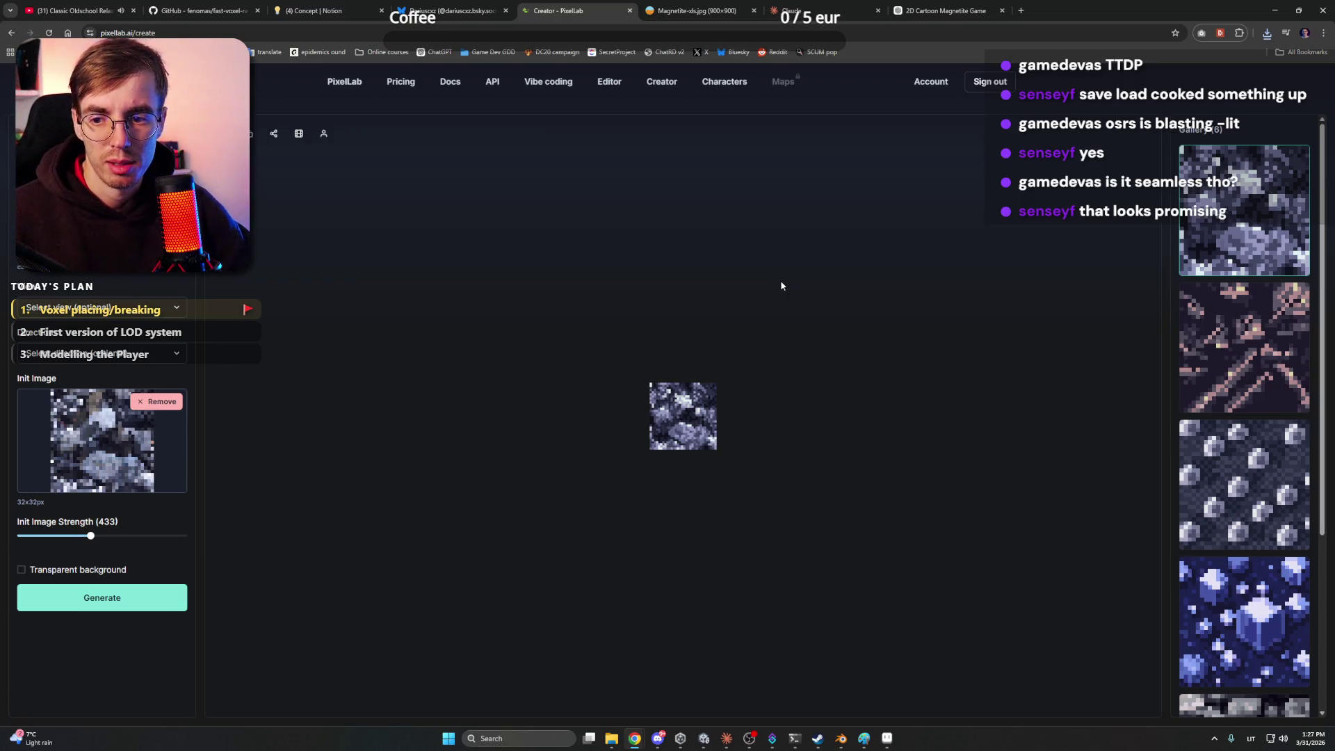
pyautogui.moveTo(694, 419)
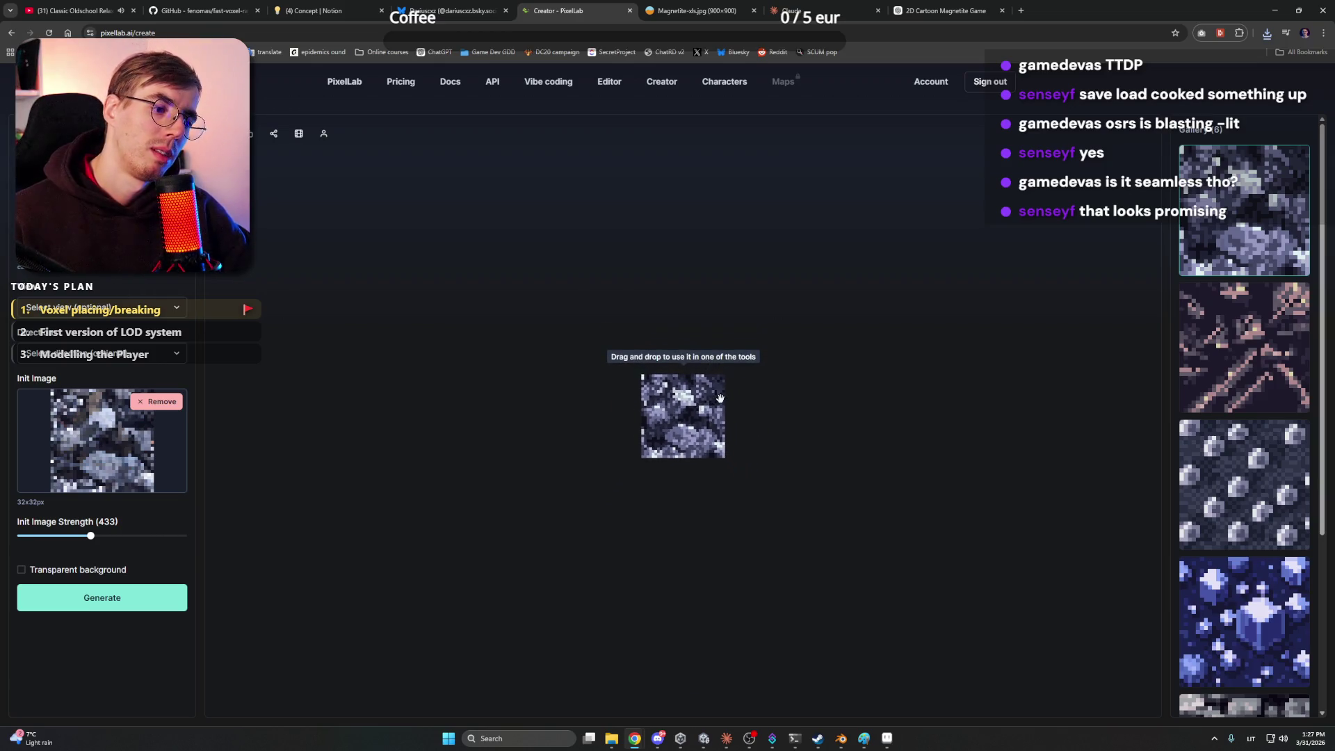
pyautogui.click(656, 740)
pyautogui.click(656, 740)
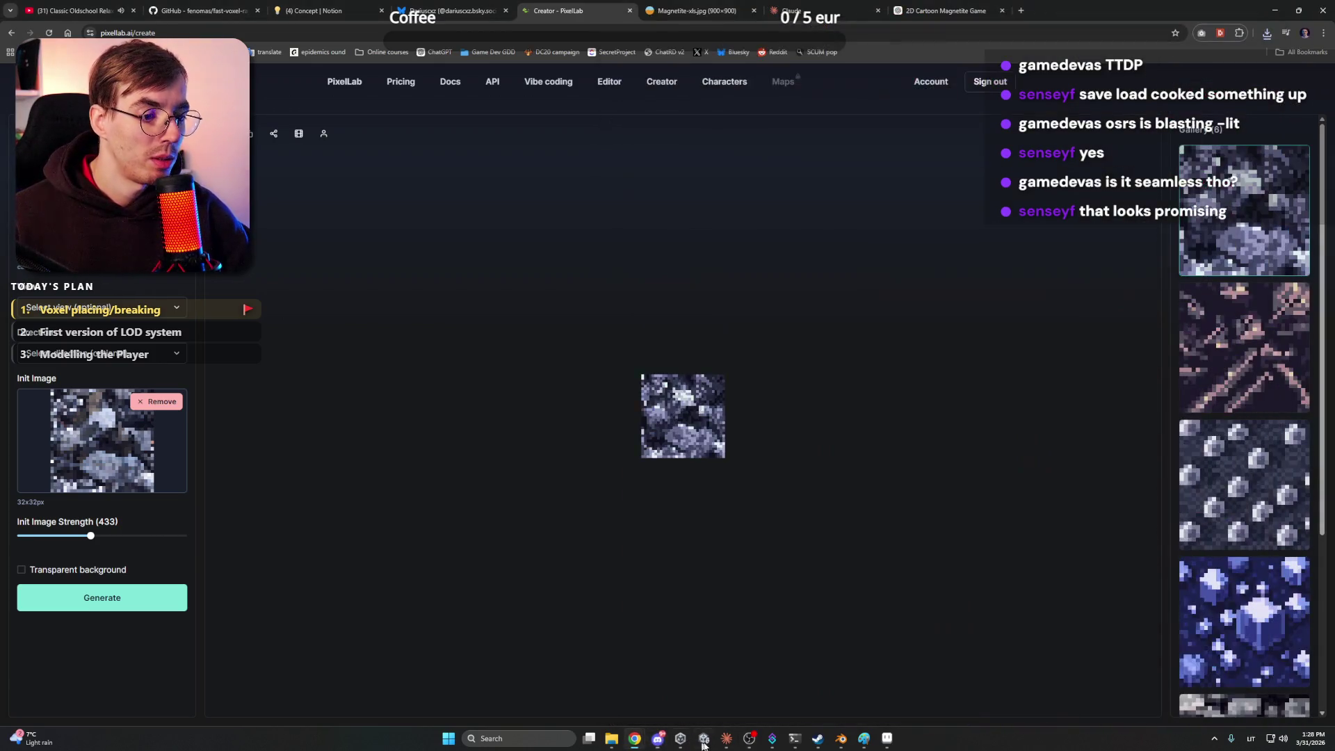
# Review the voxel breaking and placing session in Claude, then return to the Unity editor
pyautogui.click(725, 740)
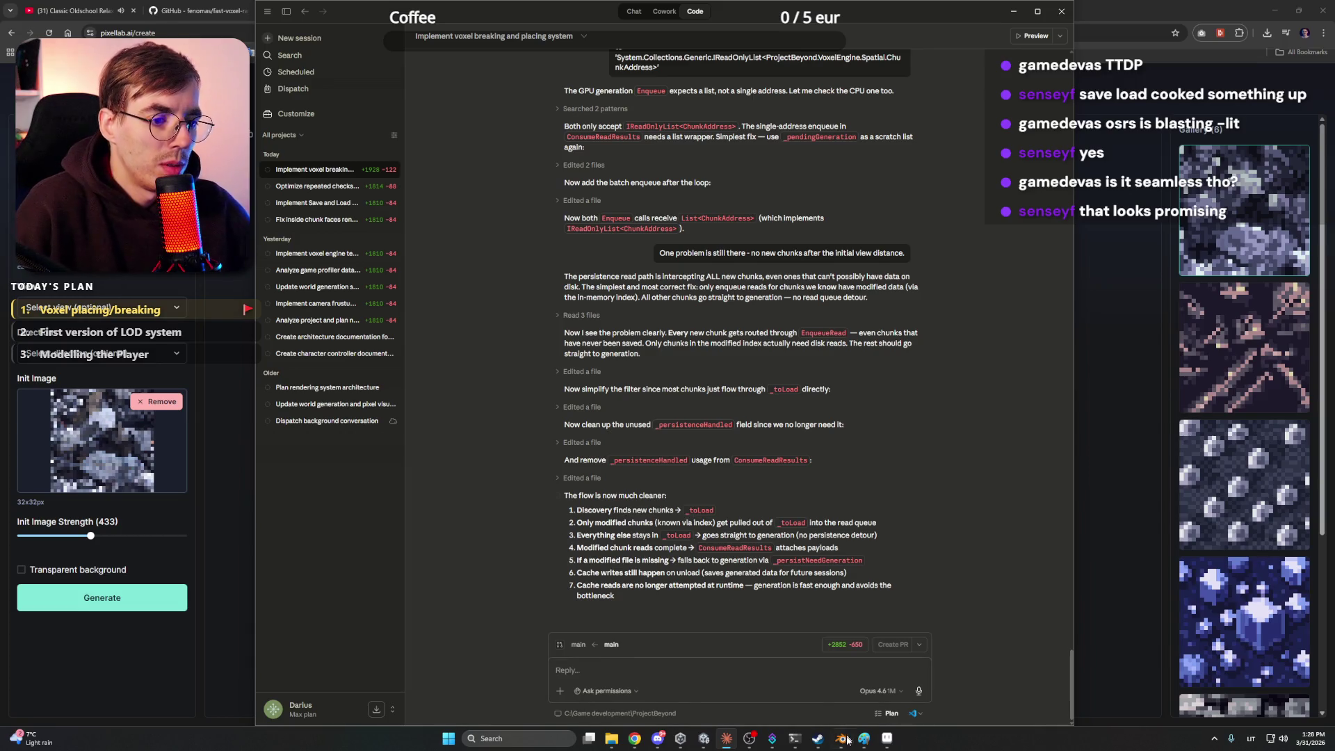
pyautogui.click(702, 740)
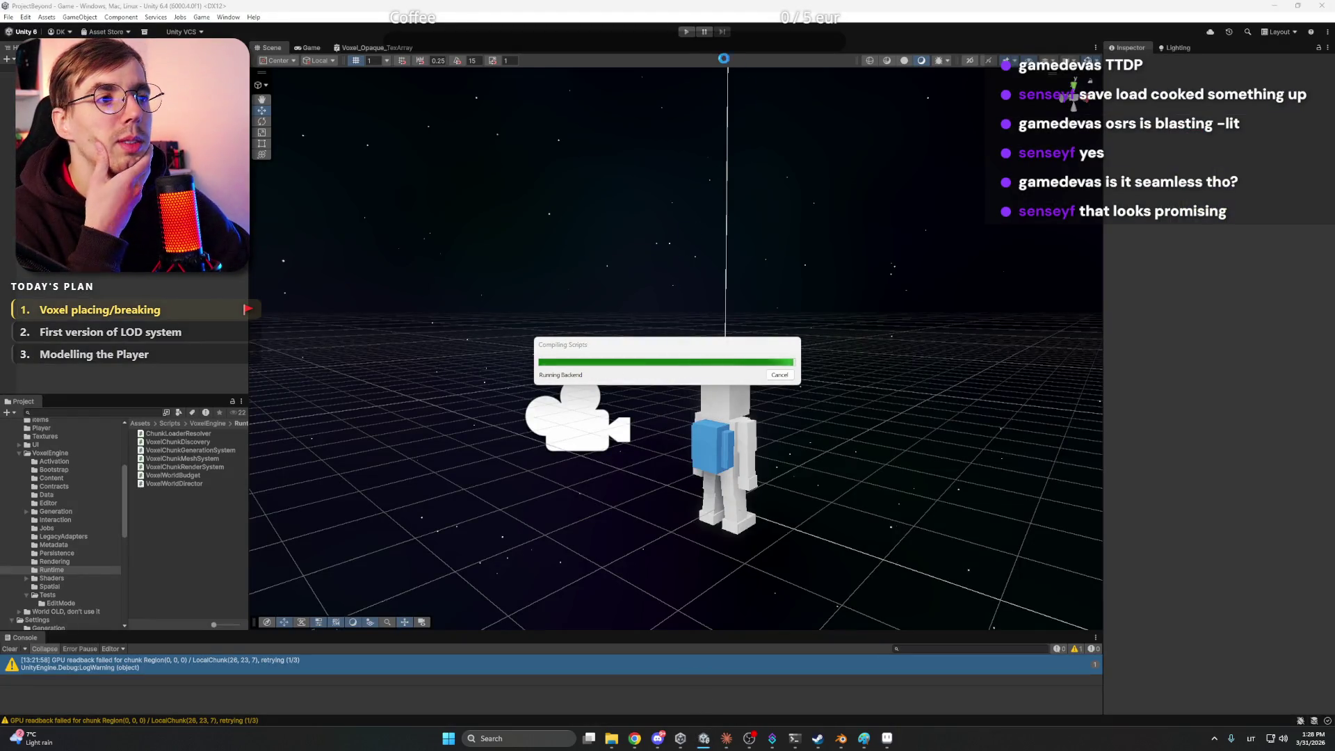
# Clear the console, play the game to break asteroid voxels, then exit play mode
pyautogui.click(686, 32)
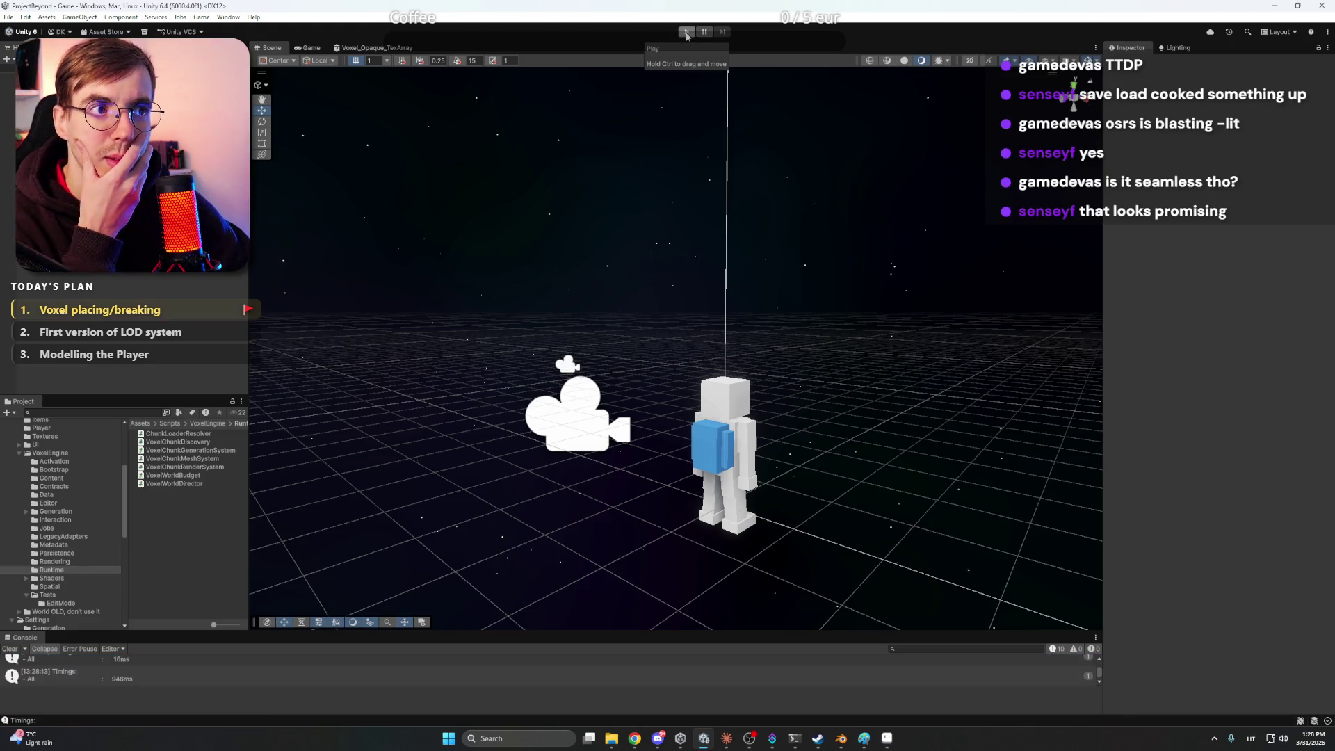
pyautogui.click(687, 33)
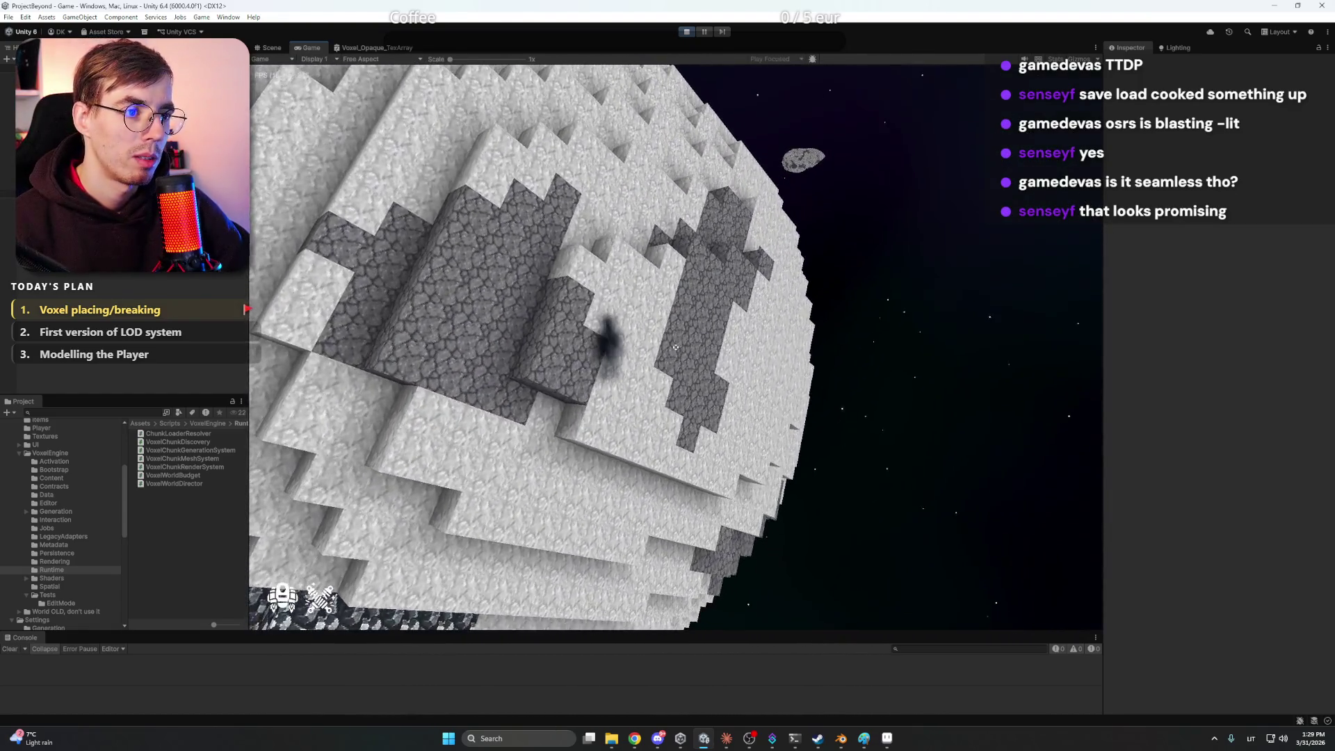
pyautogui.press('Escape')
pyautogui.click(686, 32)
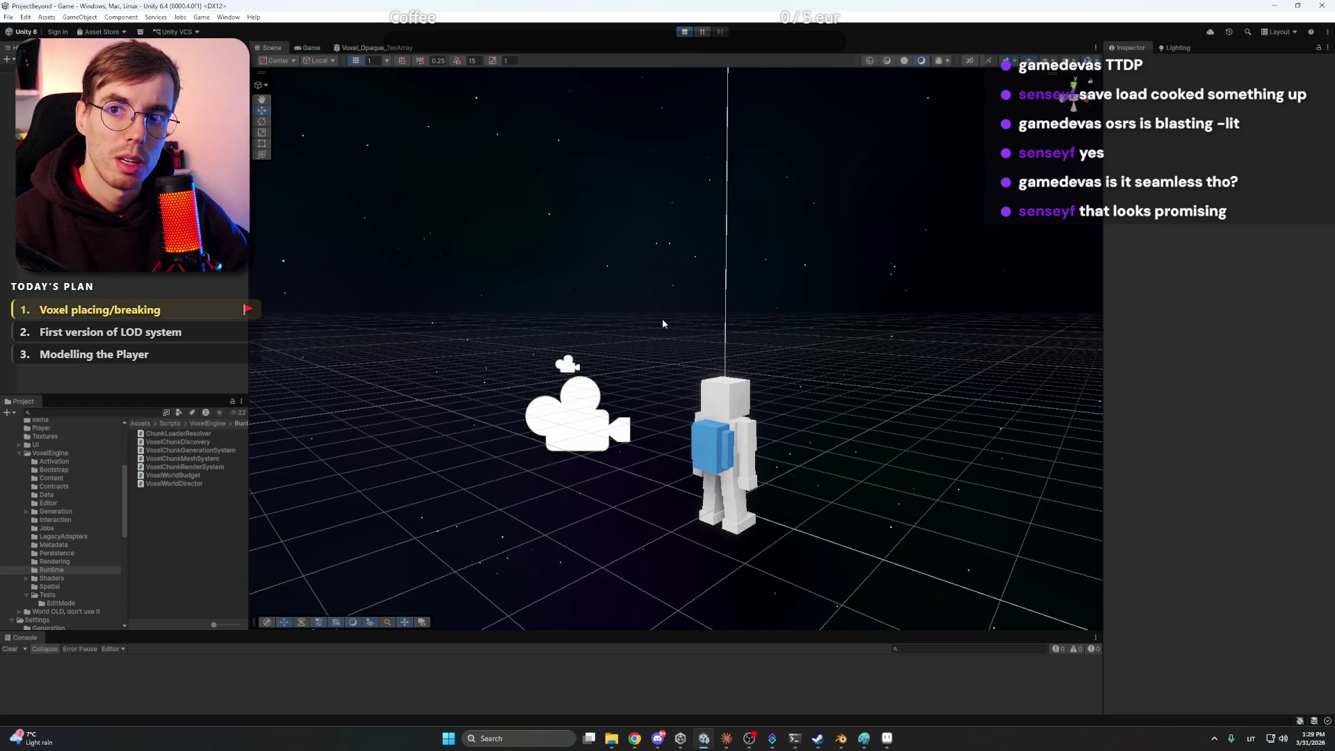
# Re-enter Play mode with Ctrl+P and place a cobblestone block on the asteroid
pyautogui.hotkey('ctrl', 'p')
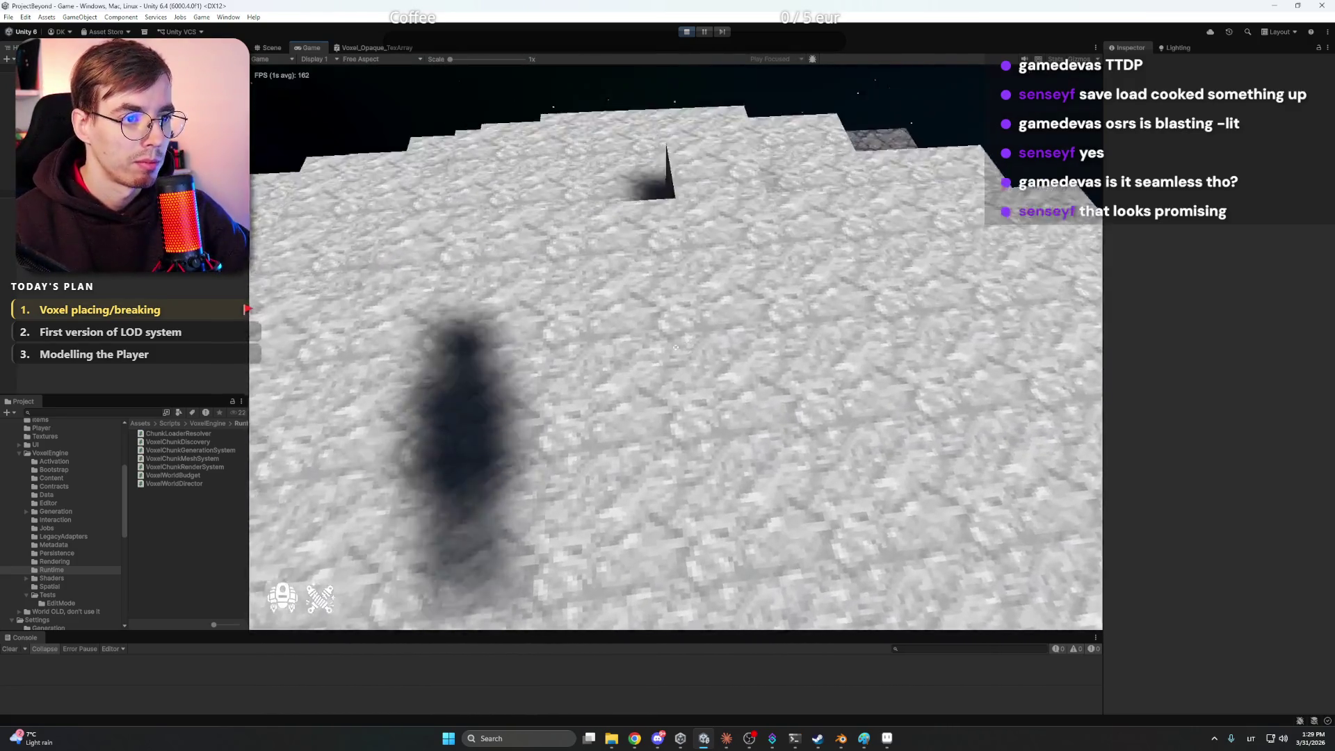
pyautogui.rightClick(675, 347)
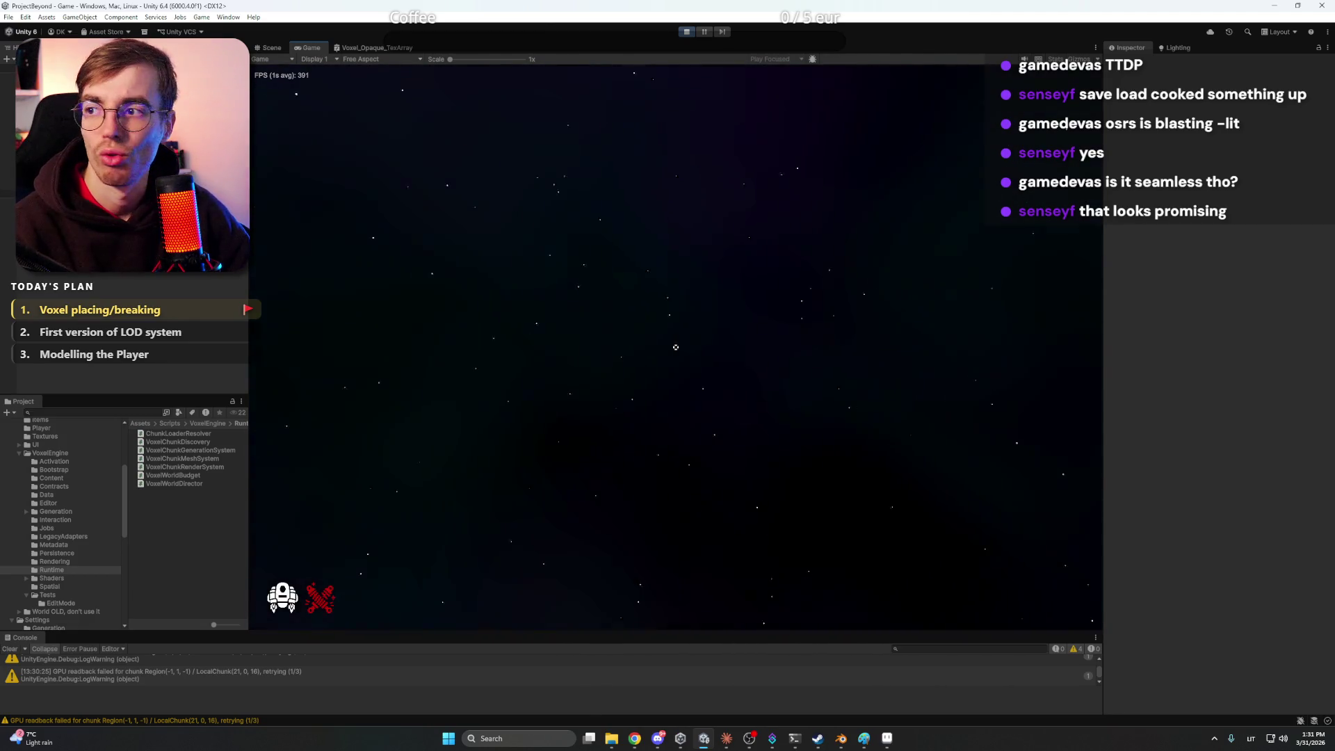
# Stop the game, replay it to check the placed cobblestone blocks, then stop again
pyautogui.click(687, 31)
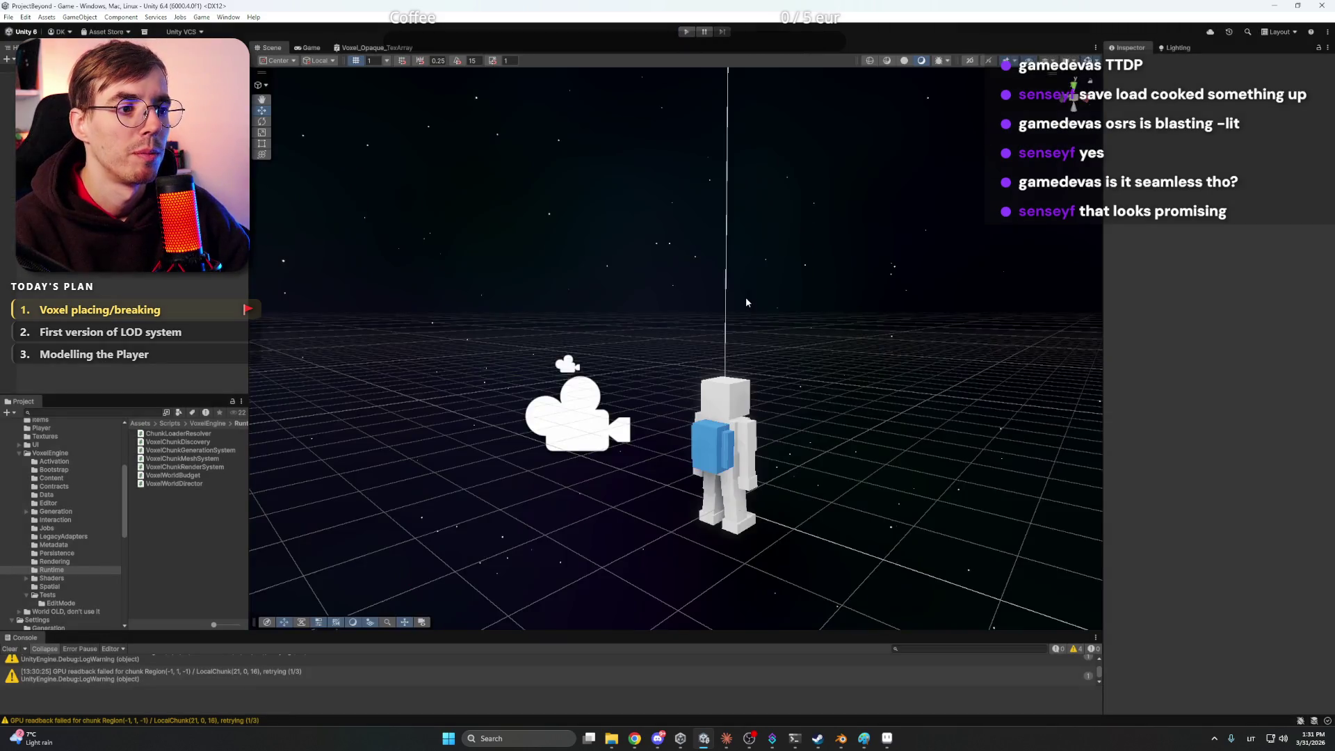
pyautogui.click(686, 35)
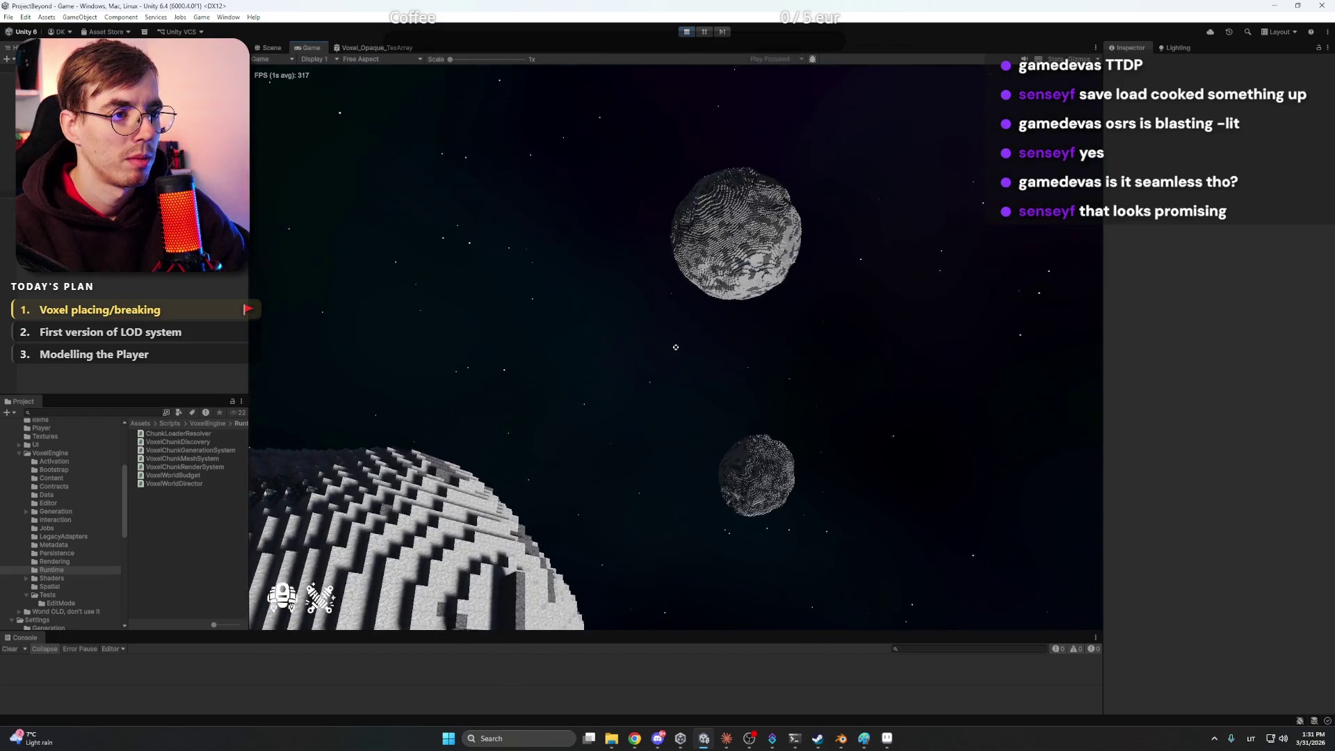
pyautogui.click(686, 32)
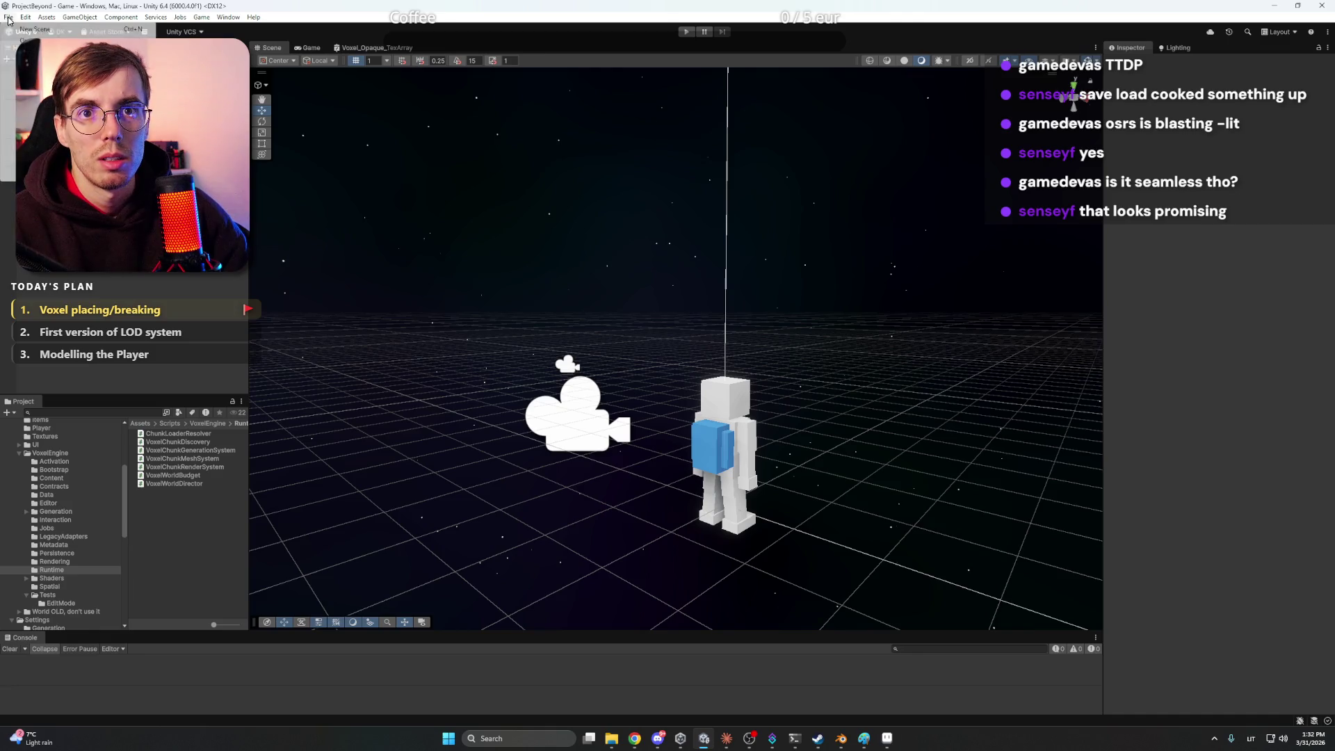
# Build the Windows player into a new Builds folder '17', then close Build Profiles
pyautogui.click(42, 177)
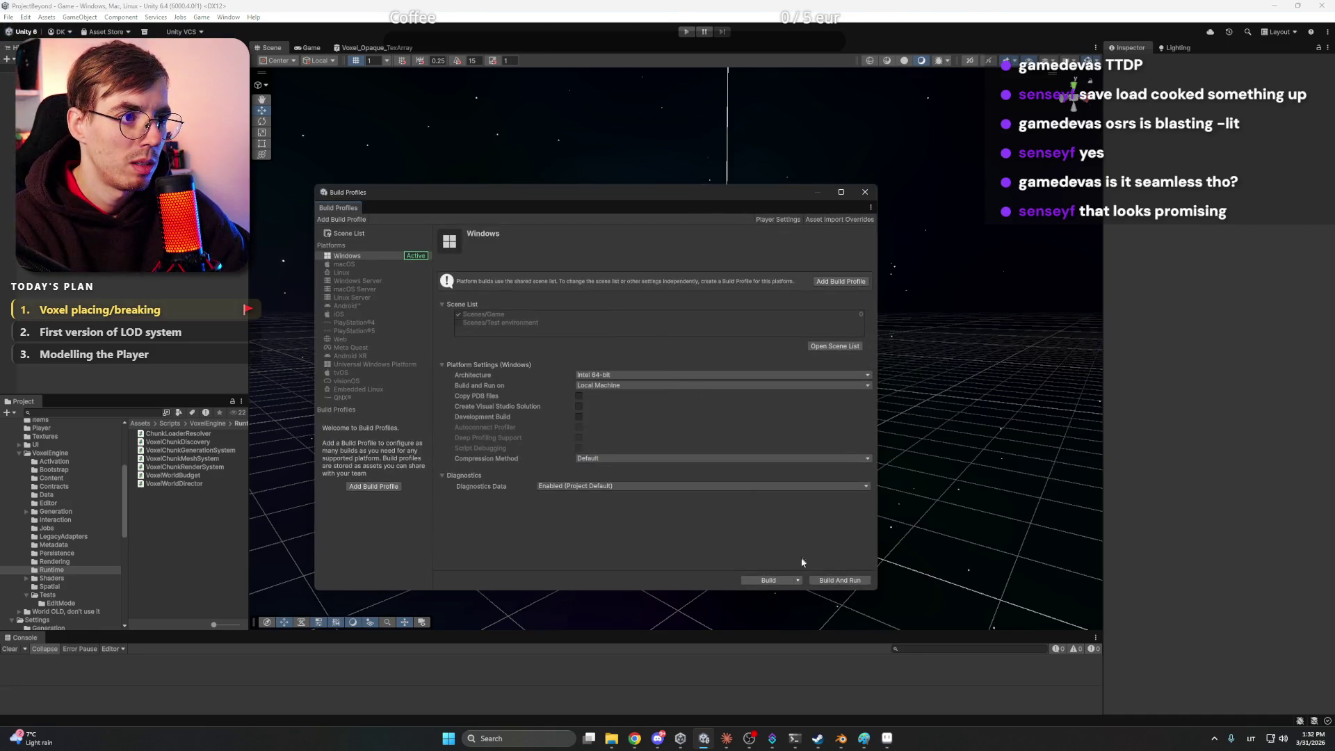
pyautogui.click(780, 581)
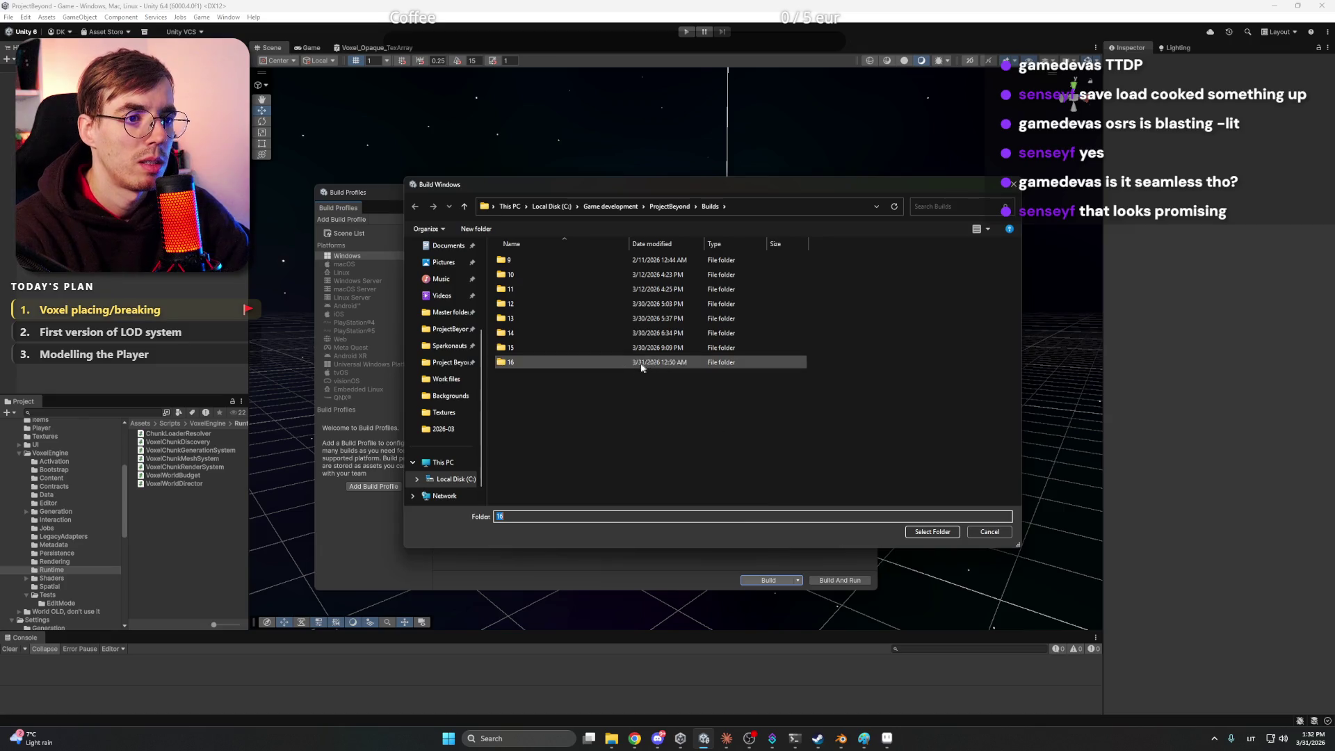
pyautogui.click(496, 234)
pyautogui.press('Return')
pyautogui.click(932, 531)
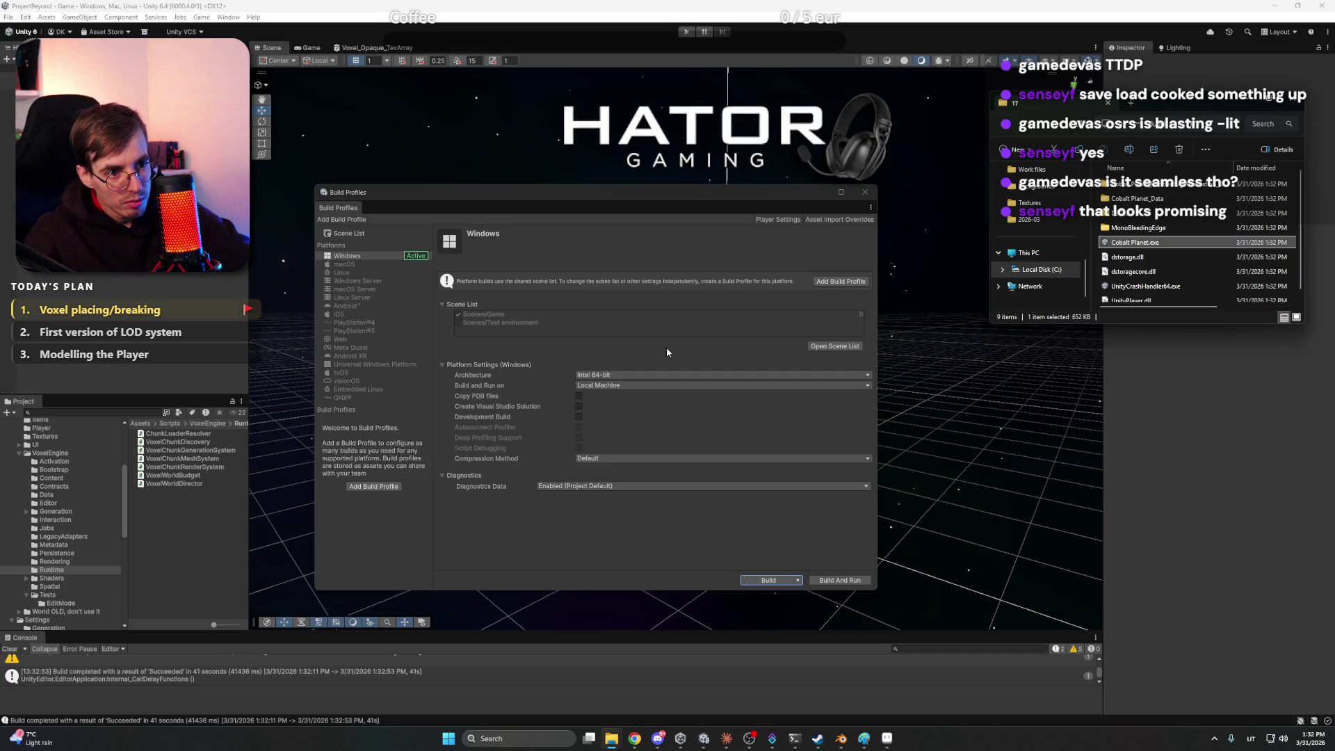
pyautogui.click(880, 194)
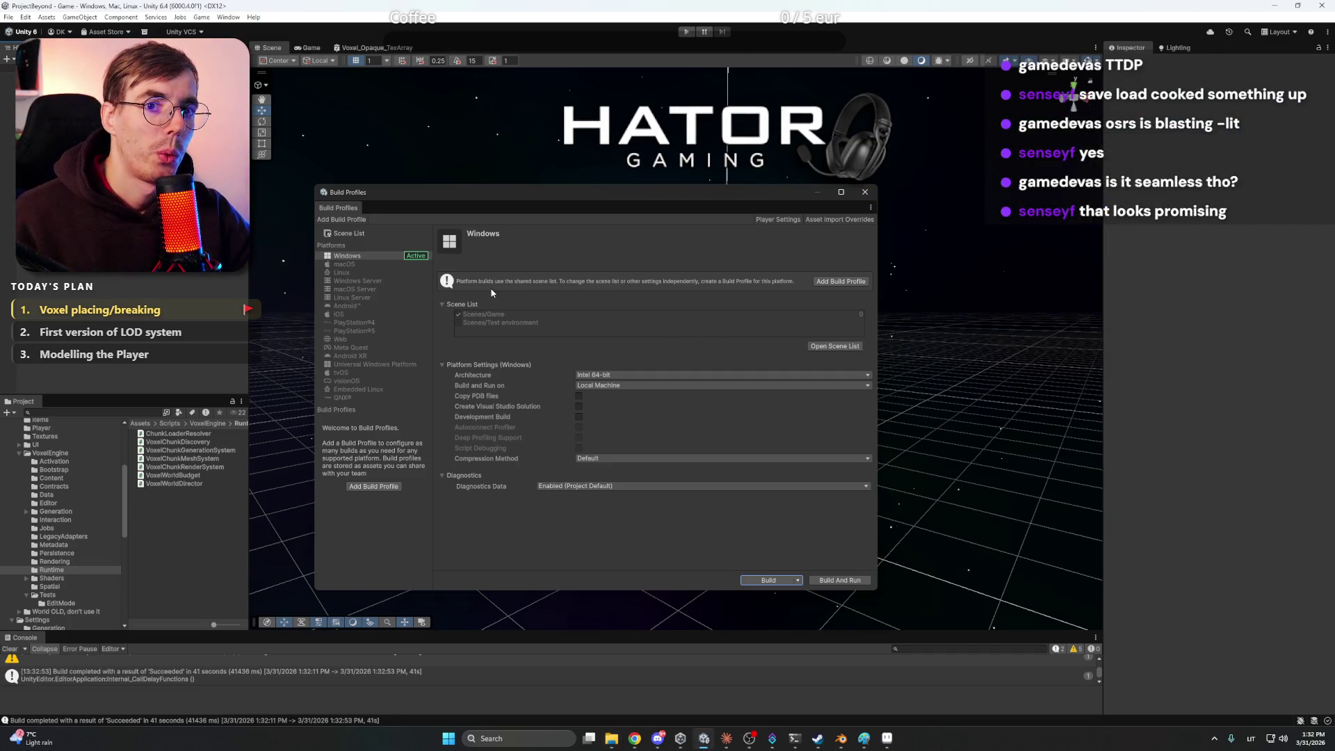
pyautogui.click(865, 192)
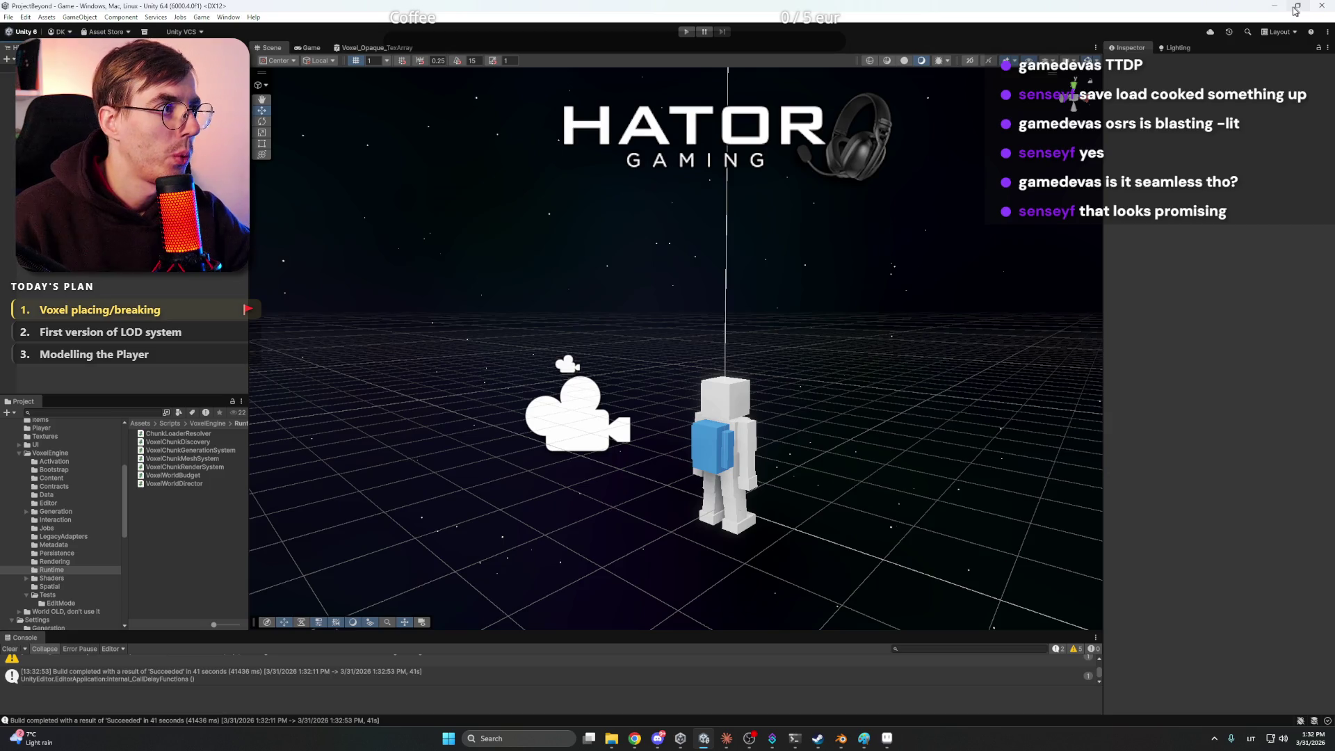
# Launch the built game, fly in to the asteroid and back, and toggle the voxel tool modes with E and F
pyautogui.click(1276, 5)
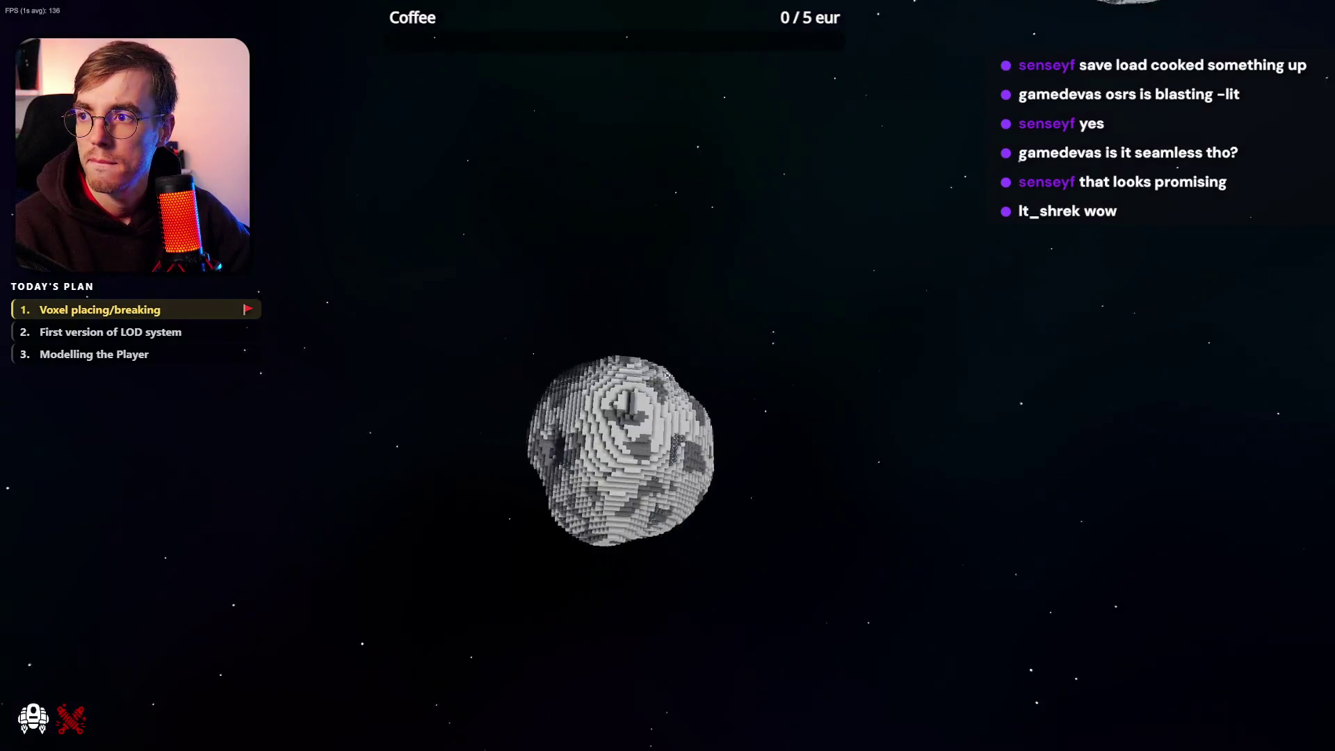
pyautogui.press('w')
pyautogui.press('w')
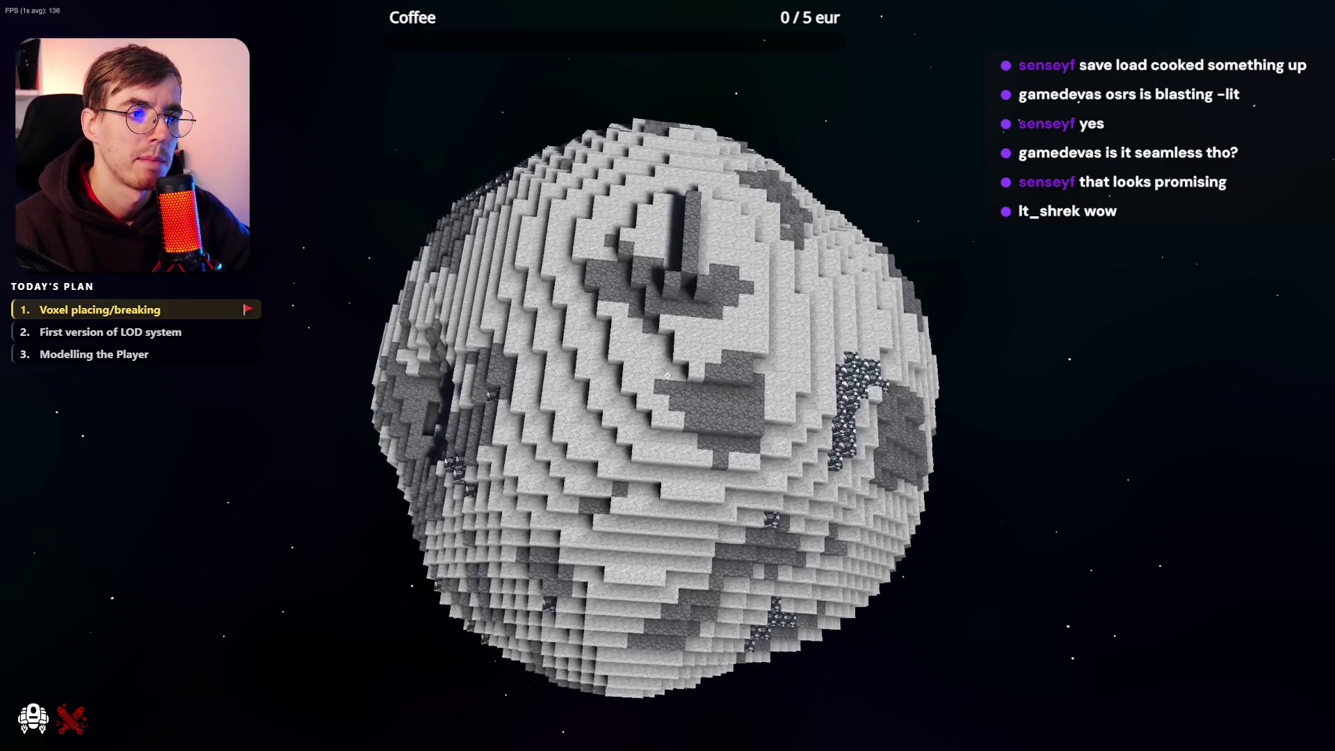
pyautogui.press('w')
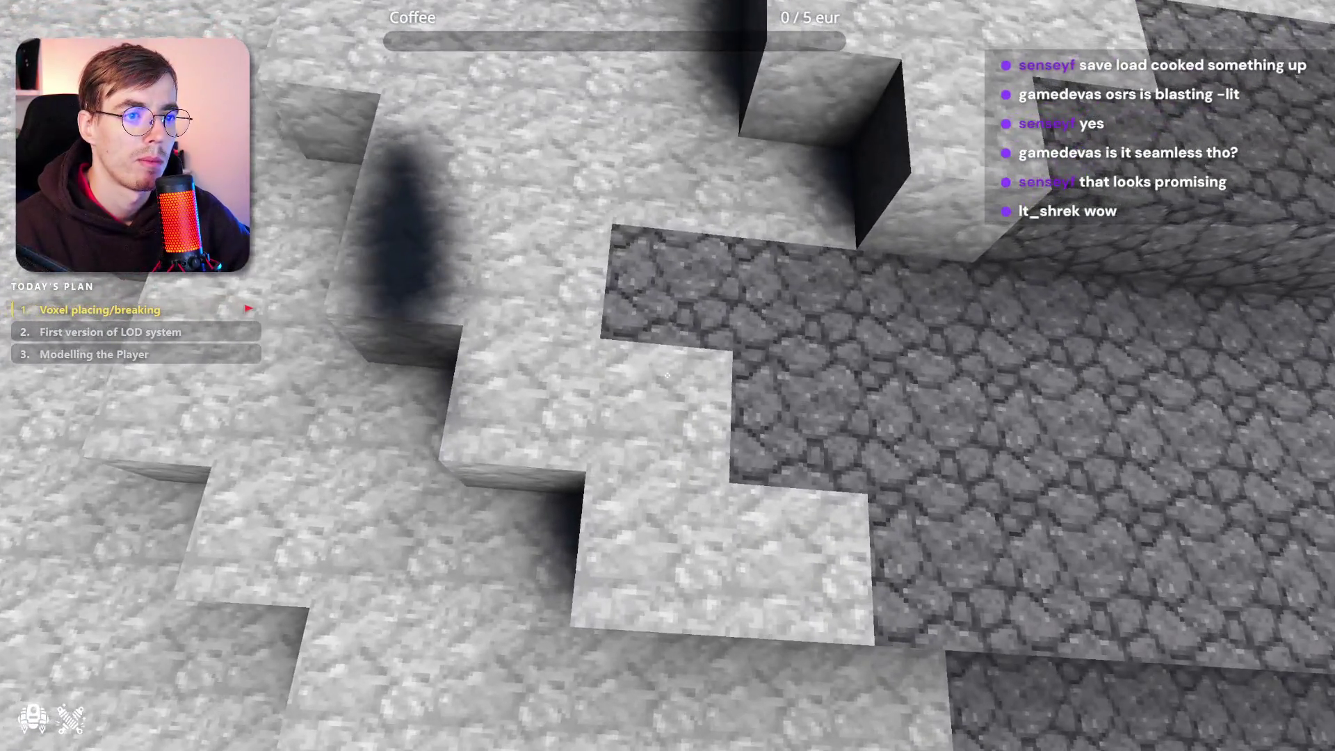
pyautogui.press('s')
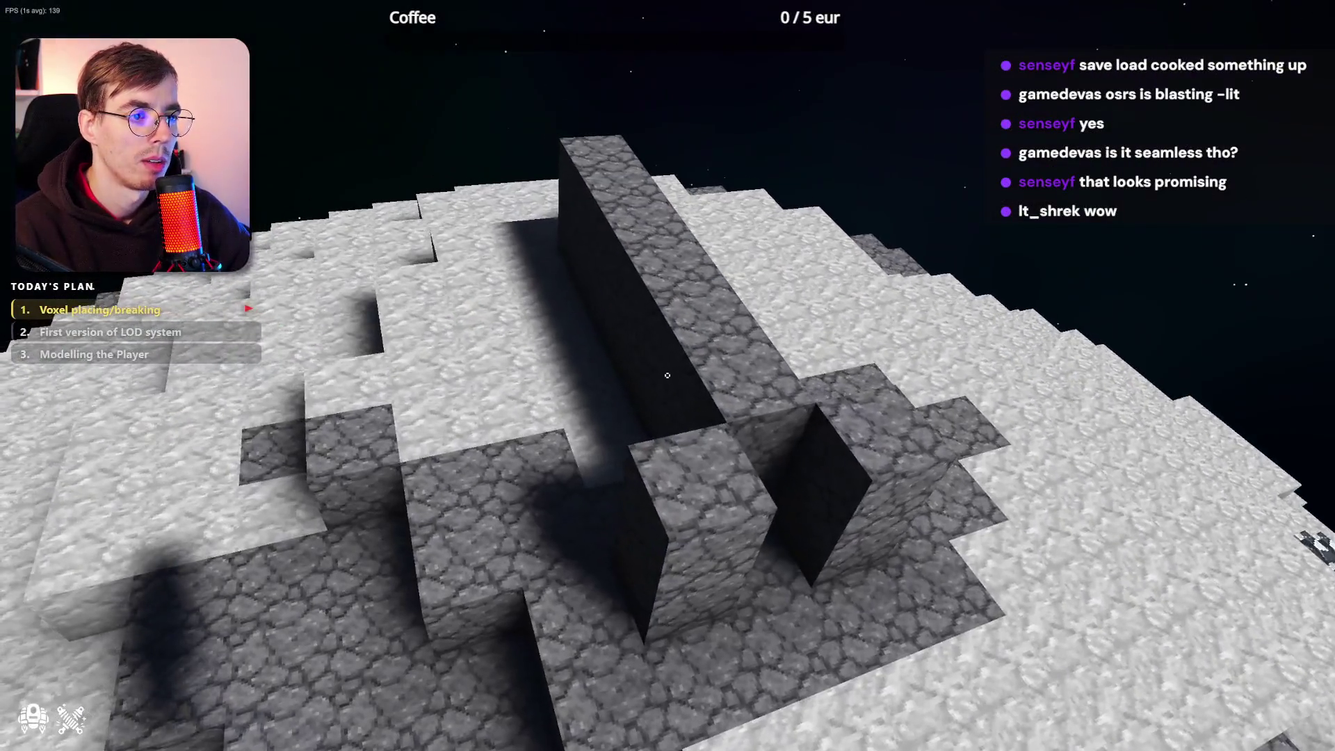
pyautogui.moveTo(667, 375)
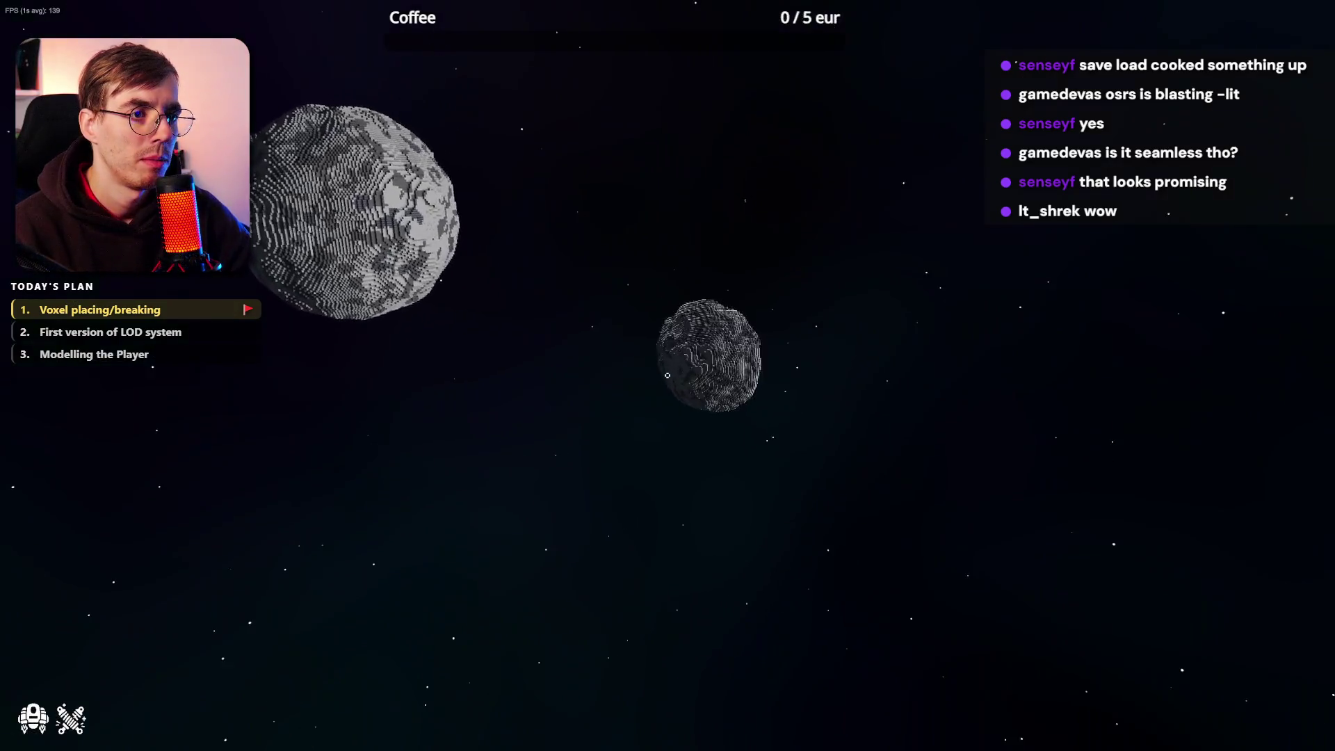
pyautogui.press('e')
pyautogui.press('e')
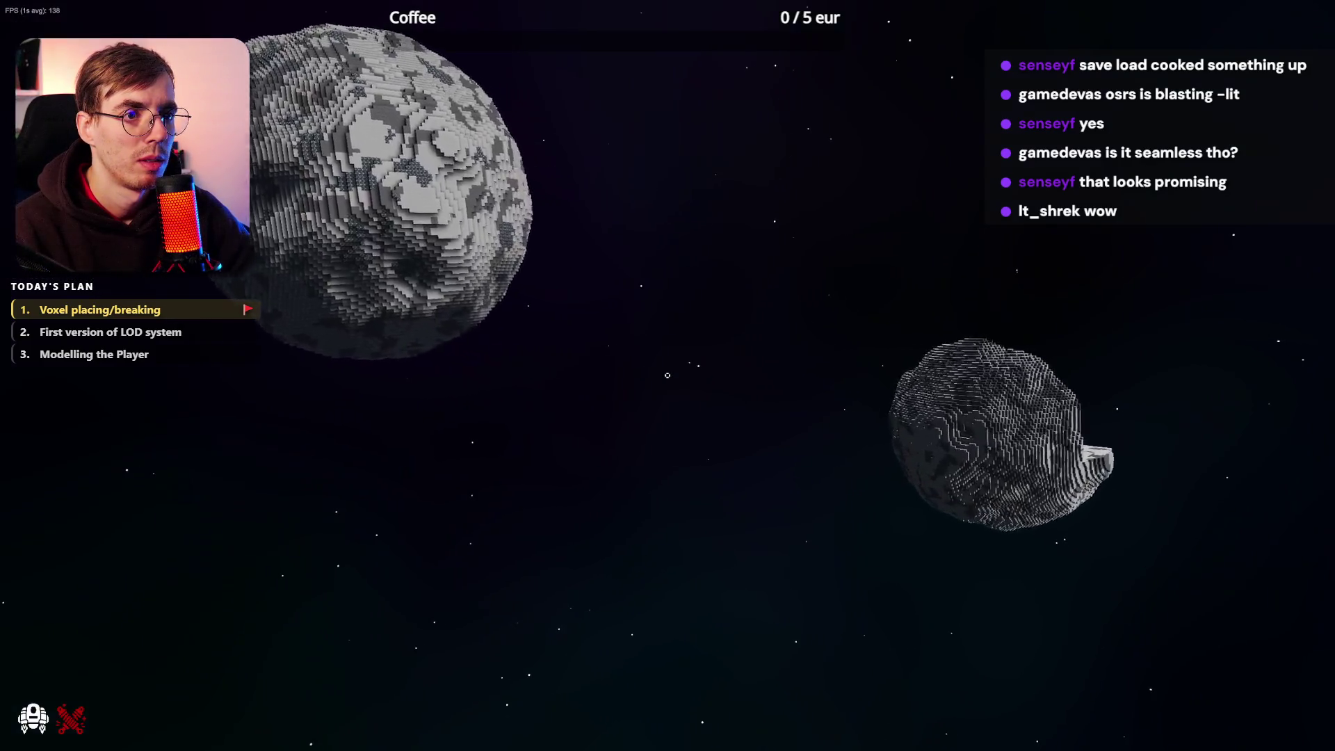
pyautogui.press('f')
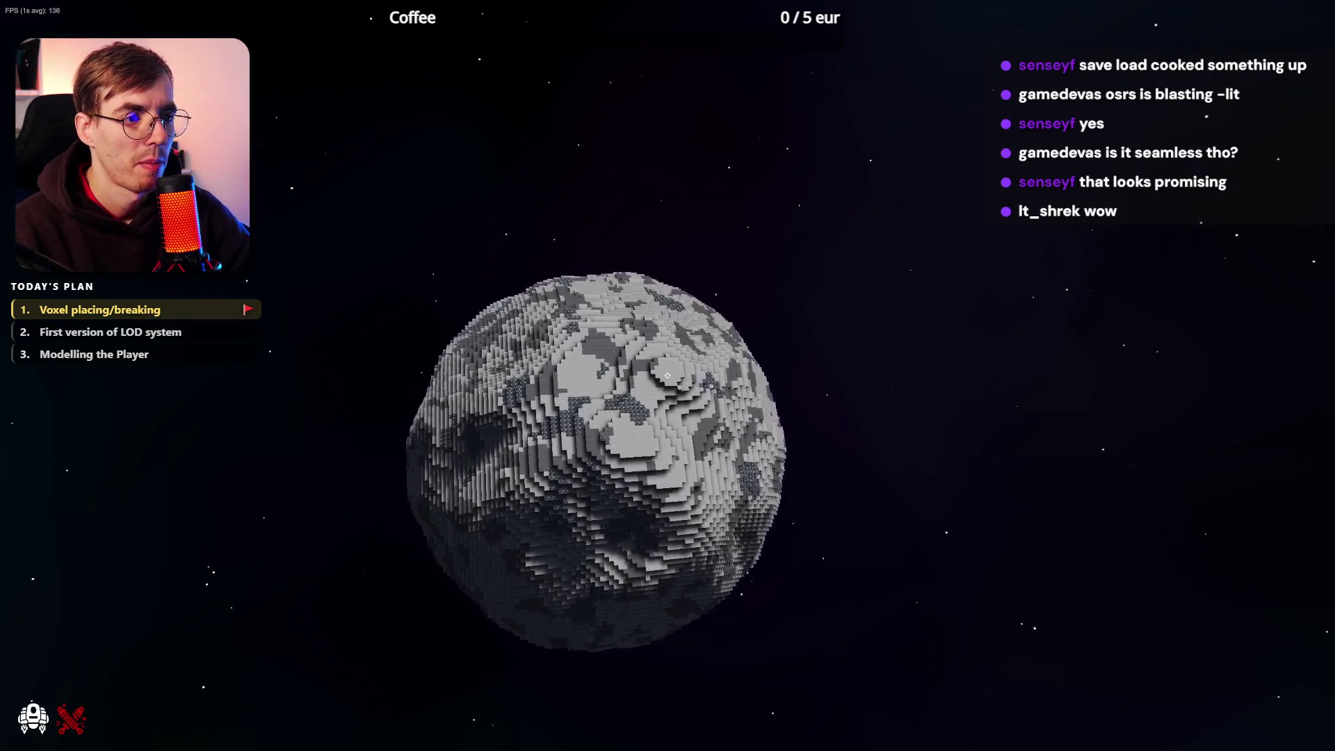
# Fly close along and through the planet's block surface, then pull back to see its horizon
pyautogui.press('w')
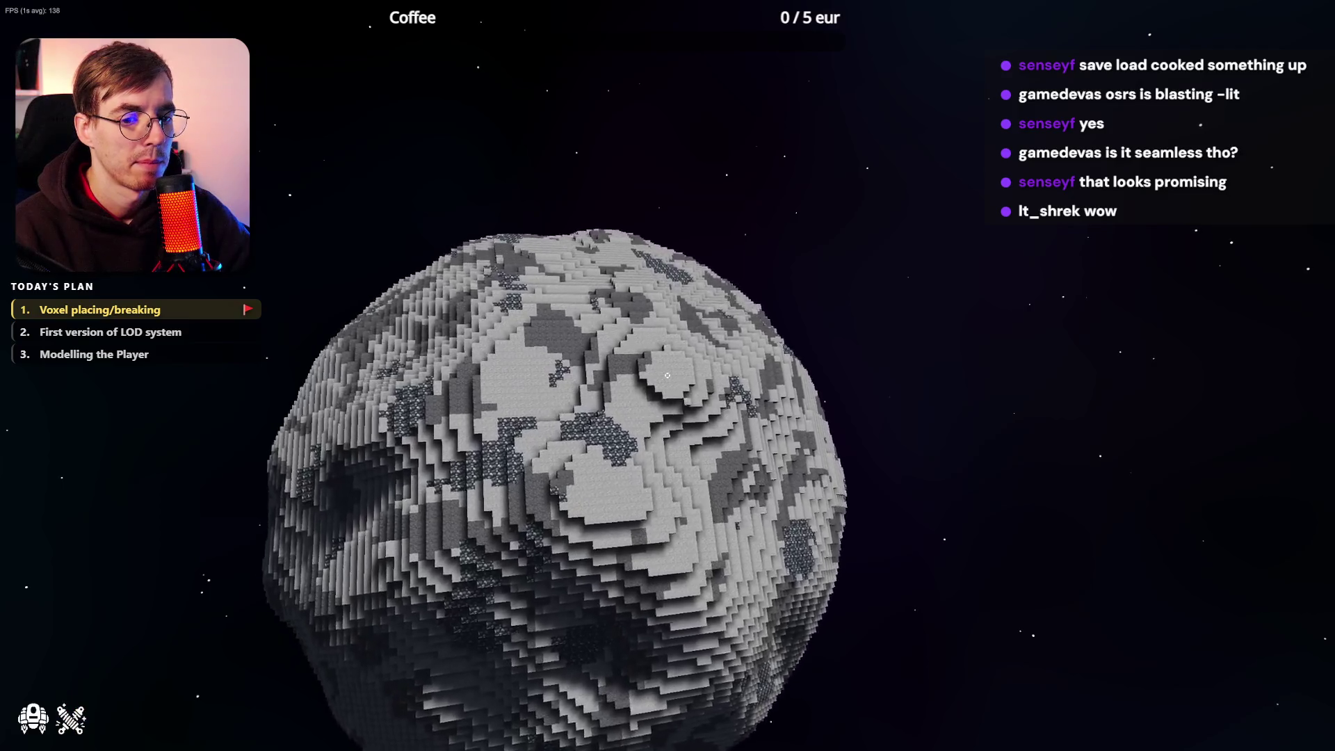
pyautogui.press('w')
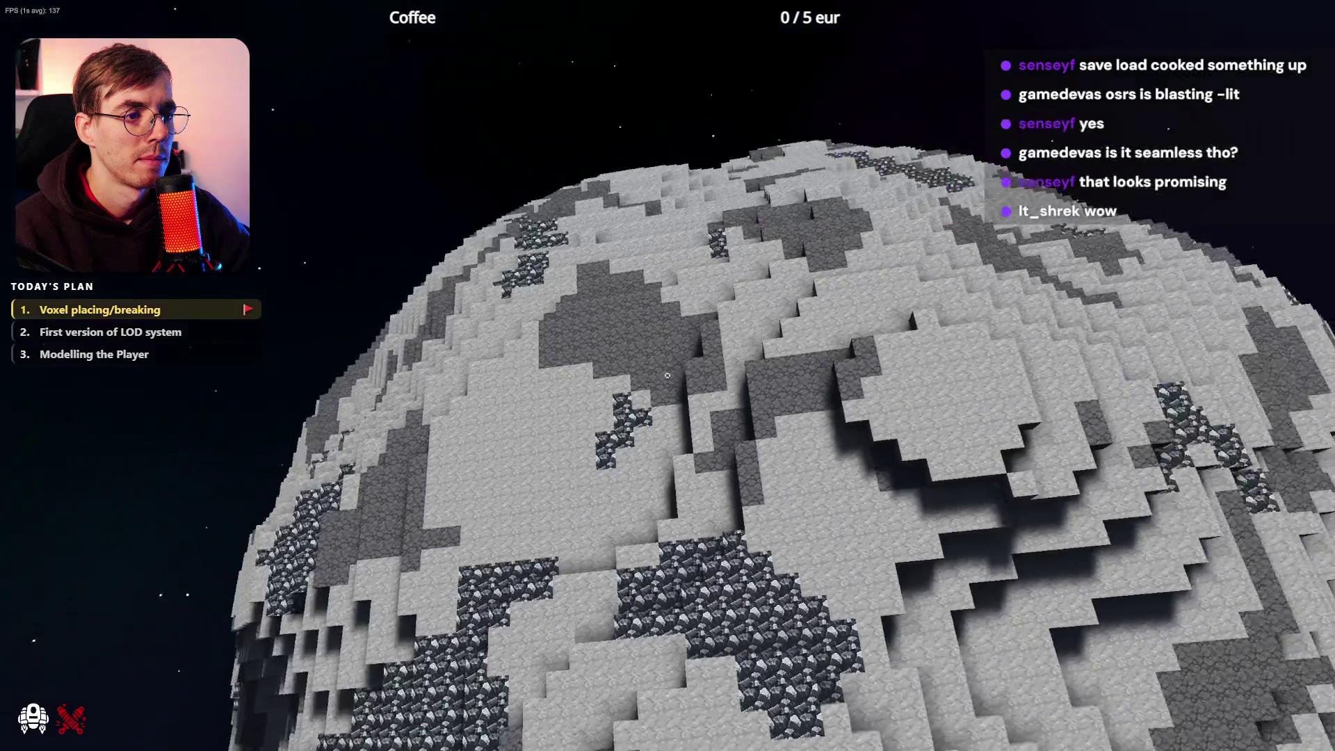
pyautogui.press('f')
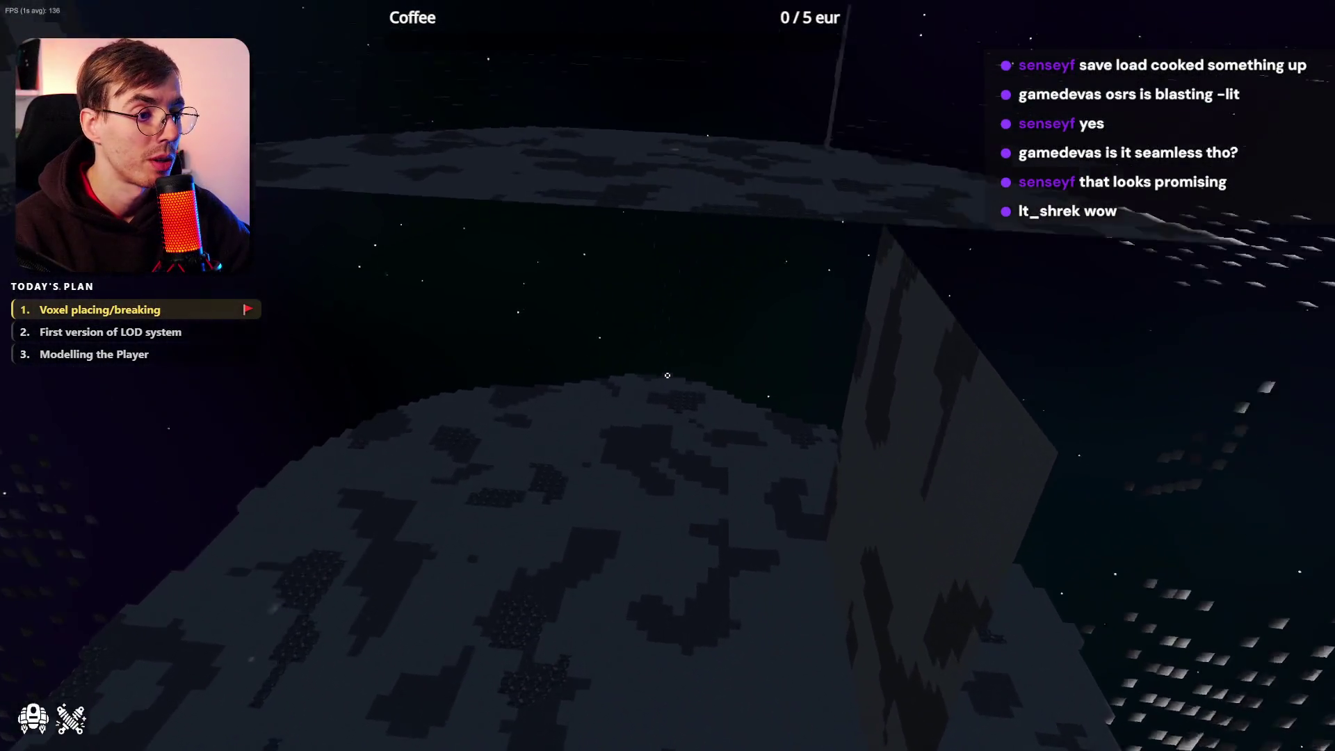
pyautogui.press('w')
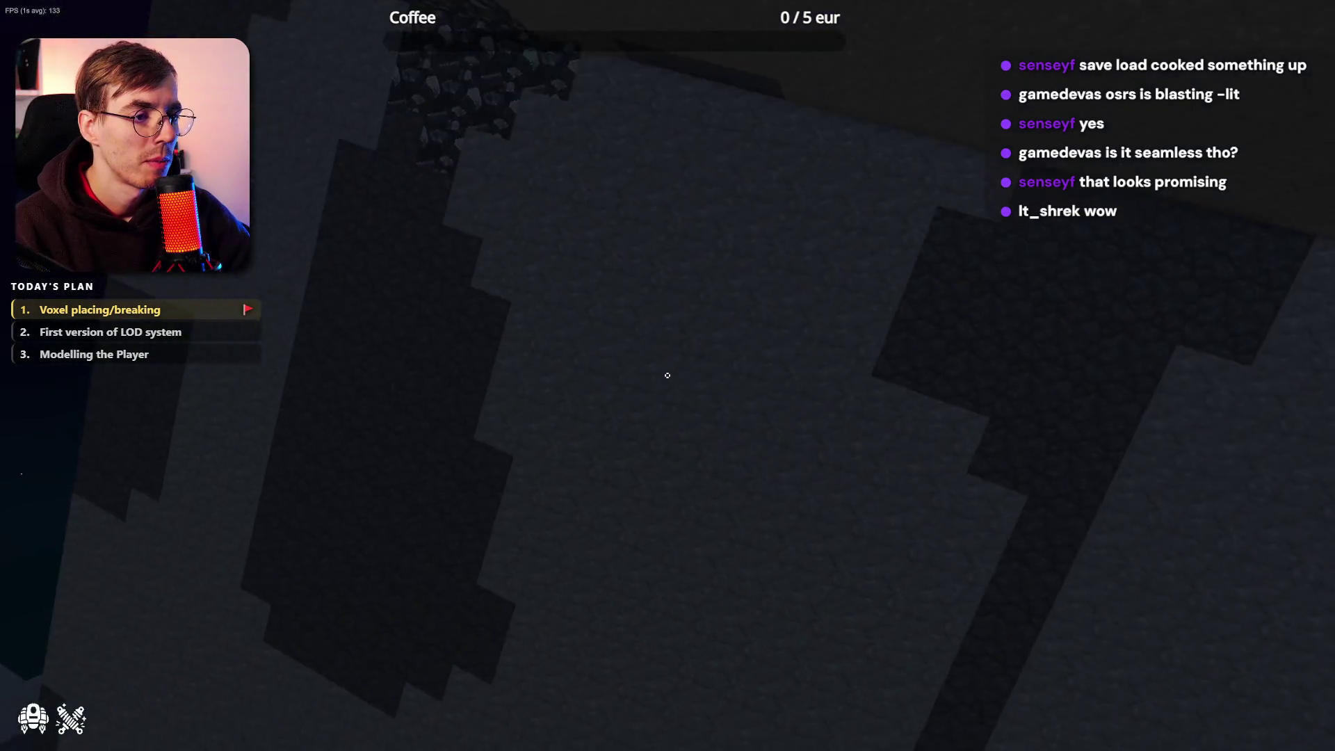
pyautogui.press('w')
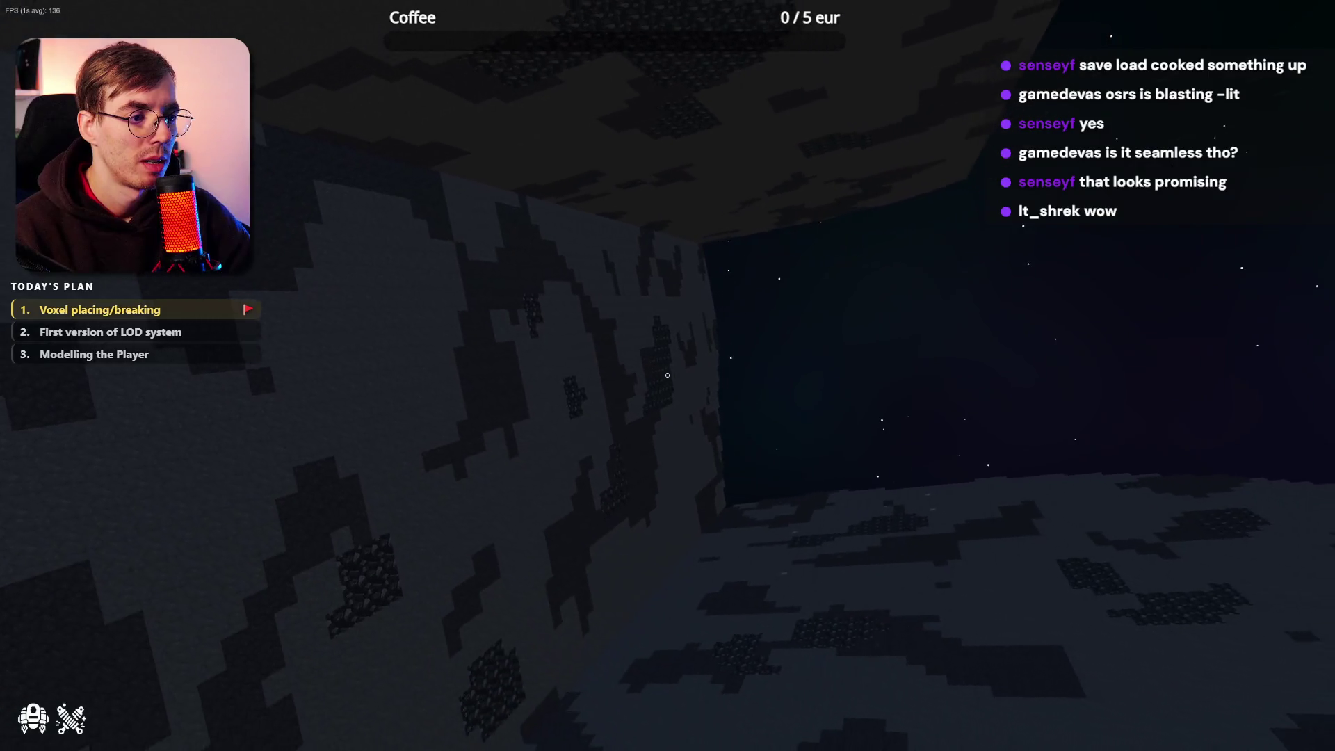
pyautogui.press('s')
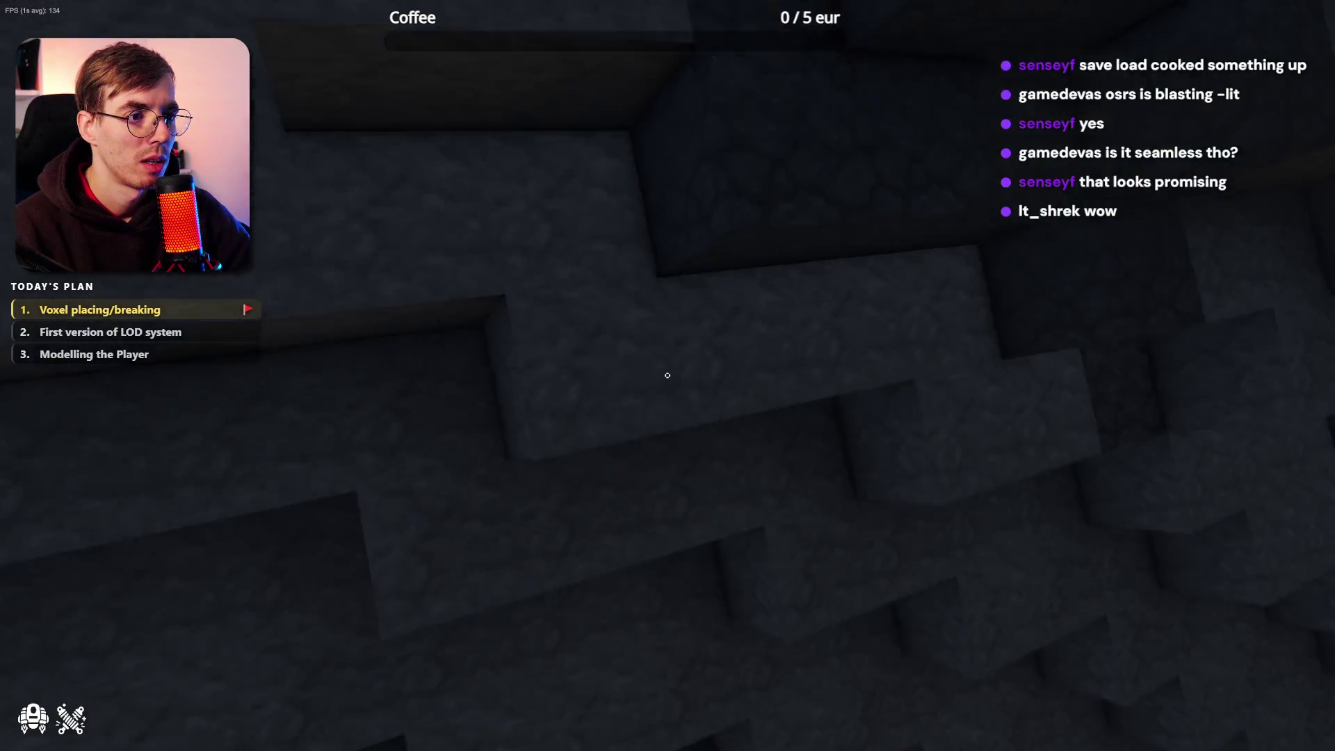
pyautogui.press('w')
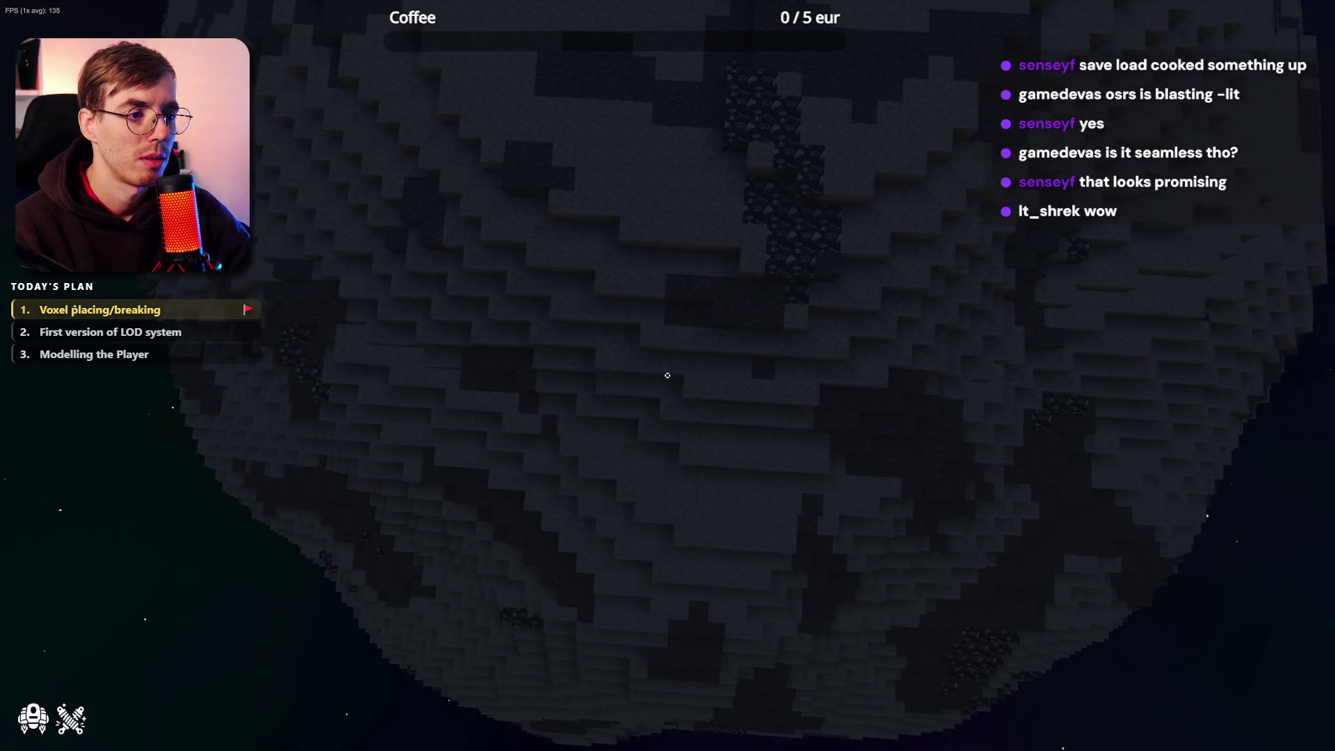
pyautogui.press('w')
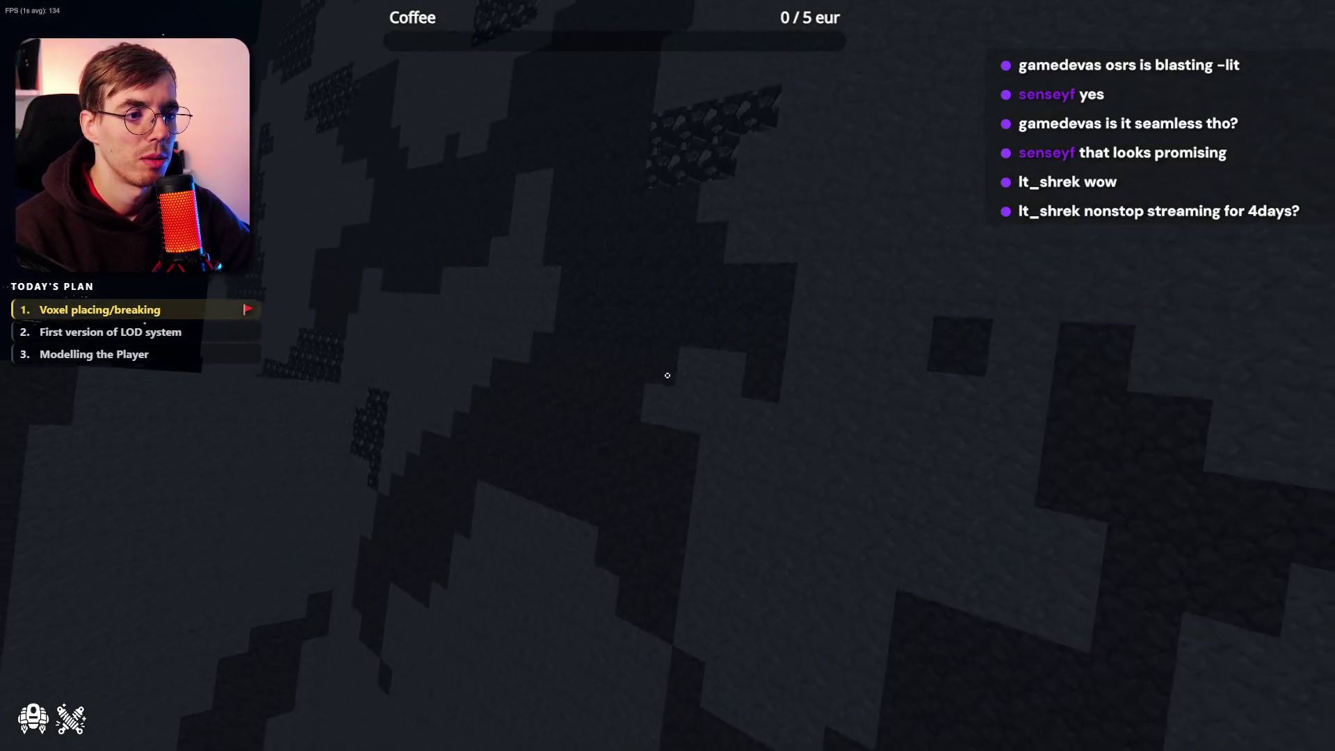
pyautogui.press('s')
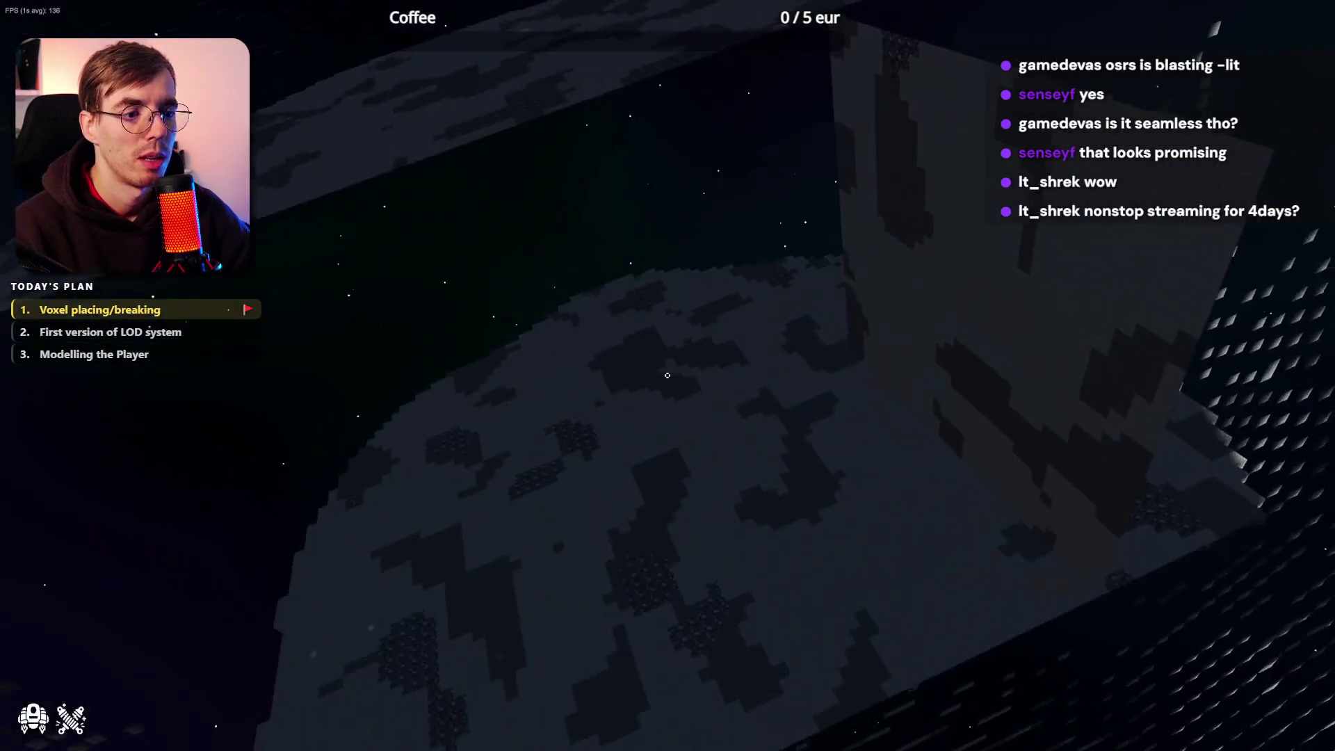
pyautogui.press('w')
pyautogui.press('s')
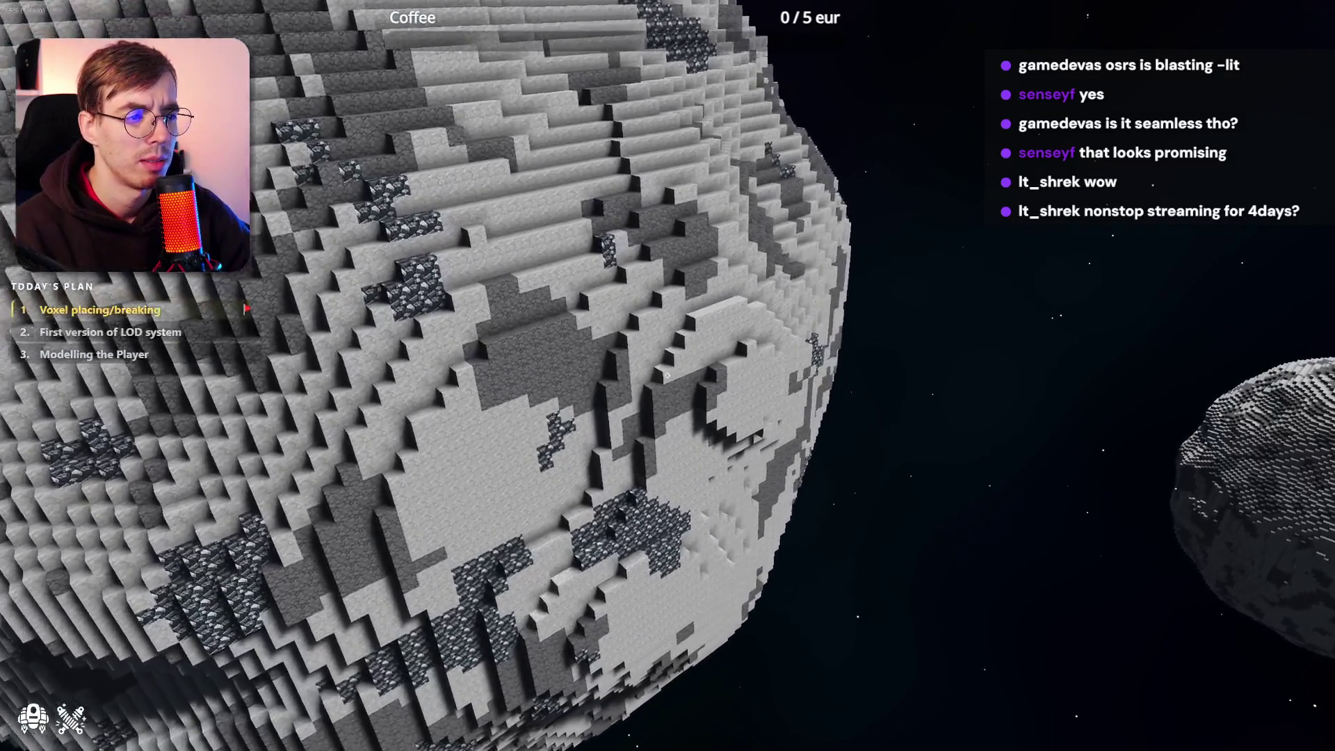
# Approach the dark ore patches, place a cobblestone block, and back up to see the pillar
pyautogui.press('w')
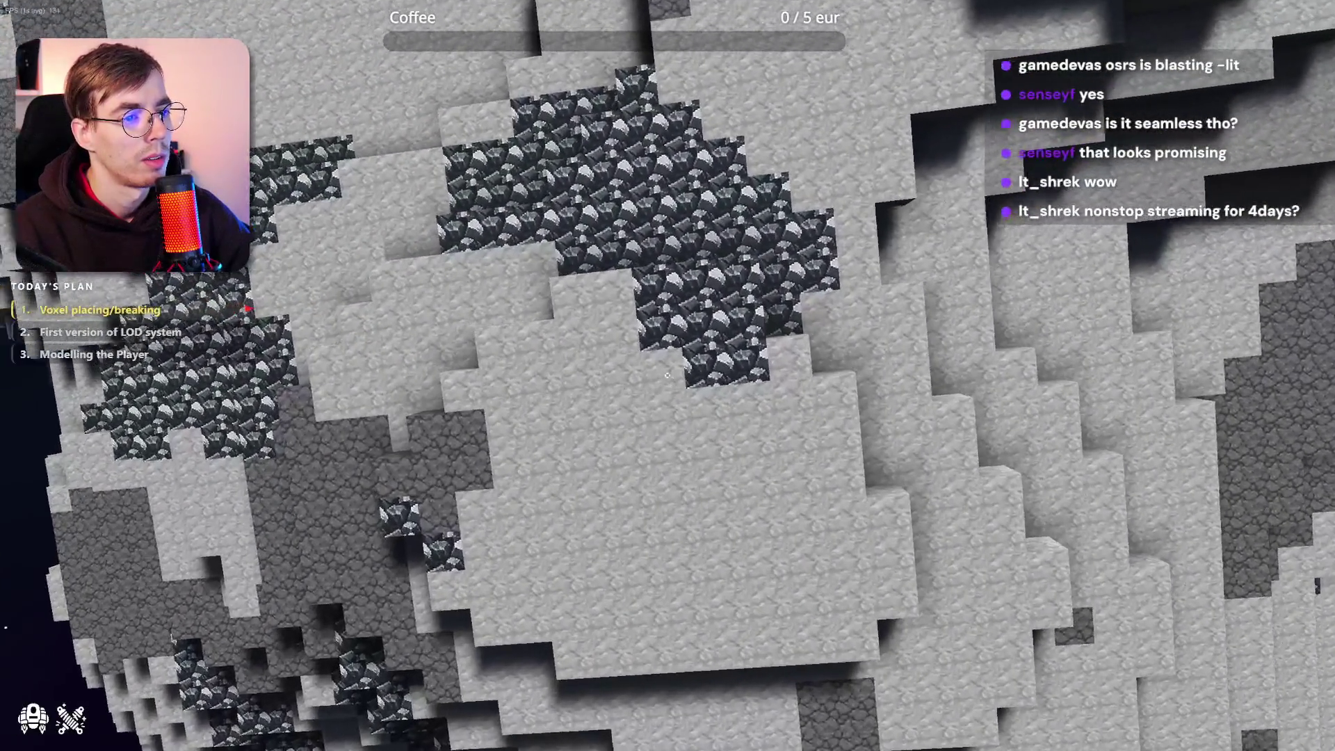
pyautogui.rightClick(668, 375)
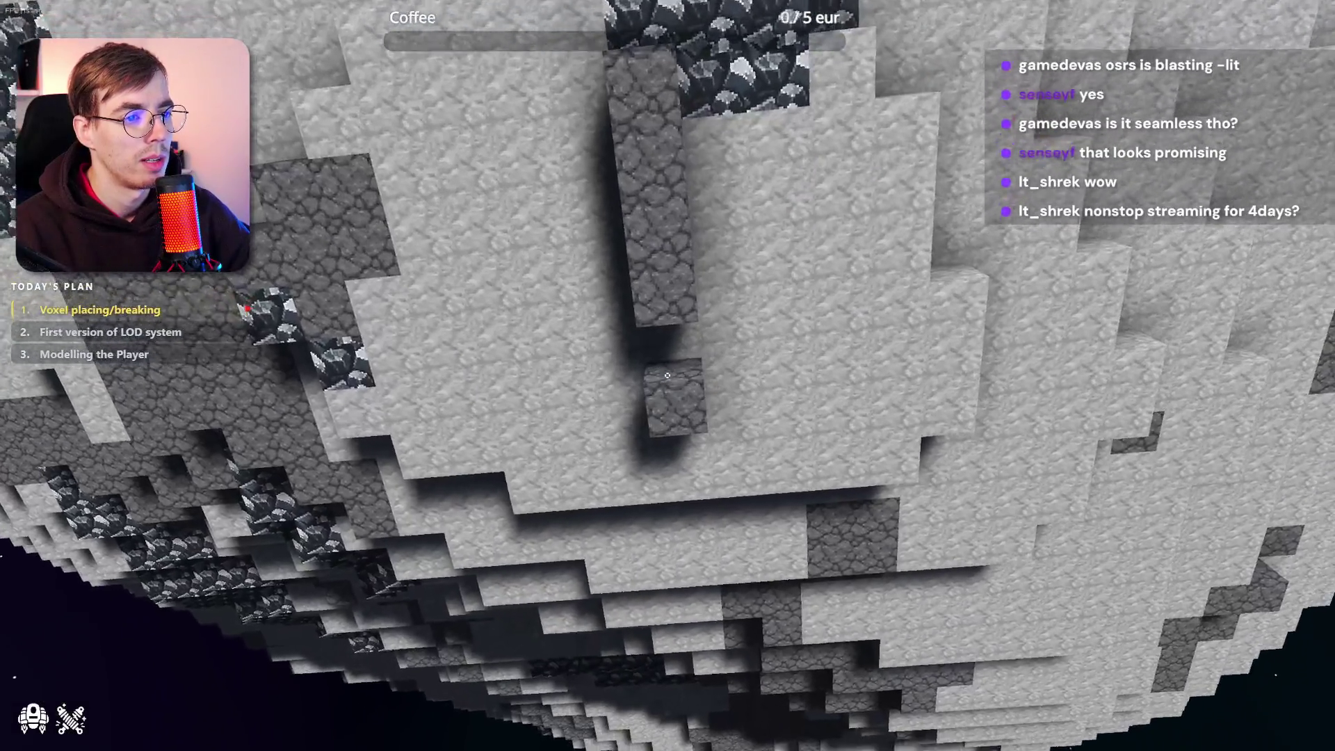
pyautogui.press('s')
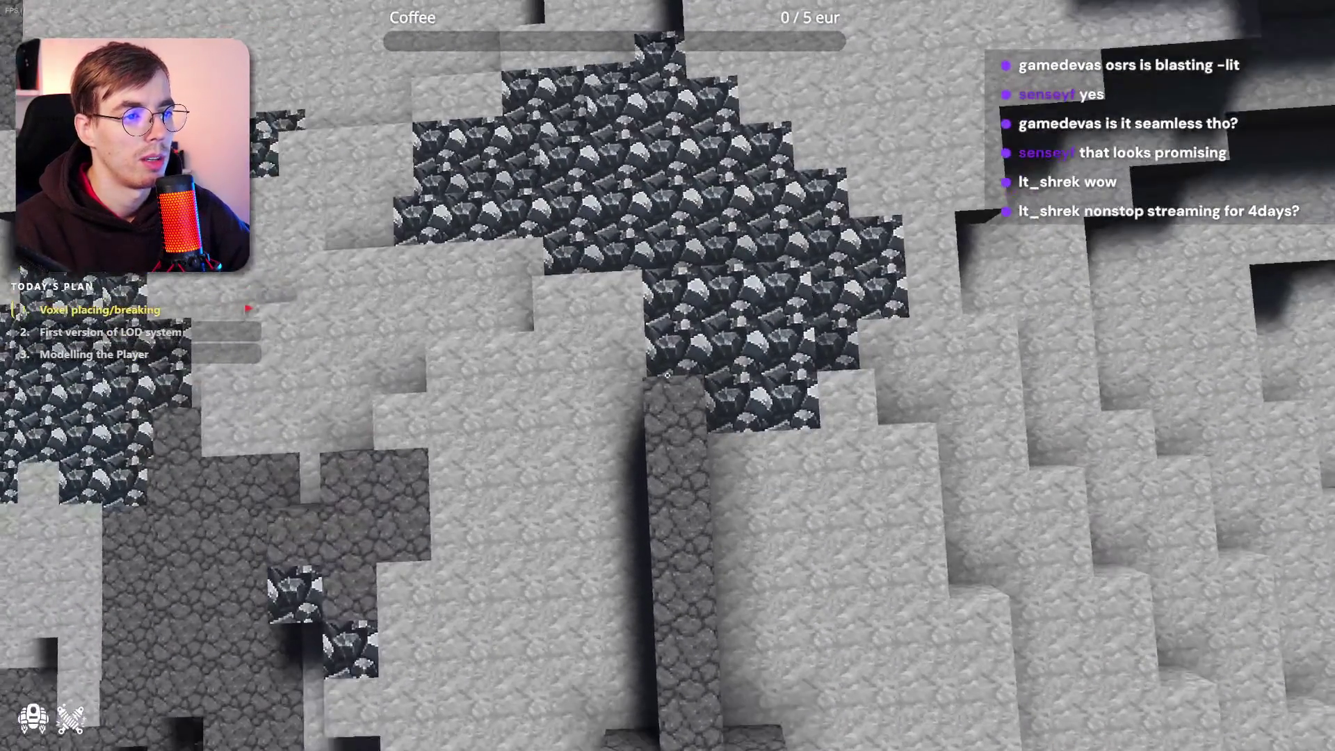
pyautogui.press('s')
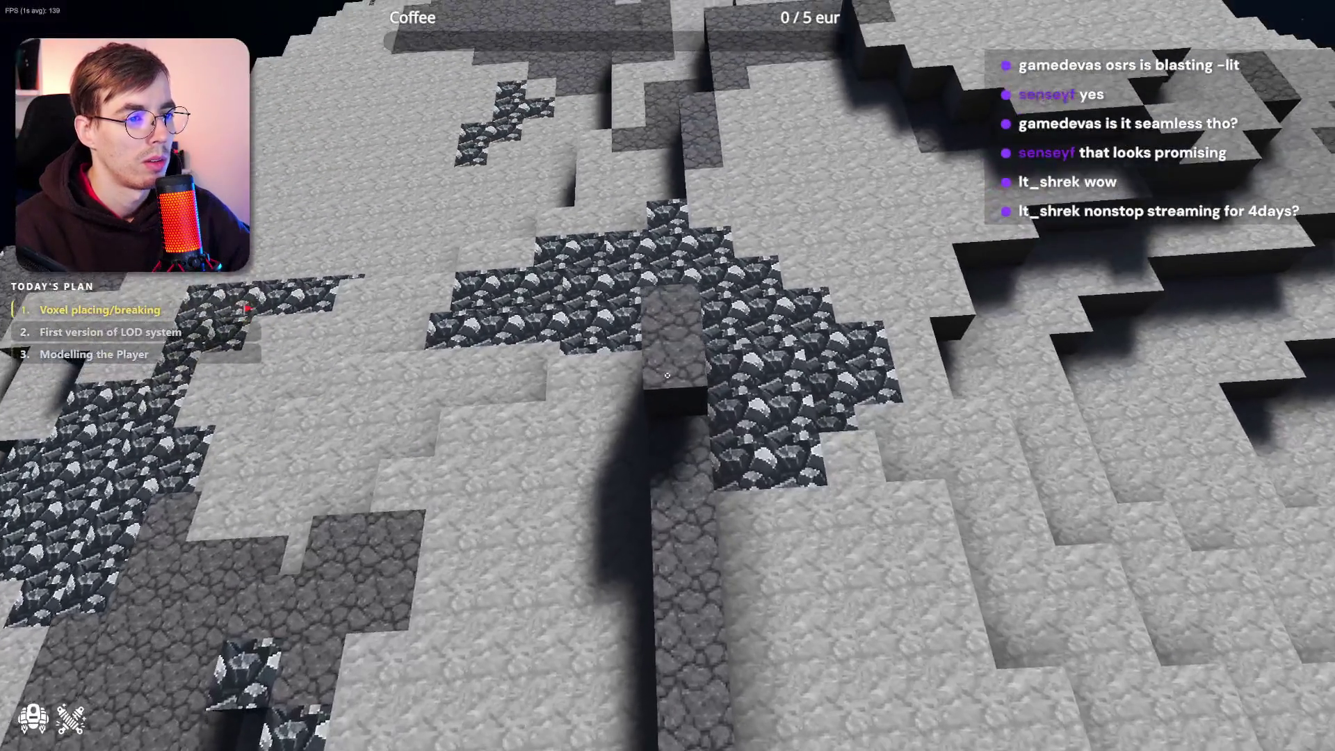
# Fly over the pillar, then pull far back until the asteroid shows against space
pyautogui.press('w')
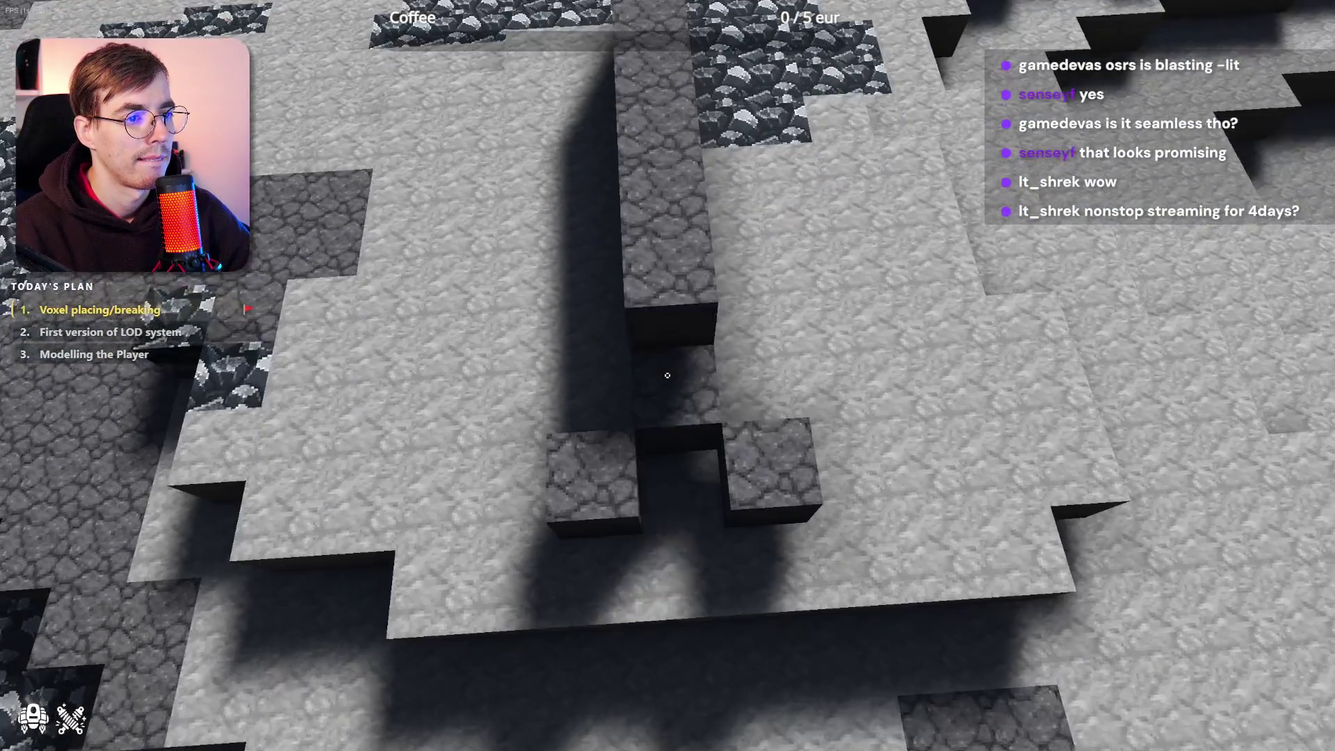
pyautogui.press('w')
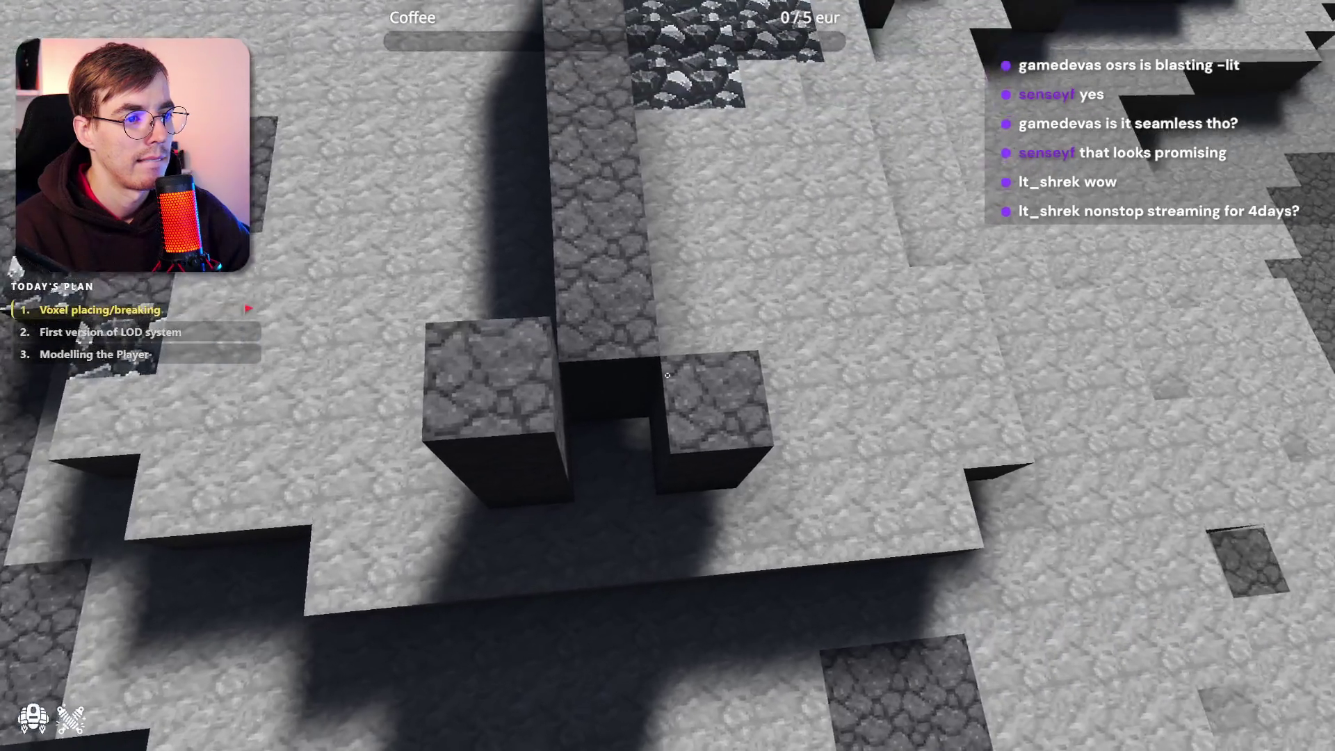
pyautogui.press('s')
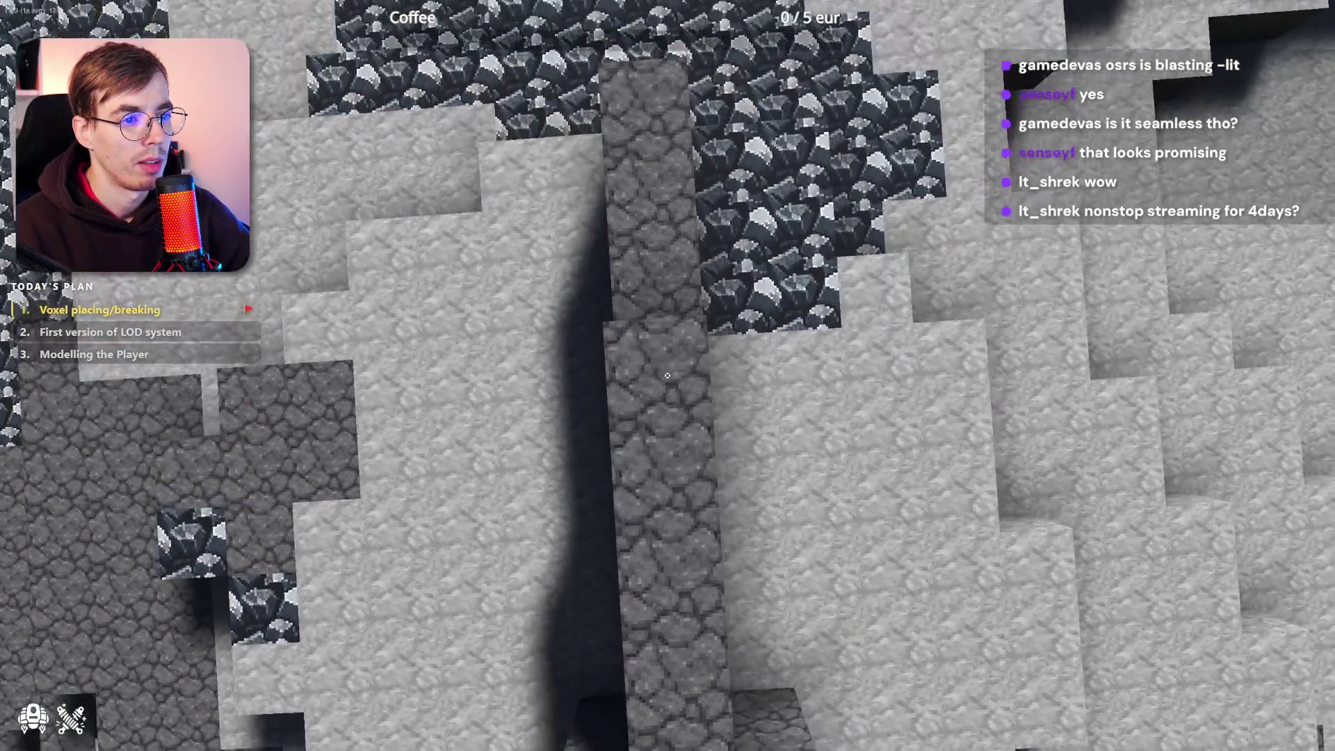
pyautogui.press('s')
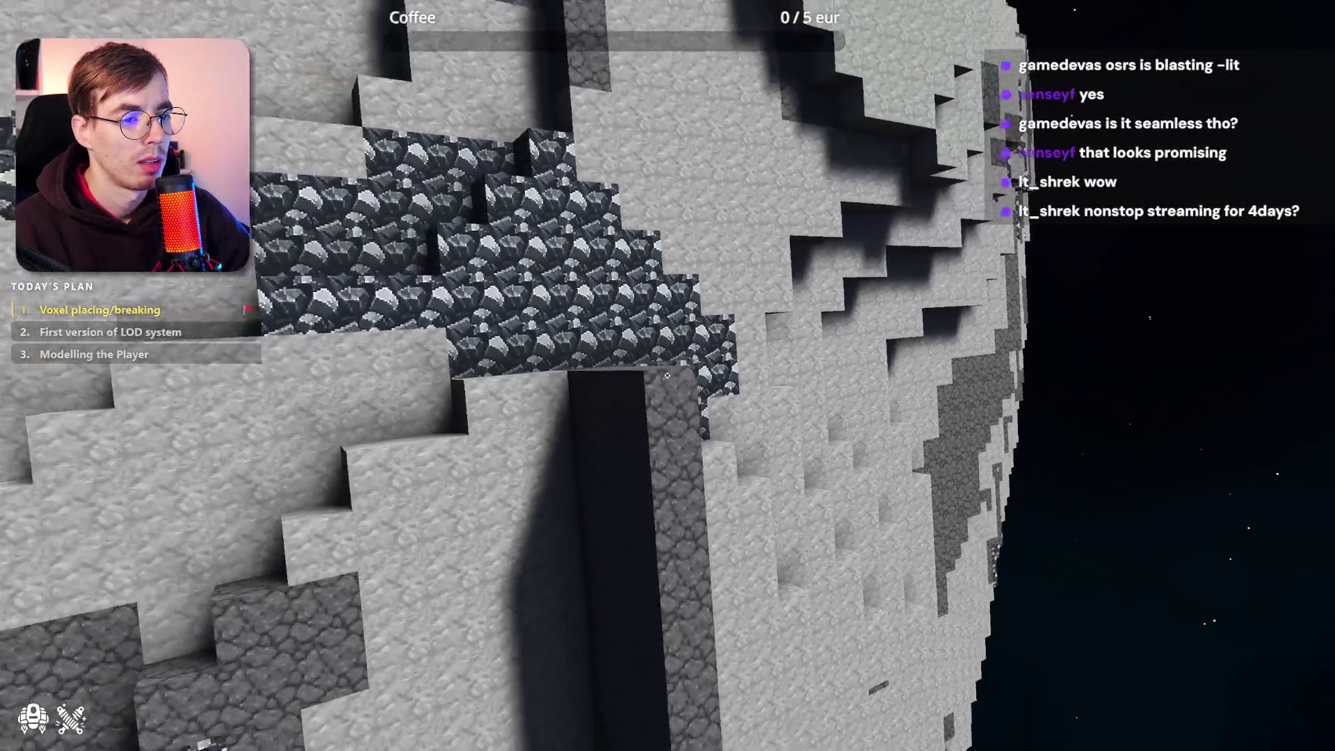
pyautogui.press('s')
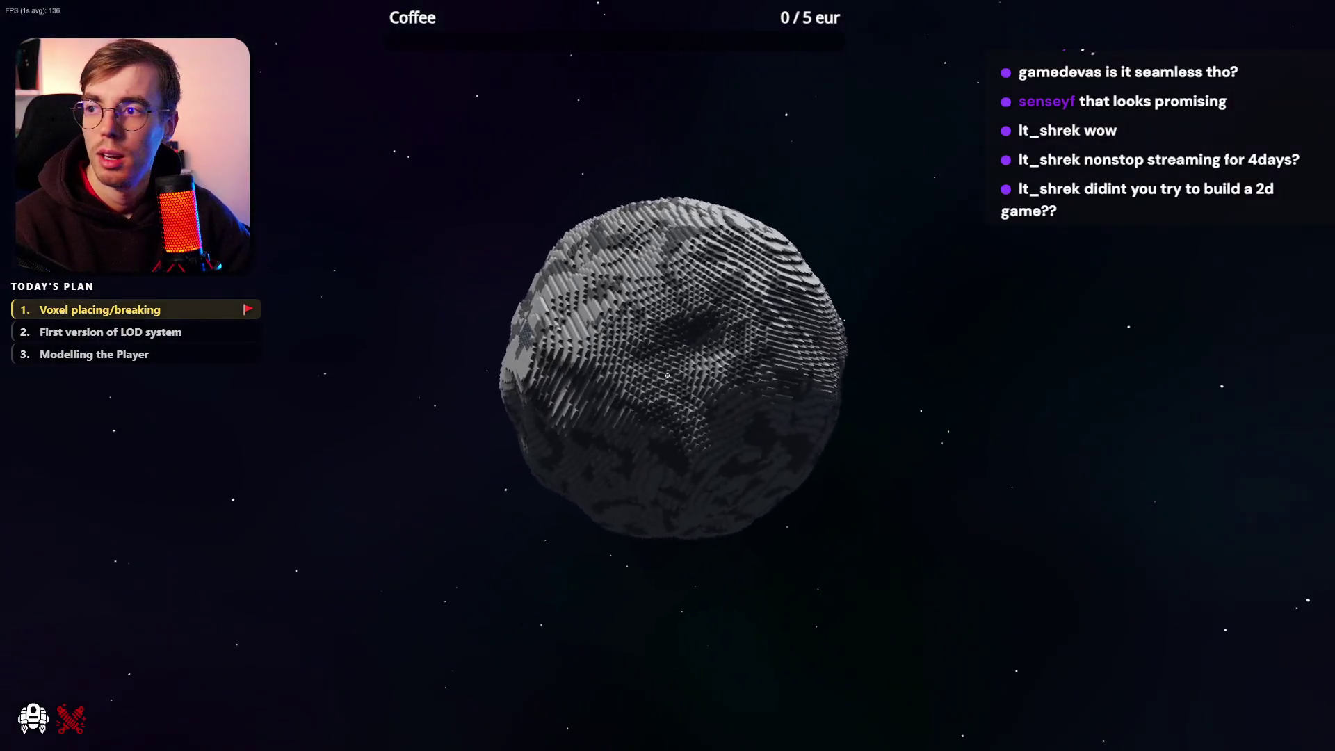
# Fly in to the voxel planet, rise above it, and skim low over its flat top
pyautogui.press('w')
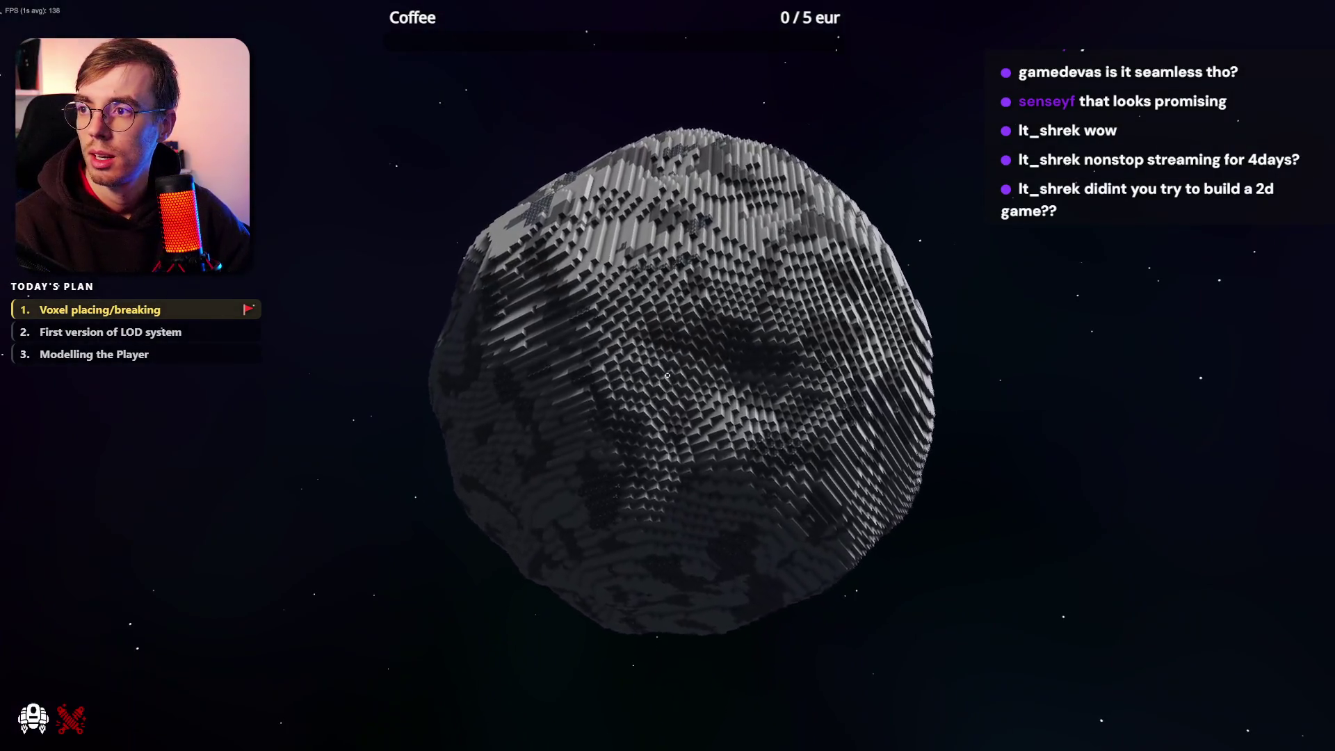
pyautogui.press('w')
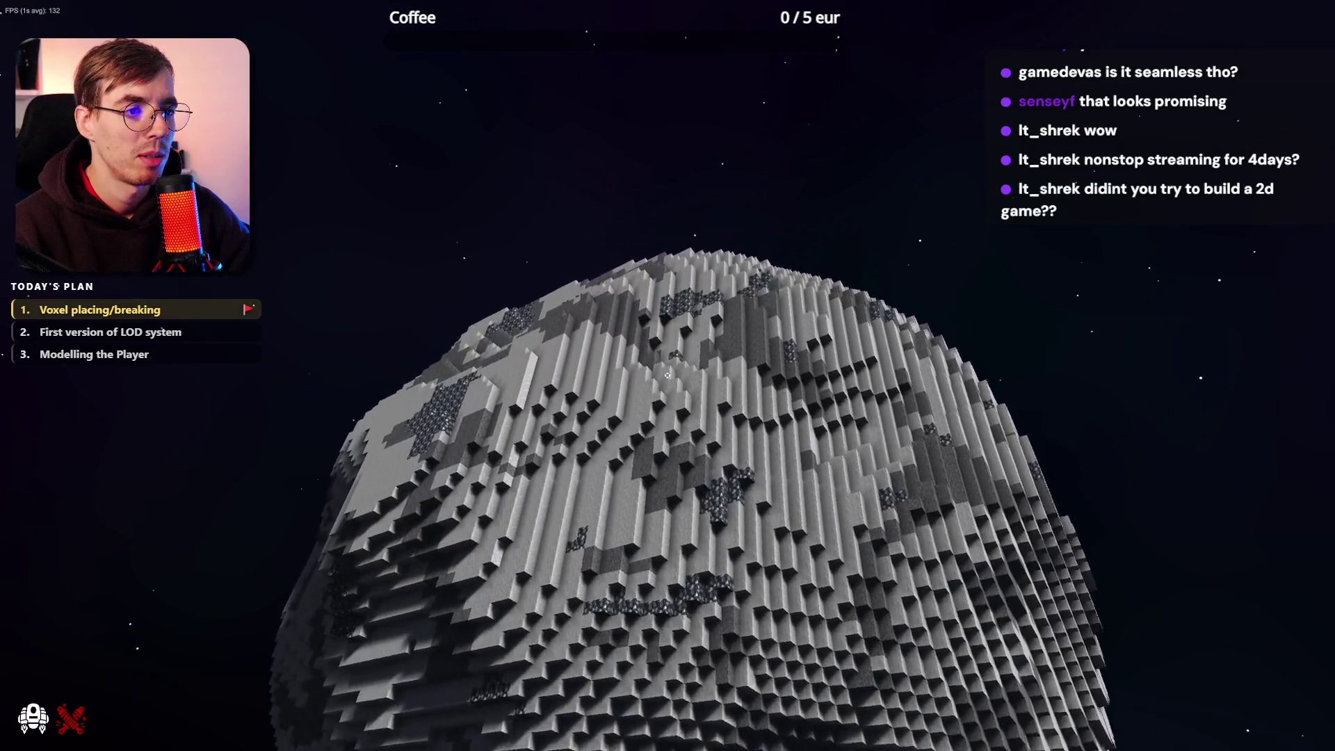
pyautogui.press('w')
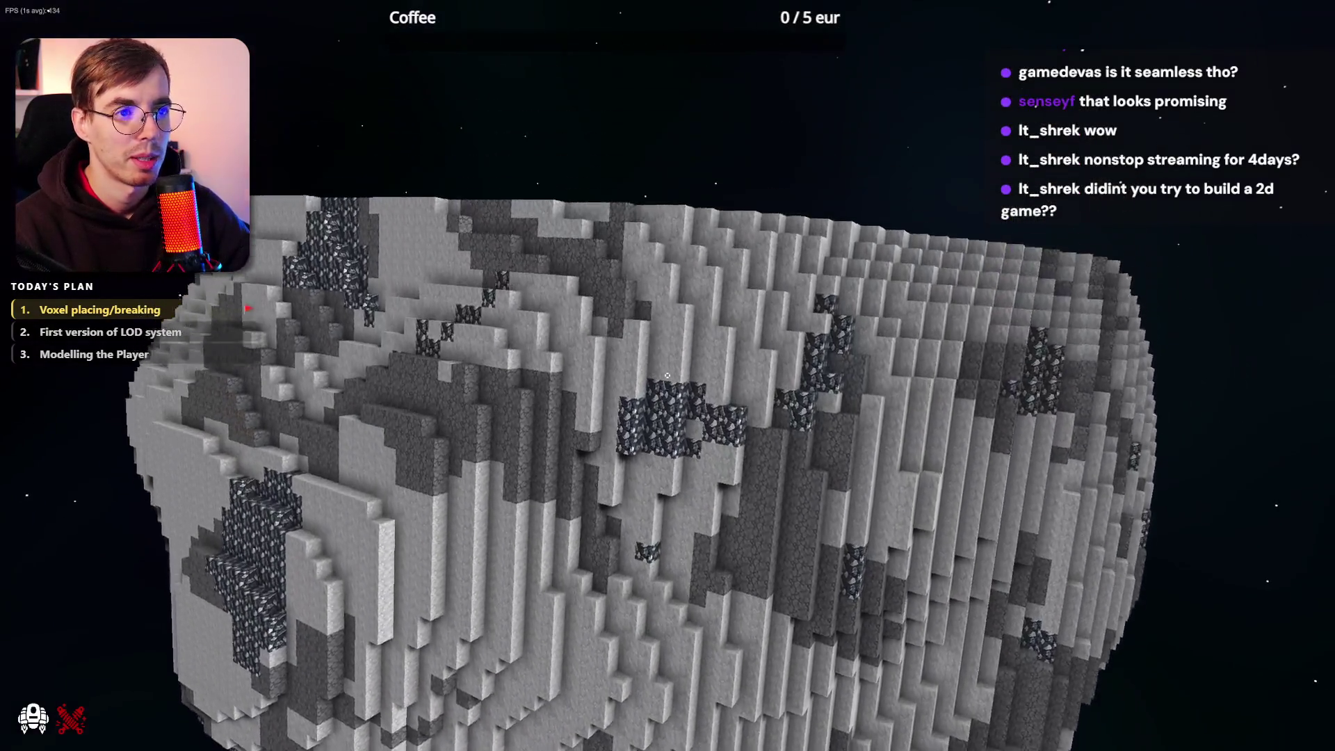
pyautogui.press('space')
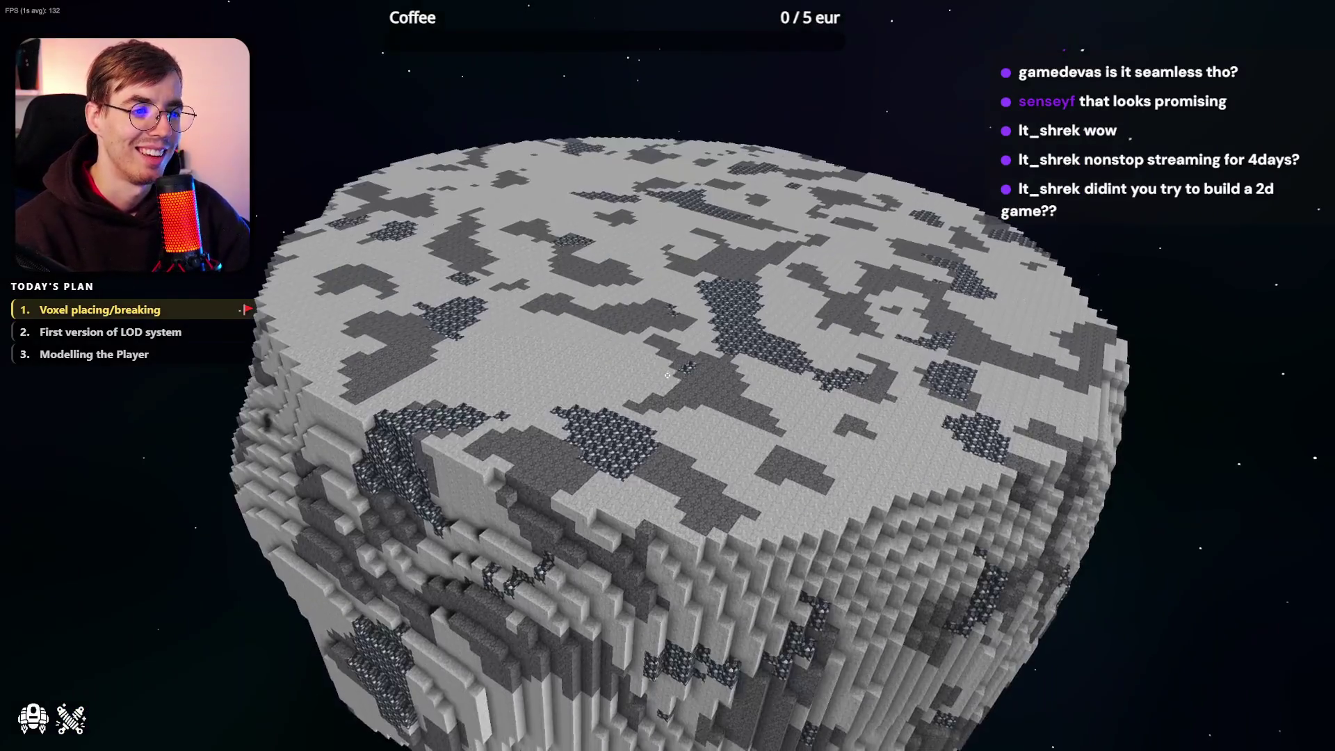
pyautogui.press('w')
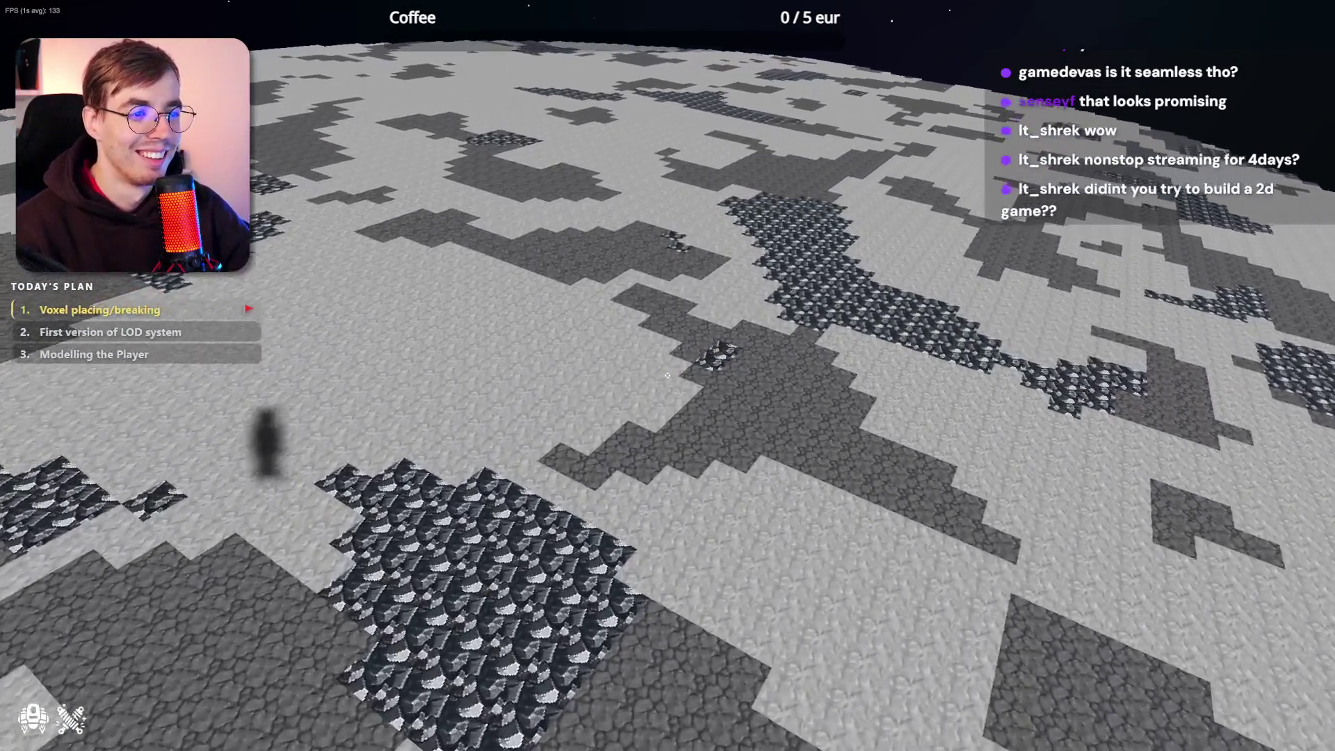
pyautogui.press('w')
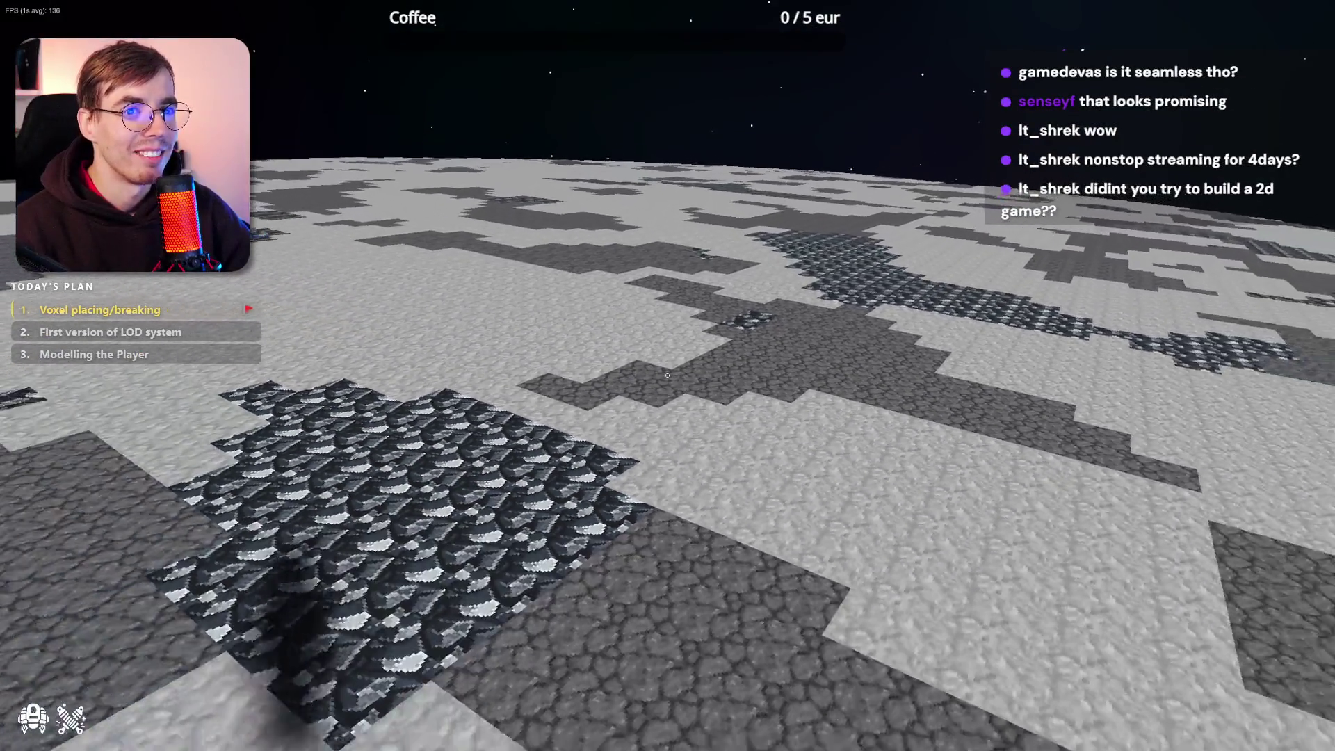
# Back away from the planet and circle its sides toward the ring-shaped structure
pyautogui.press('s')
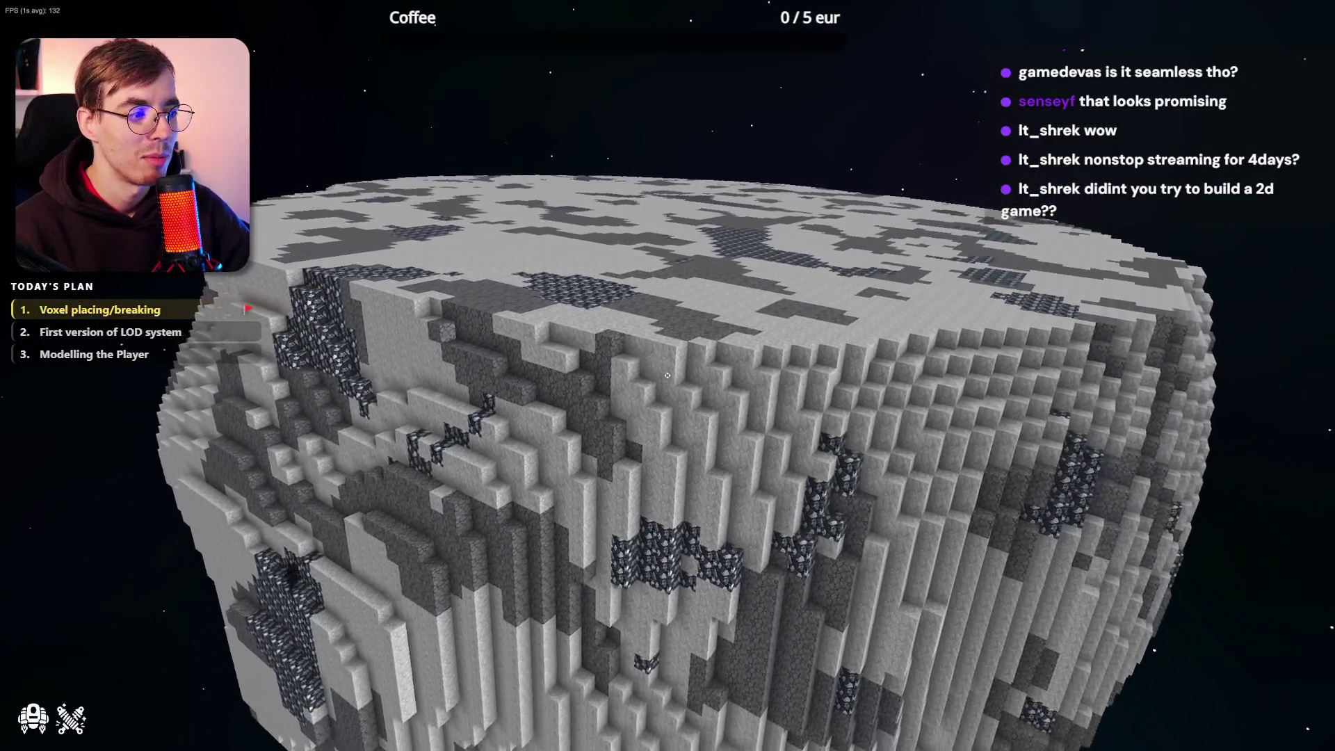
pyautogui.press('s')
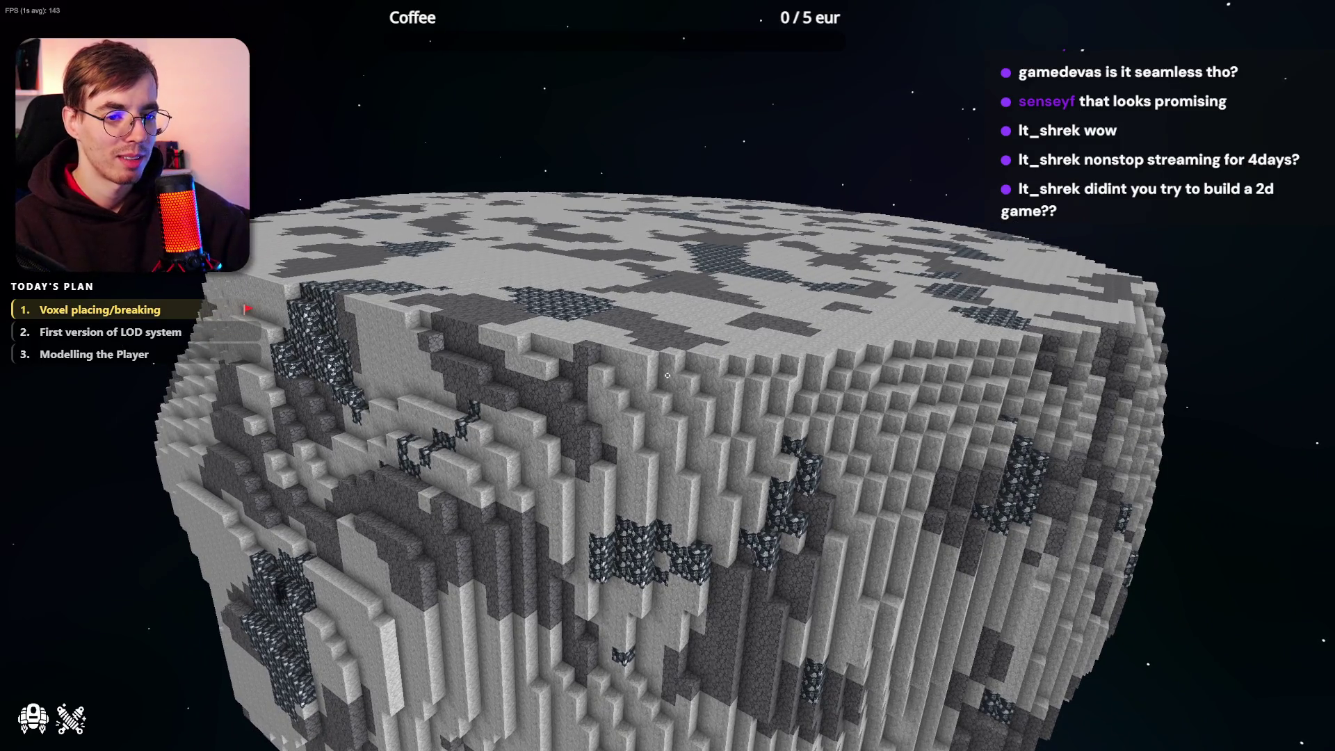
pyautogui.press('a')
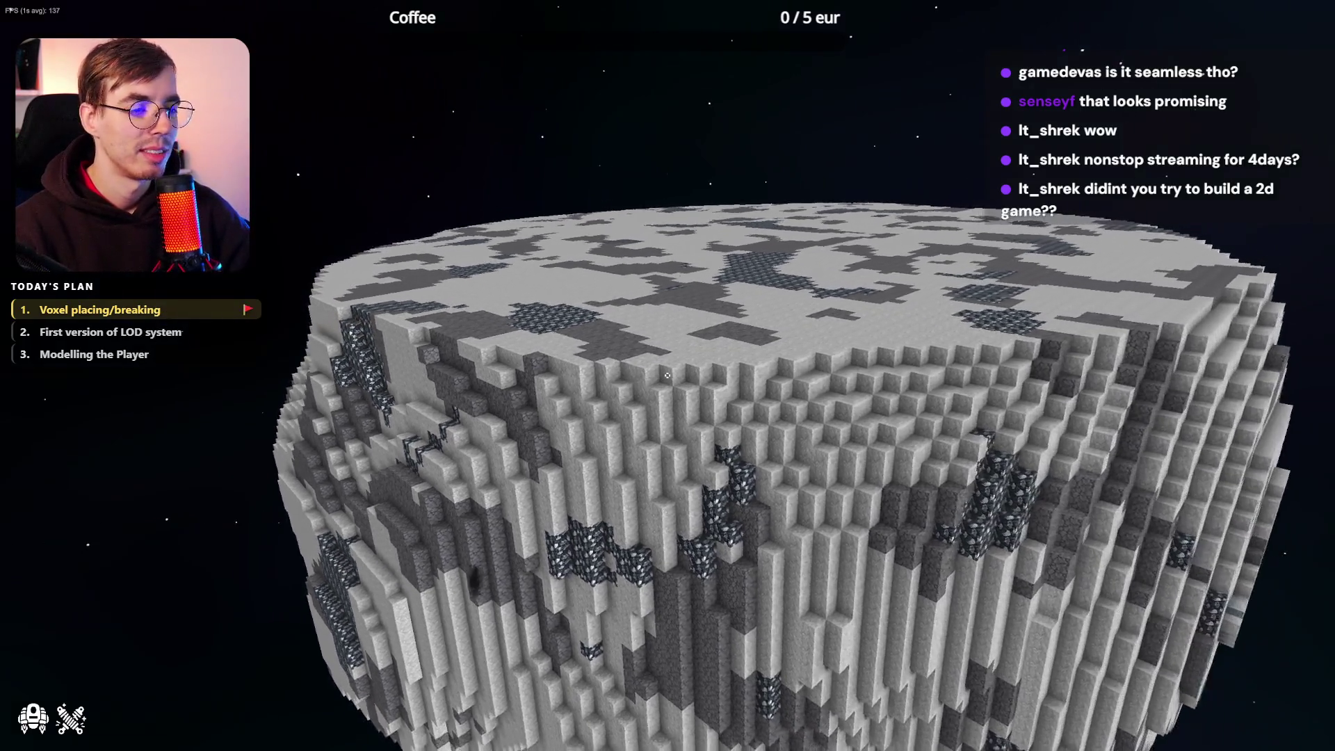
pyautogui.press('d')
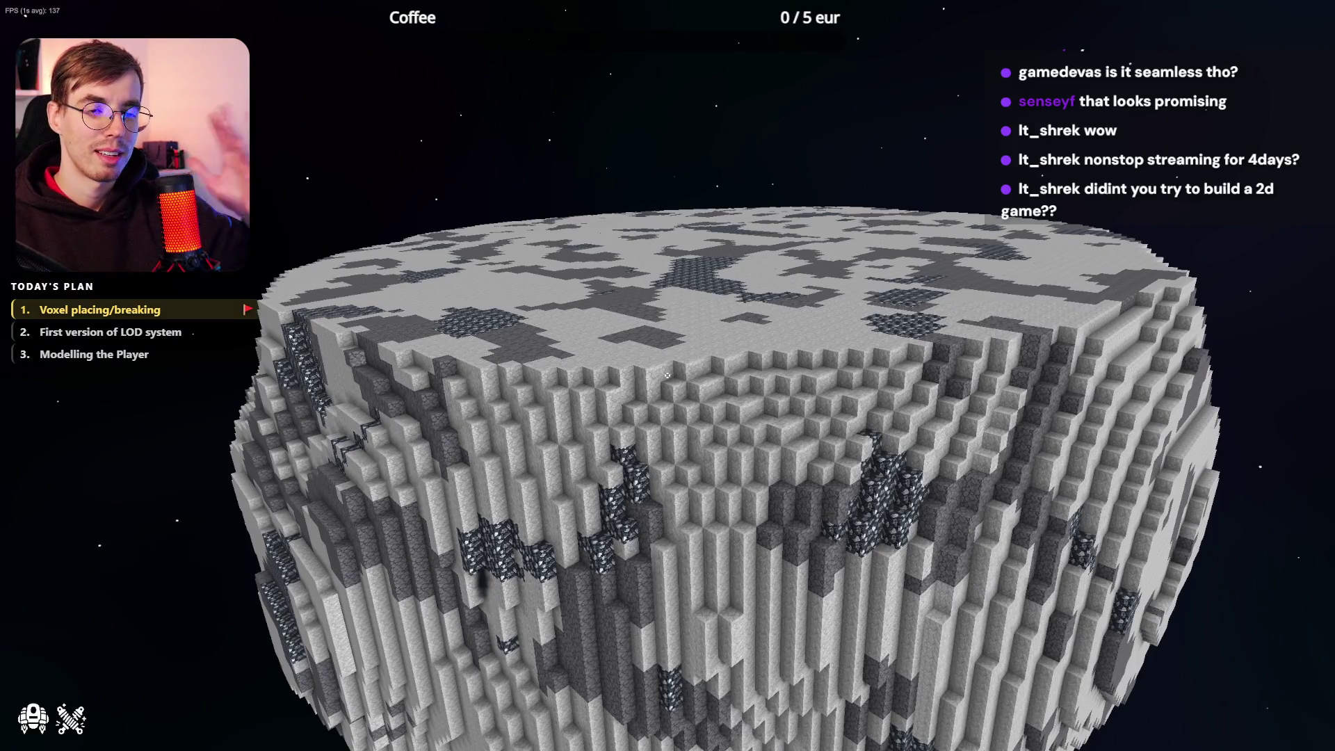
pyautogui.press('w')
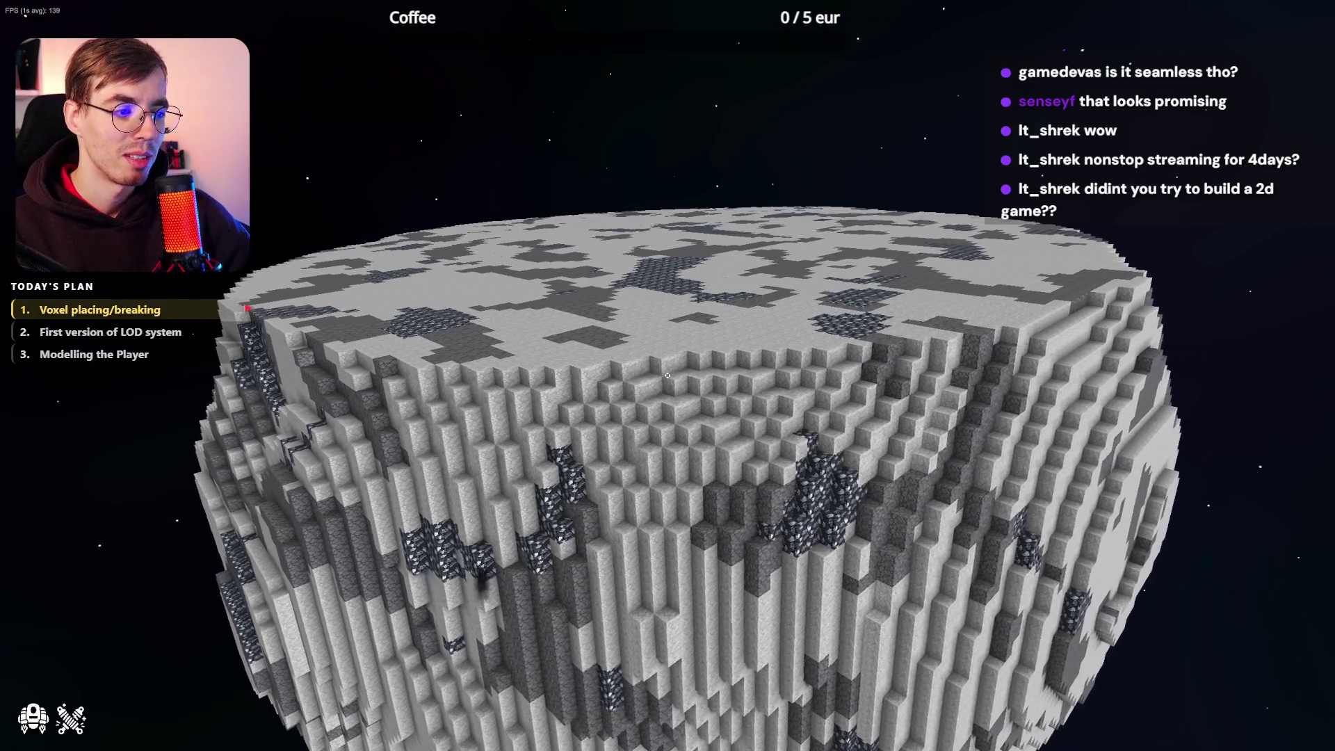
pyautogui.press('a')
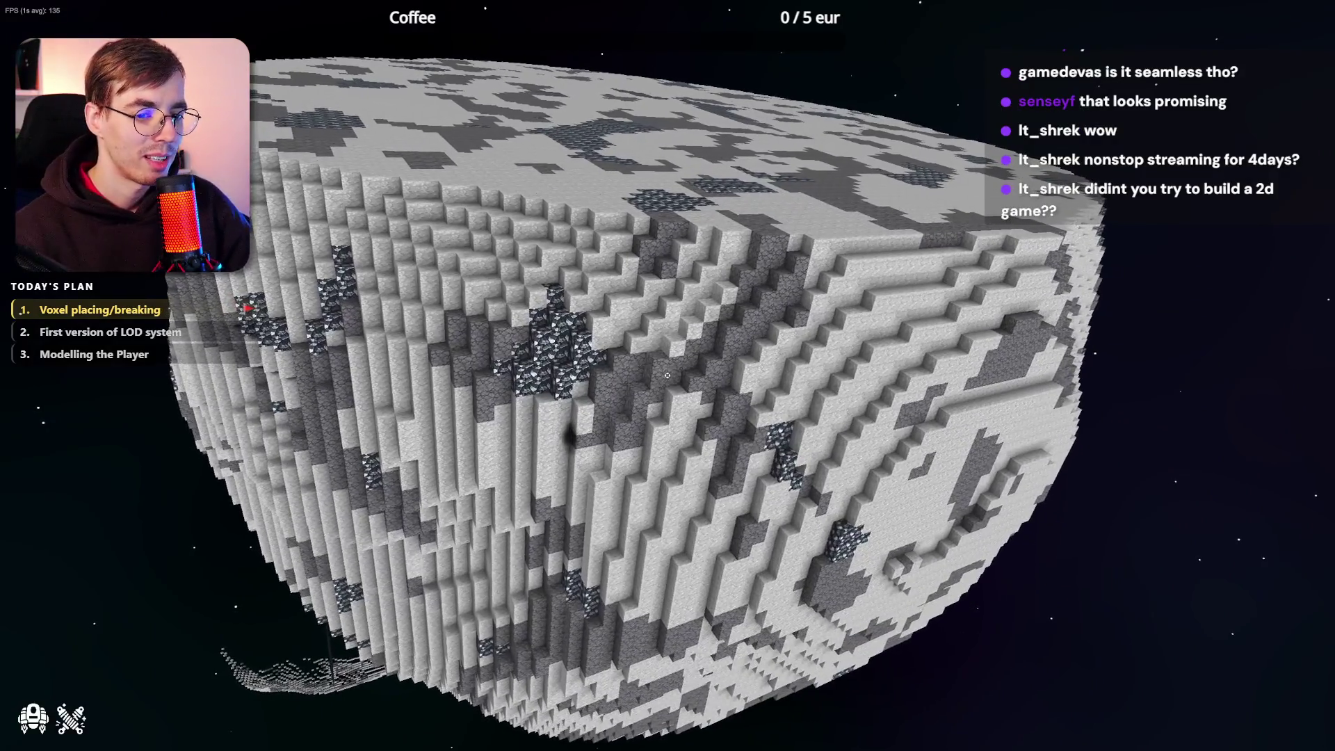
# Bring the ring and the large voxel asteroid into view, then Alt+Tab to the desktop
pyautogui.press('s')
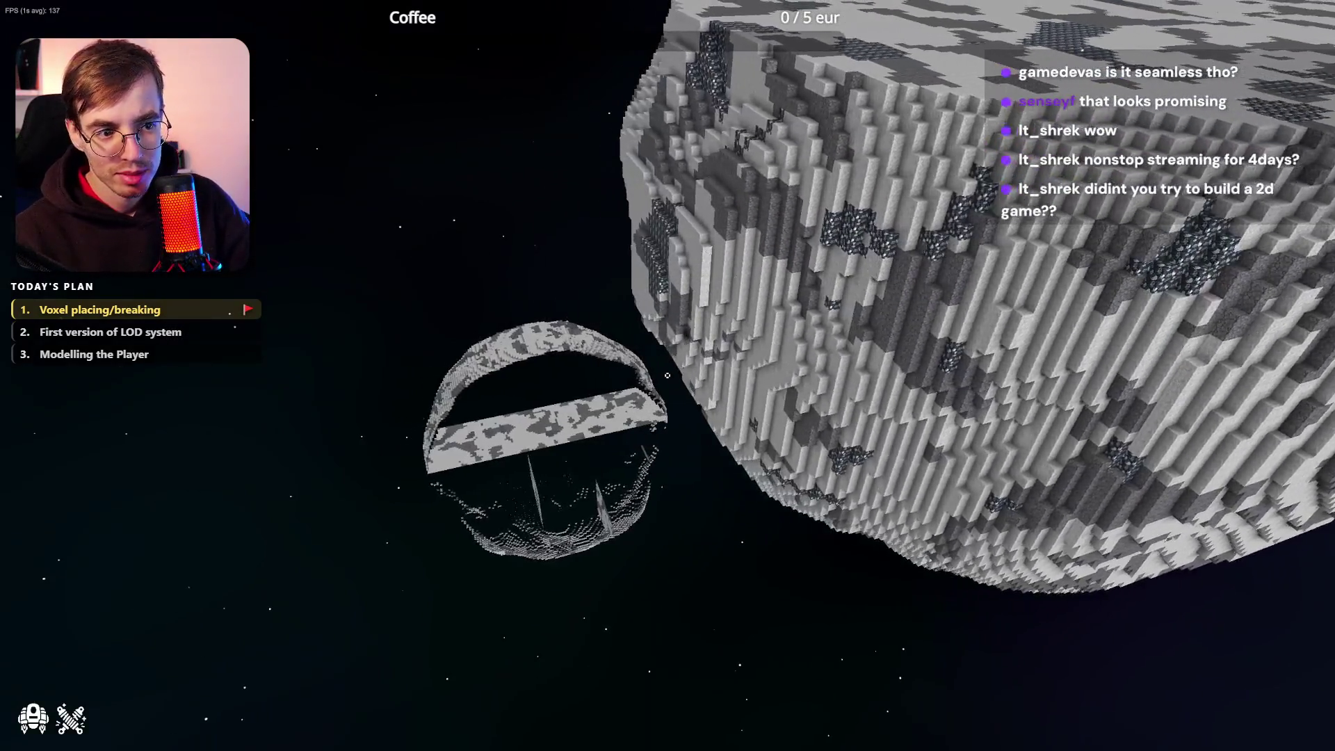
pyautogui.press('d')
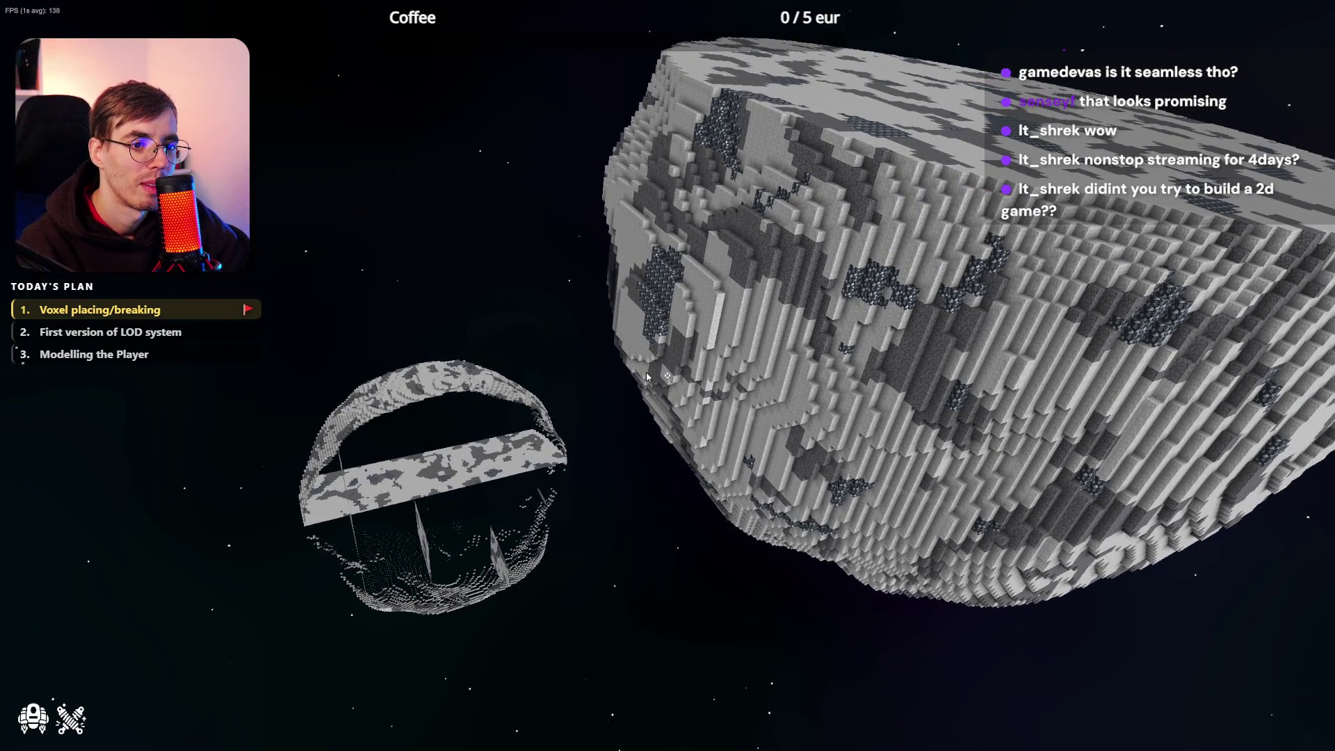
pyautogui.press('d')
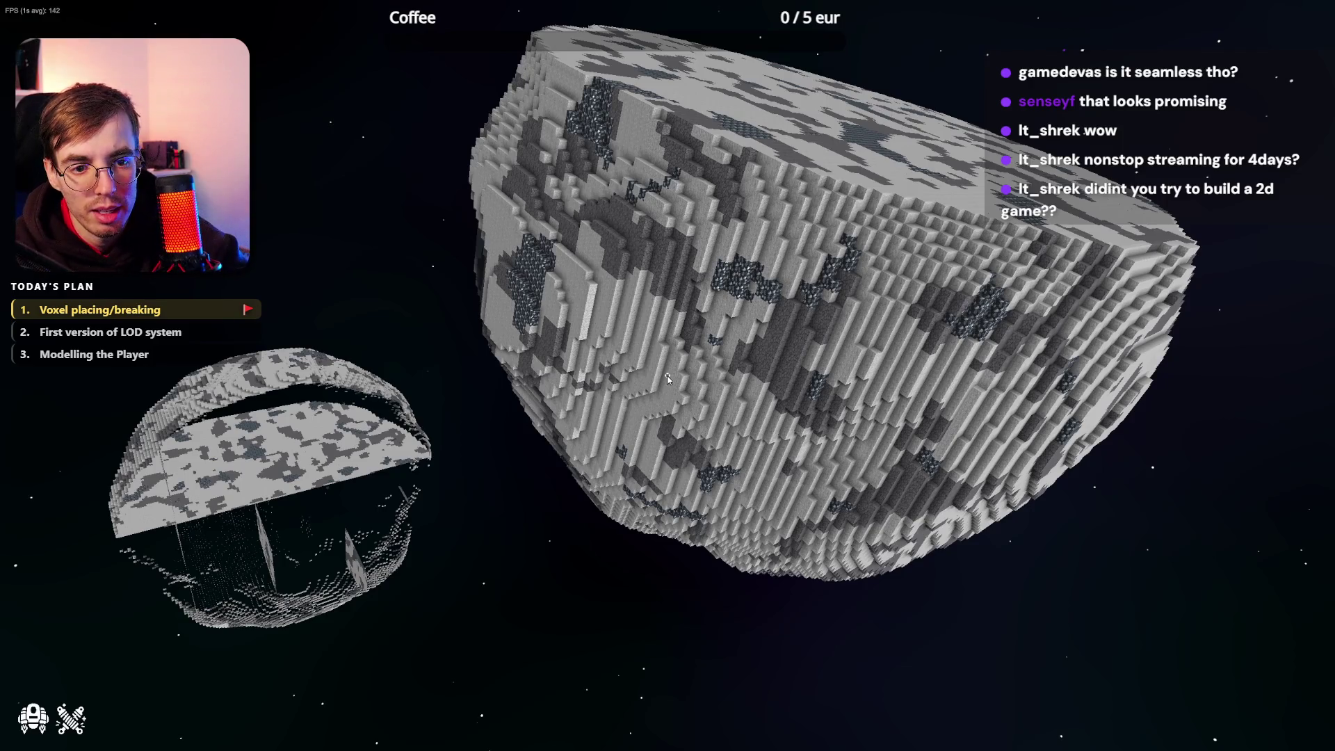
pyautogui.hotkey('alt', 'Tab')
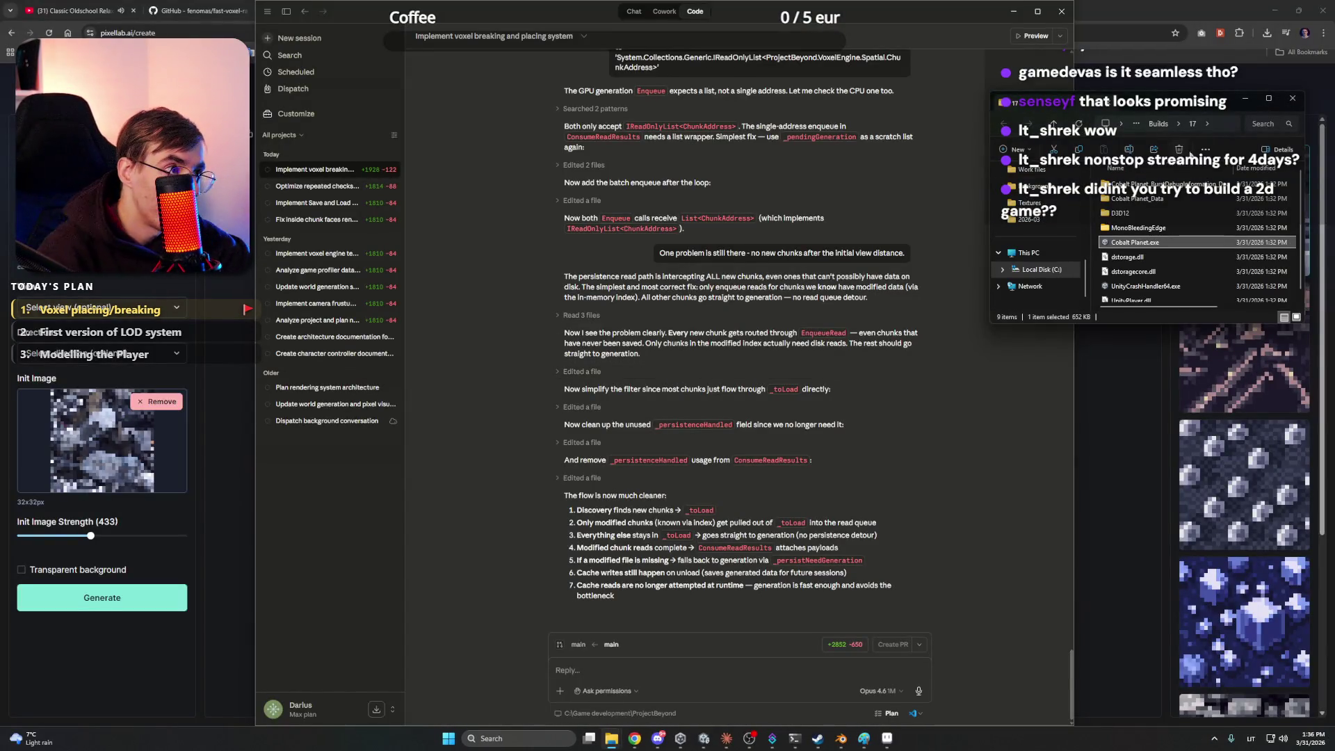
# Close the file browser, bring the PixelLab creator page forward, and select its URL
pyautogui.click(1289, 101)
pyautogui.click(1150, 44)
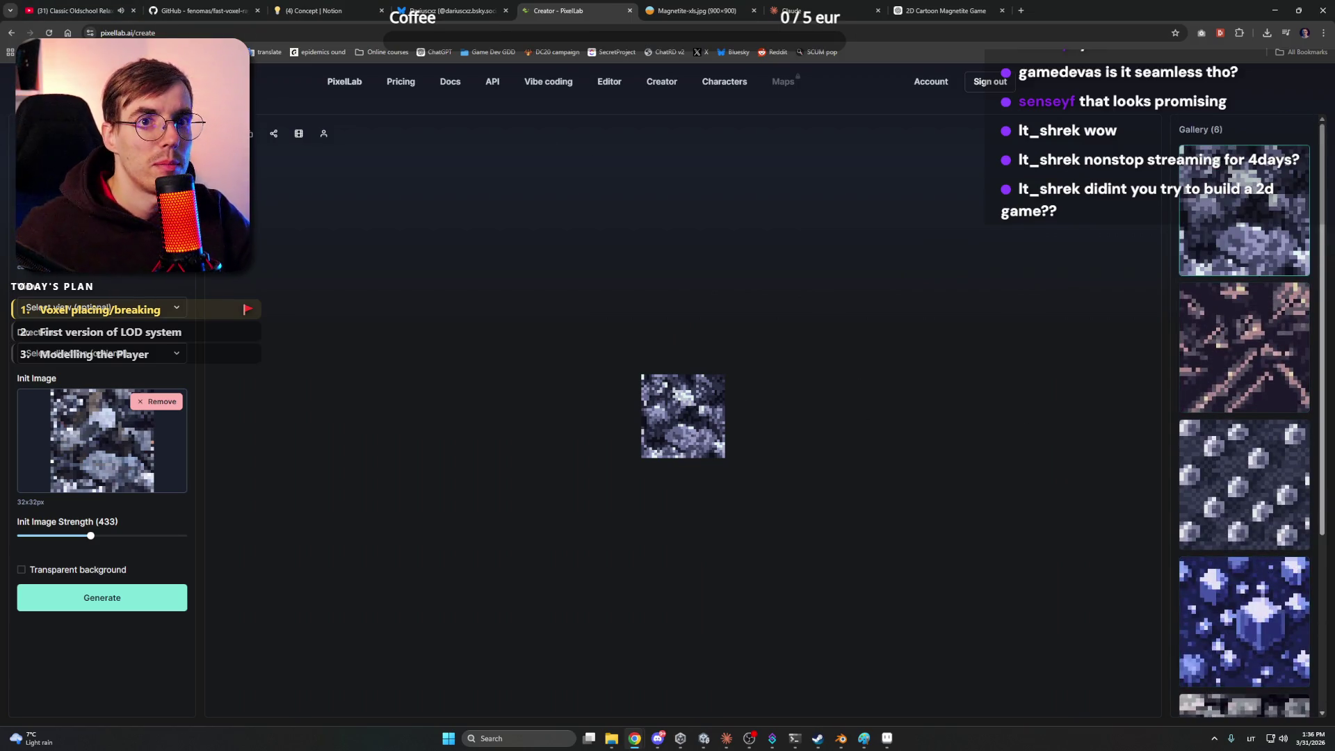
pyautogui.click(141, 33)
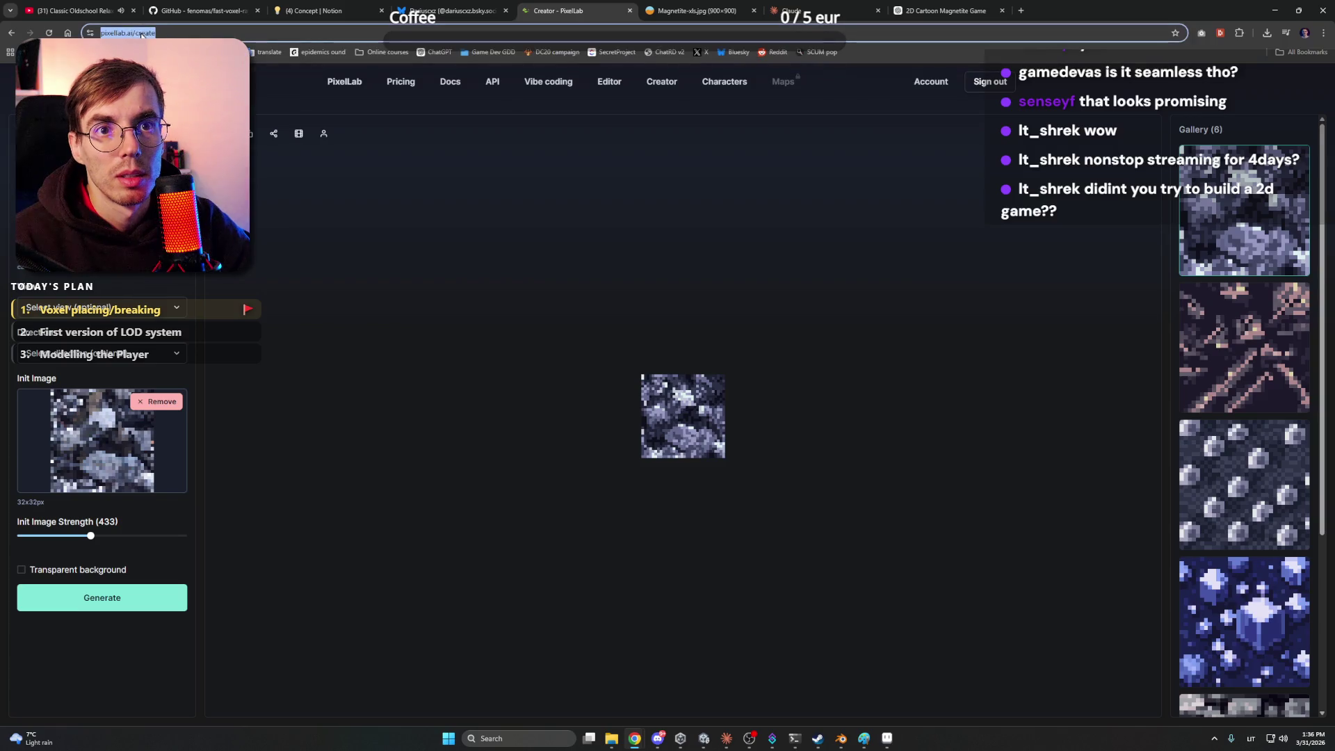